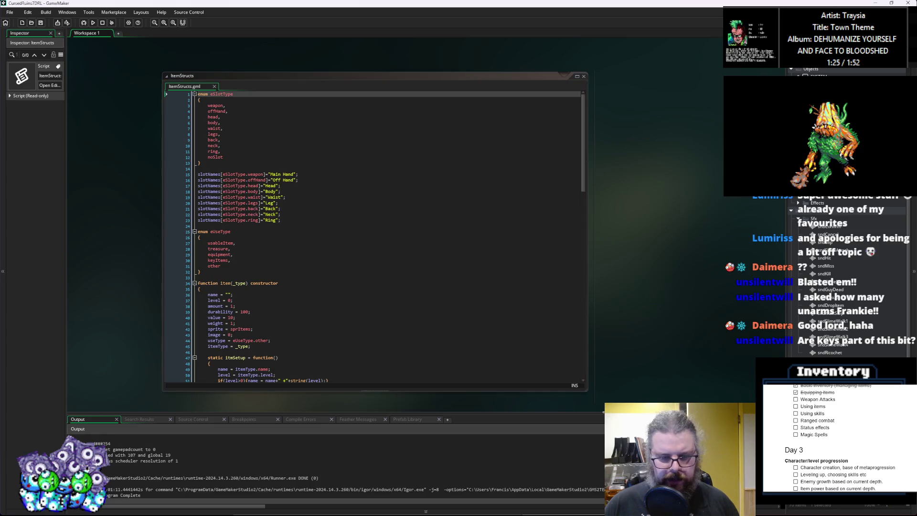
Scroll through ItemStructs to the end of the equipStats method in ItemTypes.
scroll(367, 296, up, 2)
click(367, 298)
scroll(367, 290, down, 3)
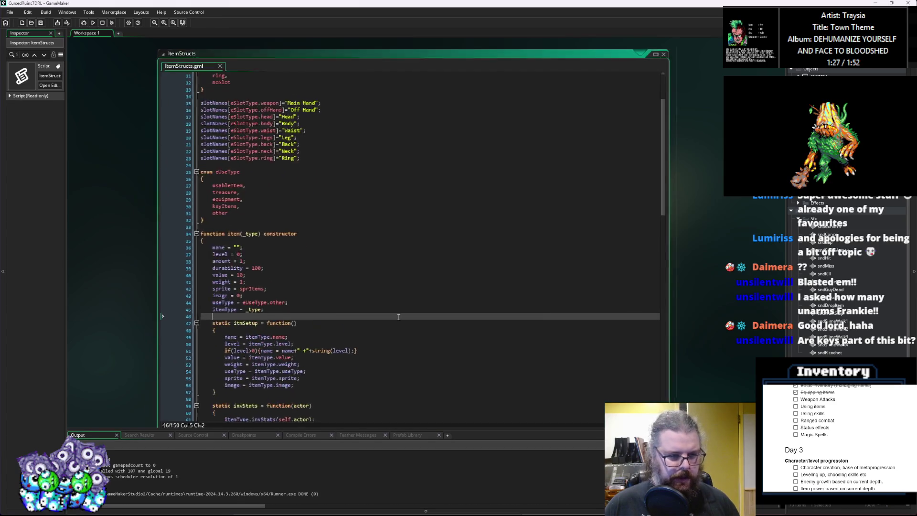
click(380, 285)
scroll(382, 281, down, 5)
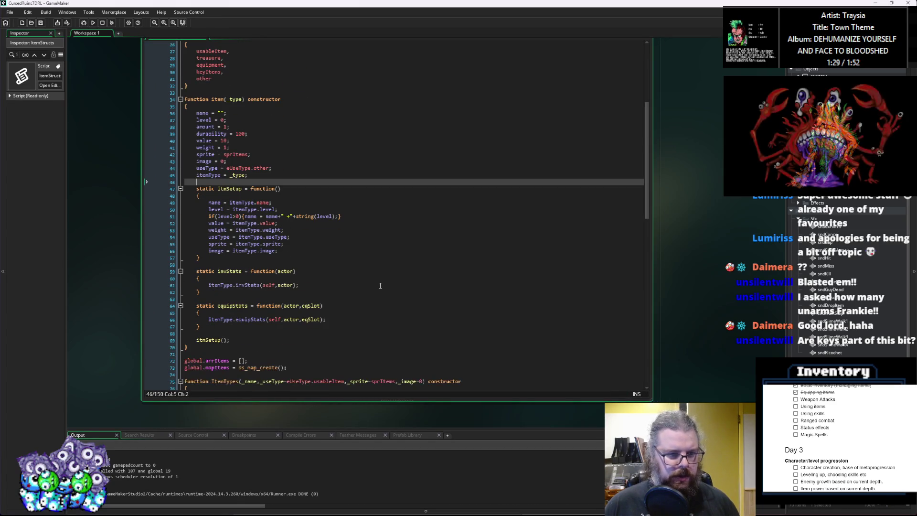
click(387, 279)
scroll(388, 279, down, 7)
click(387, 278)
scroll(387, 278, down, 4)
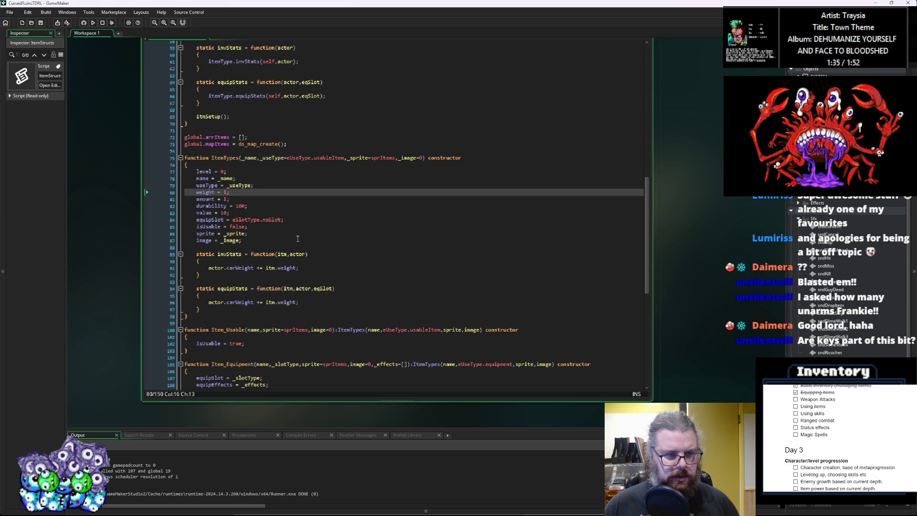
scroll(315, 246, down, 3)
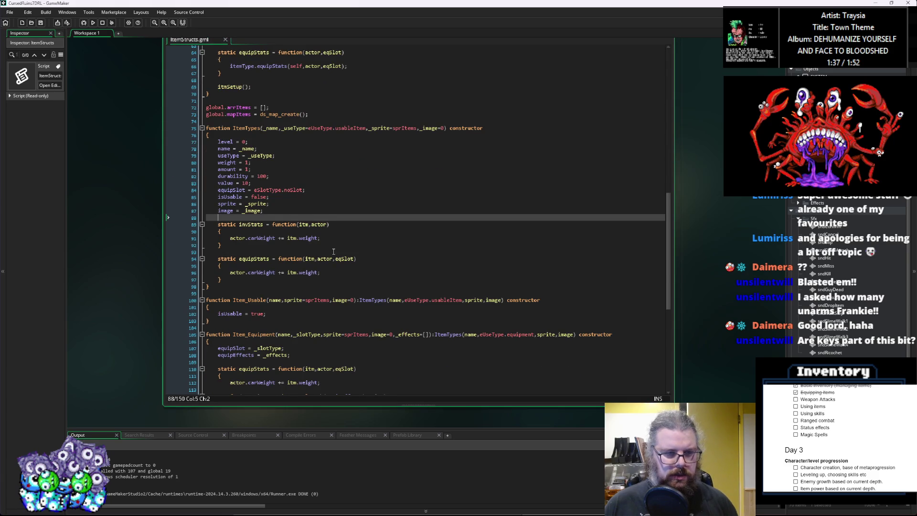
key(Down)
key(Down)
key(Down)
mouse_move(332, 264)
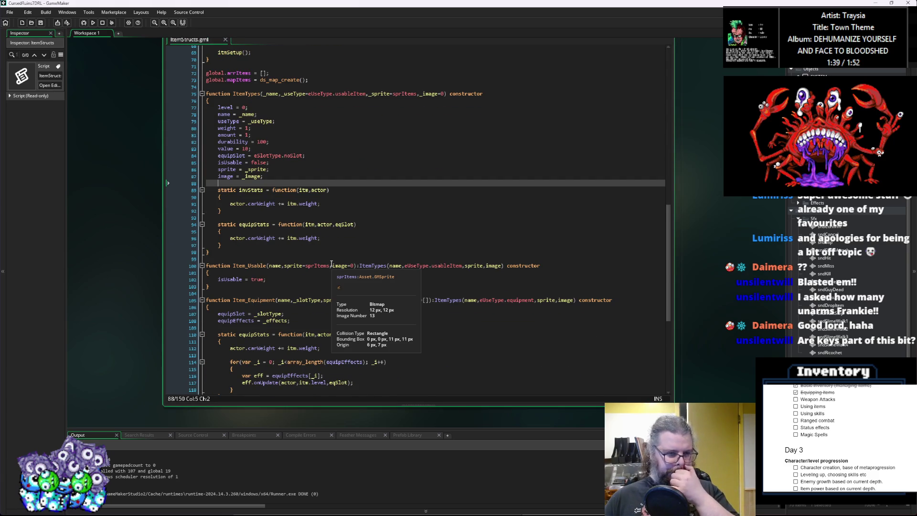
scroll(298, 331, up, 2)
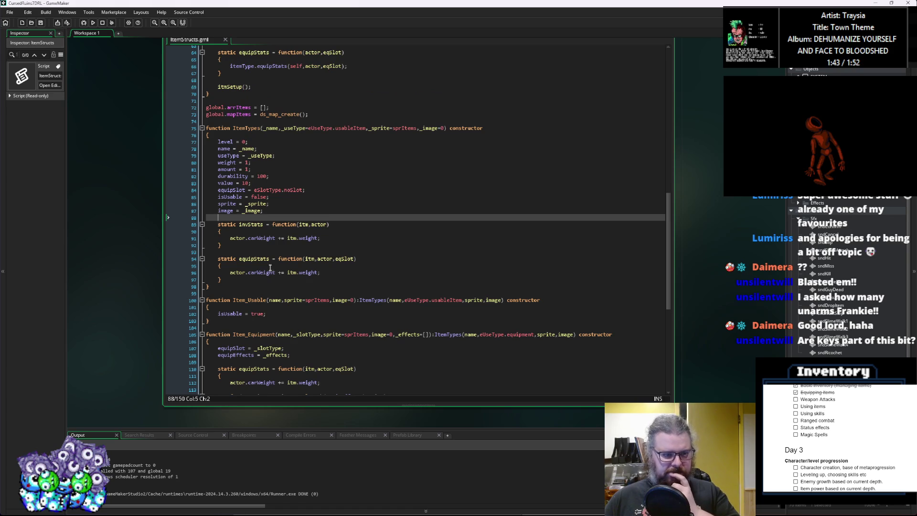
click(265, 281)
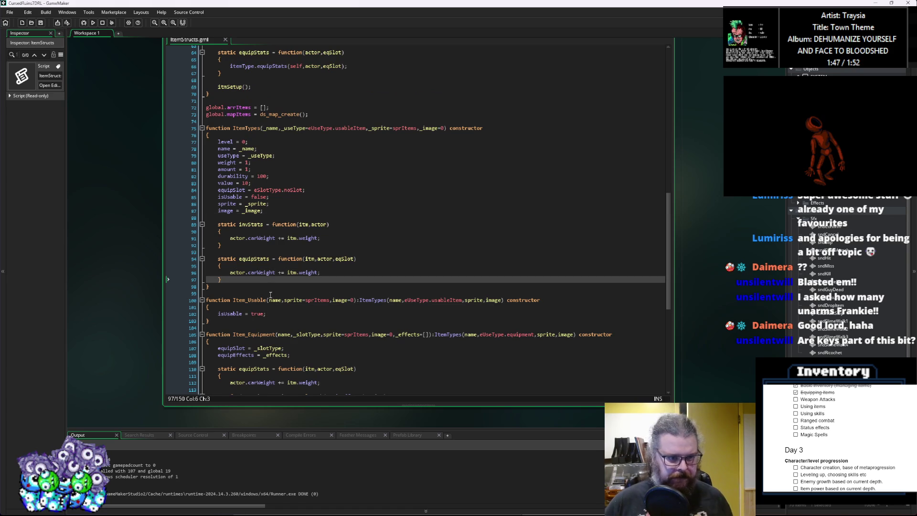
Add 'static useEffects = function(itm,actor,target)' with an empty body after equipStats.
key(Return)
key(Return)
text(stati)
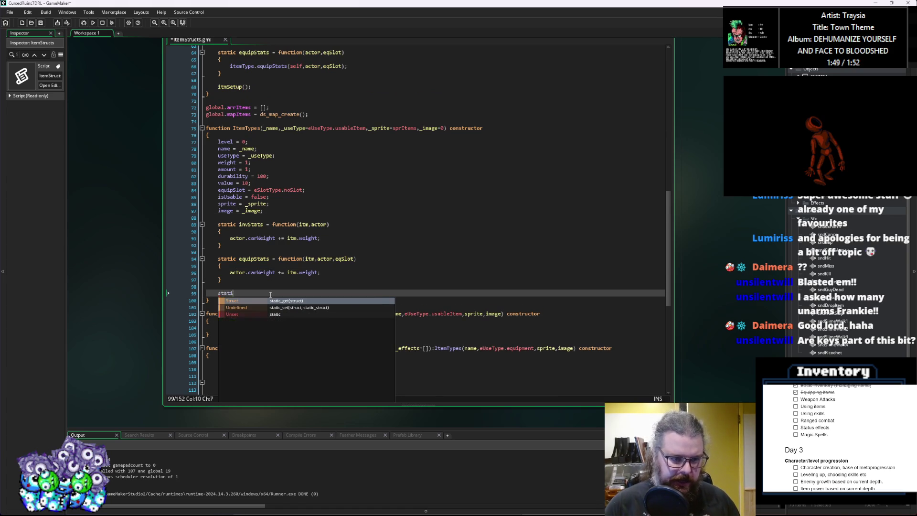
text(c us)
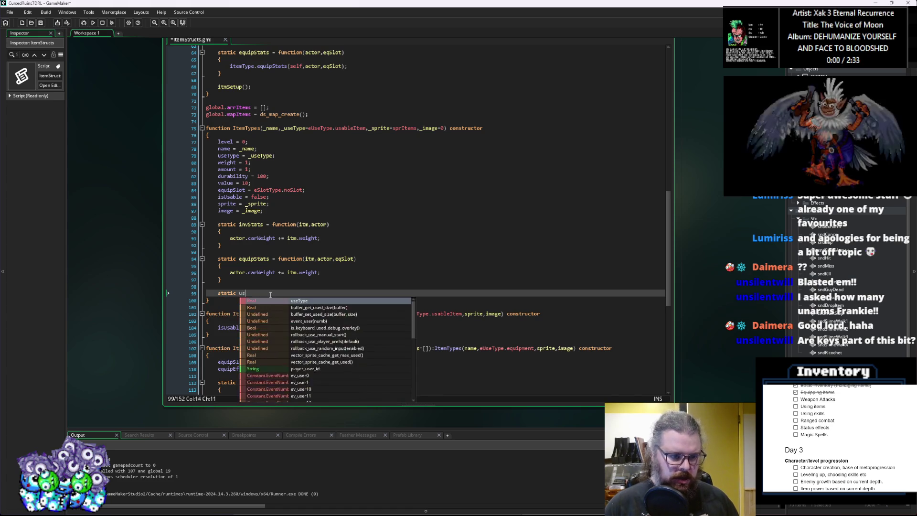
text(eEffects)
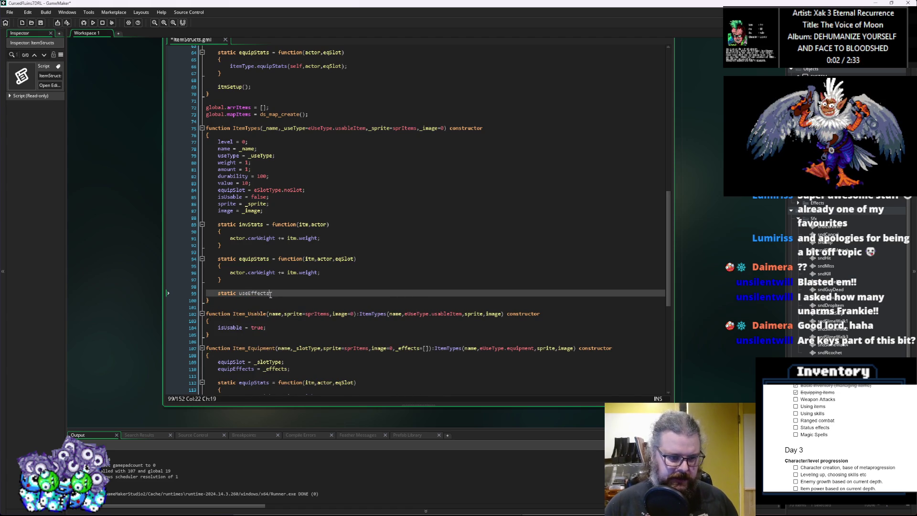
text( = function())
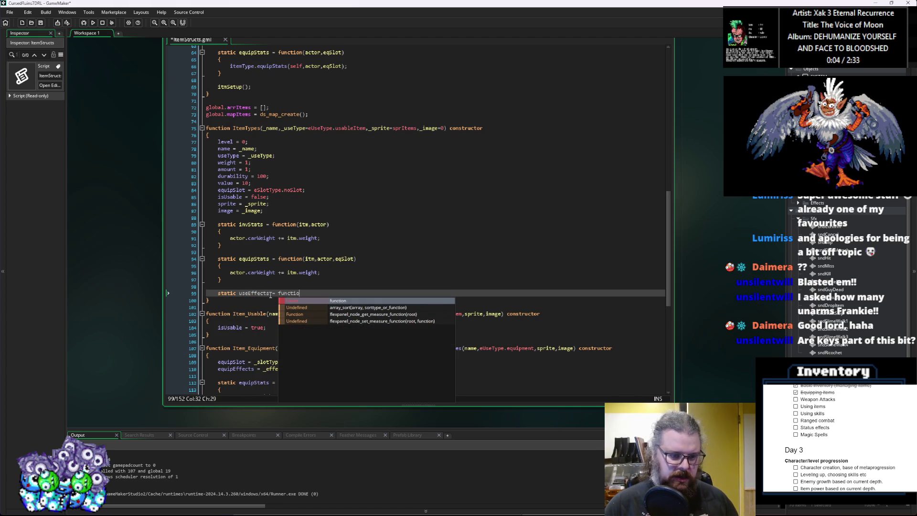
key(Left)
text(itm)
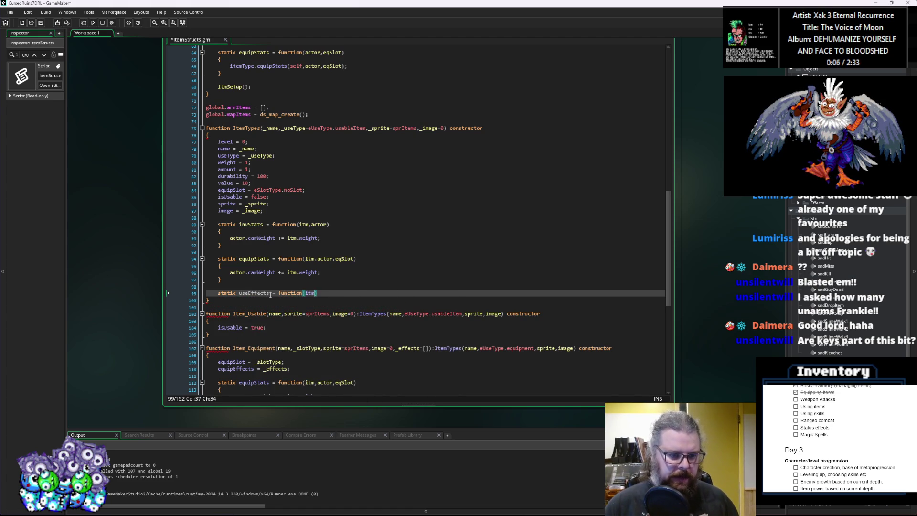
text(,)
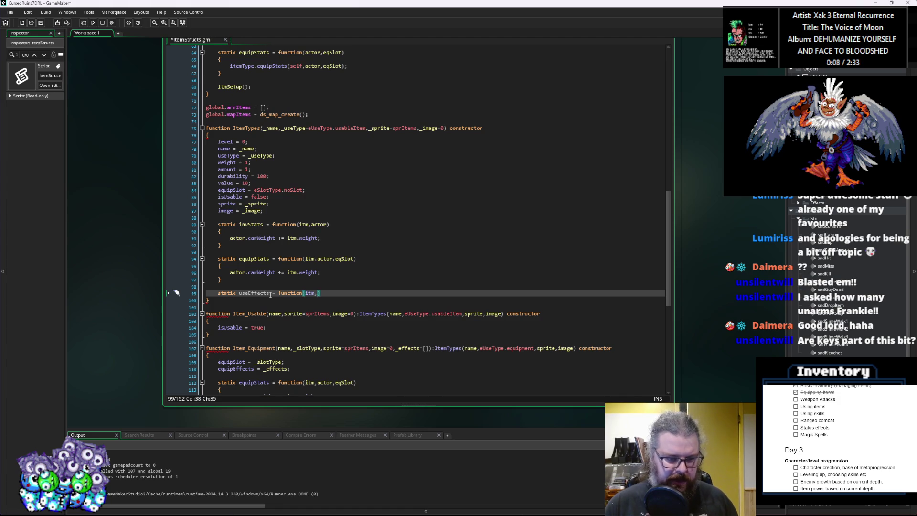
text(acto)
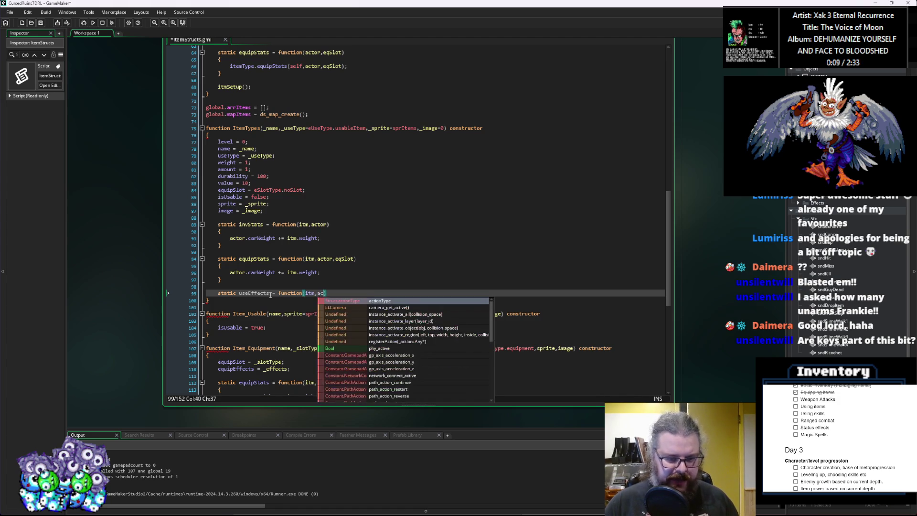
text(r)
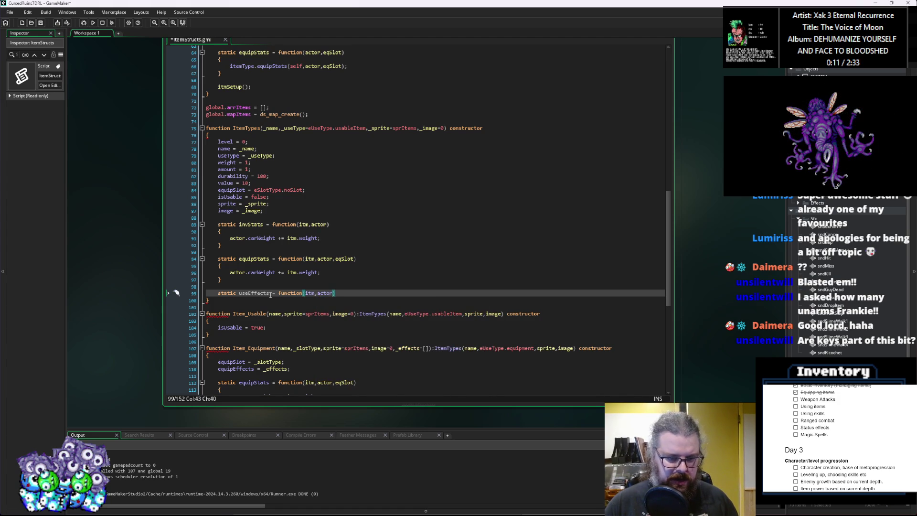
text(,)
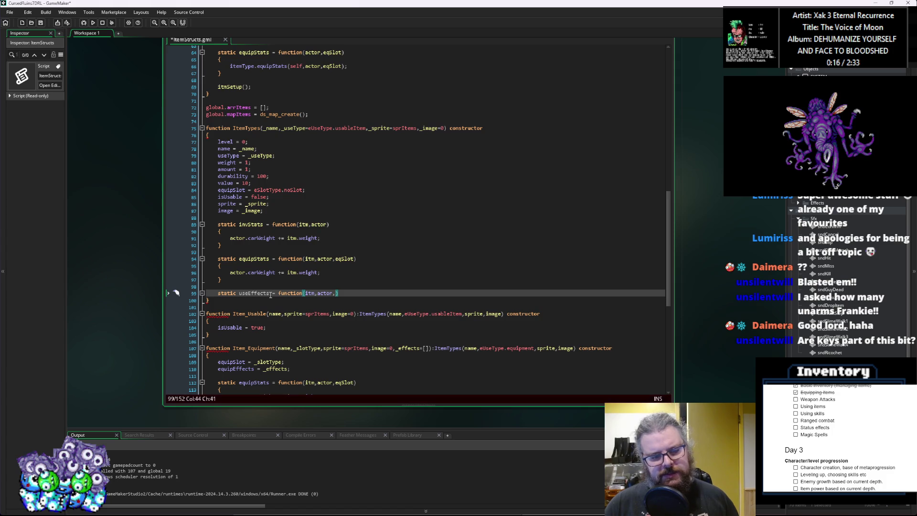
text(target)
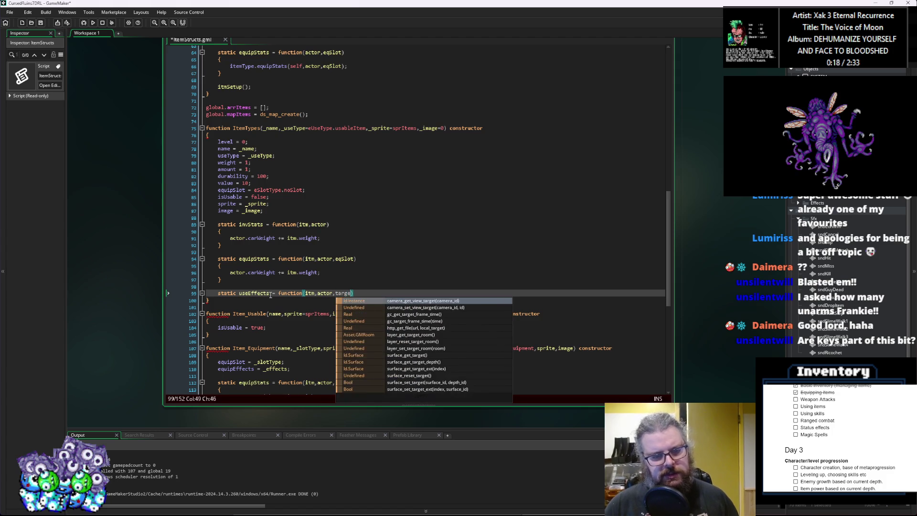
text())
key(Return)
text({)
key(Return)
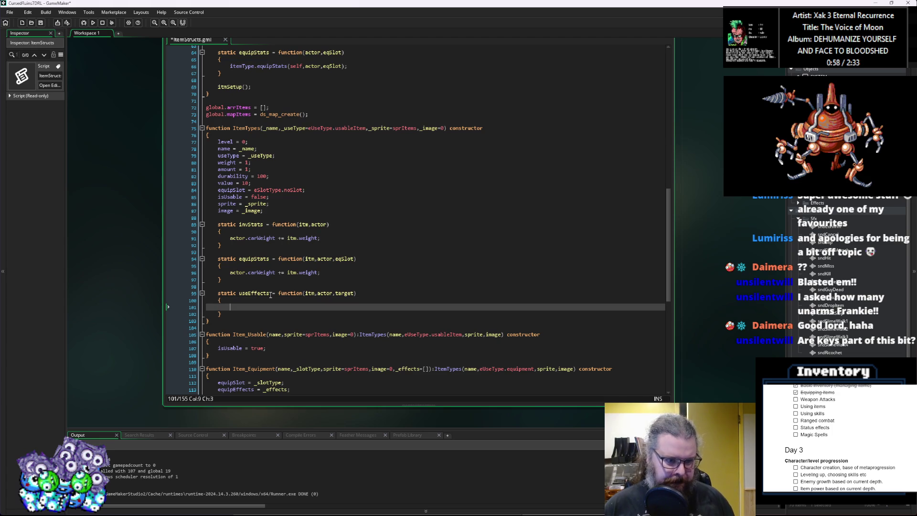
Check the empty useEffects body and the blank line after the ItemTypes fields.
key(Up)
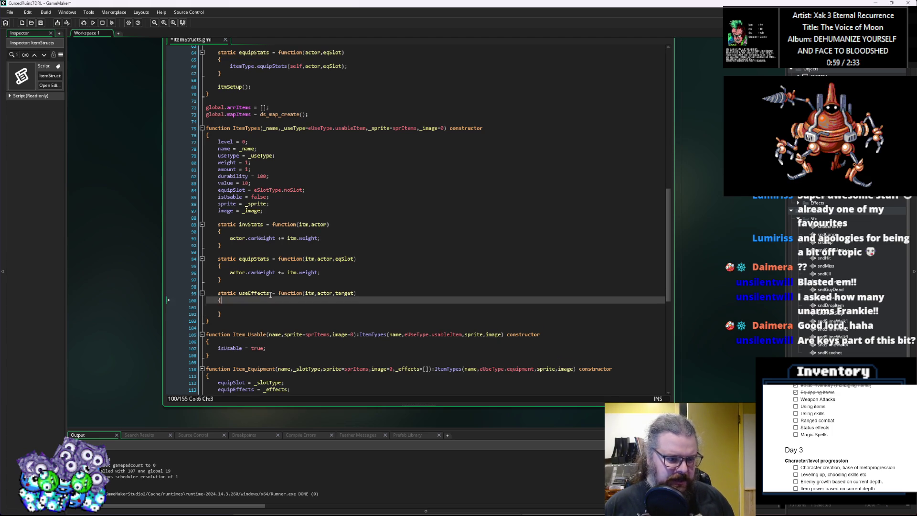
key(Down)
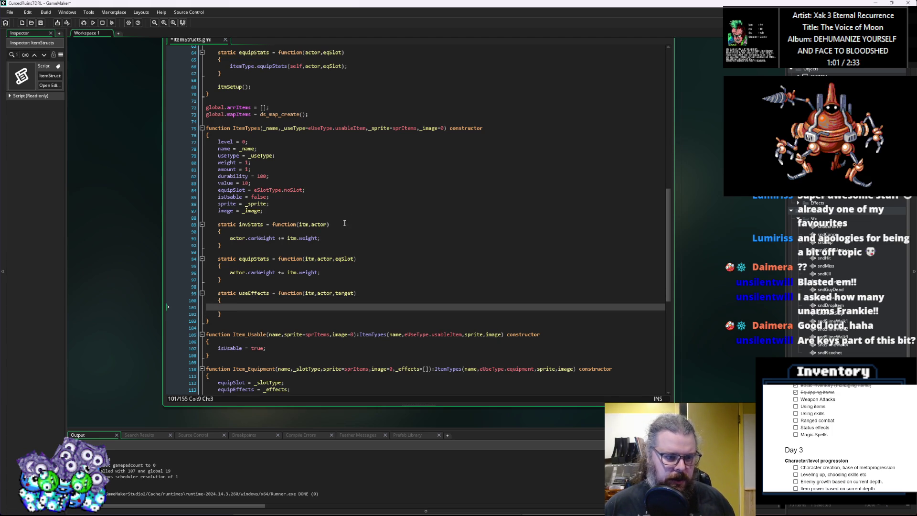
click(358, 218)
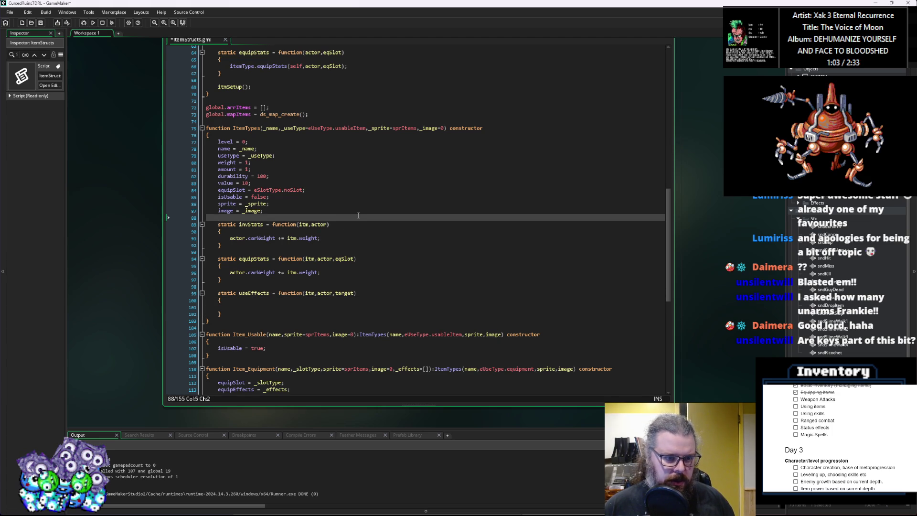
click(247, 294)
click(266, 307)
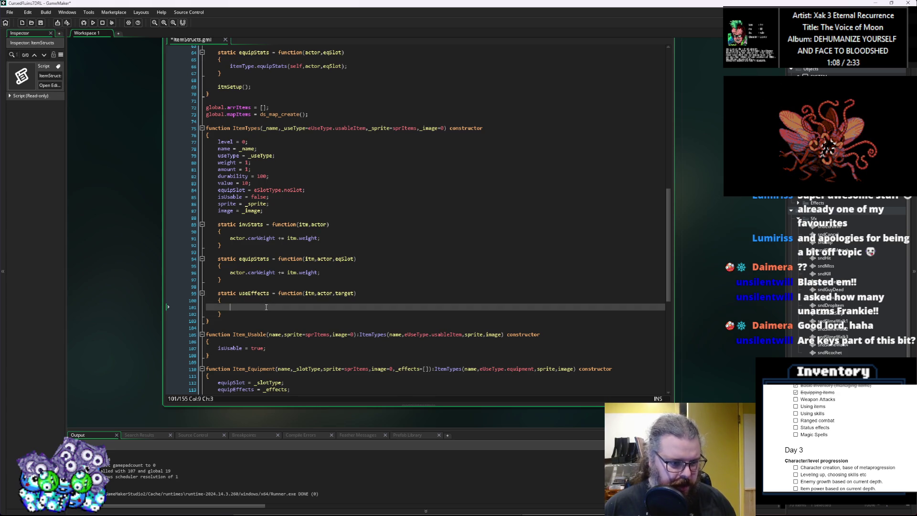
click(263, 293)
click(274, 217)
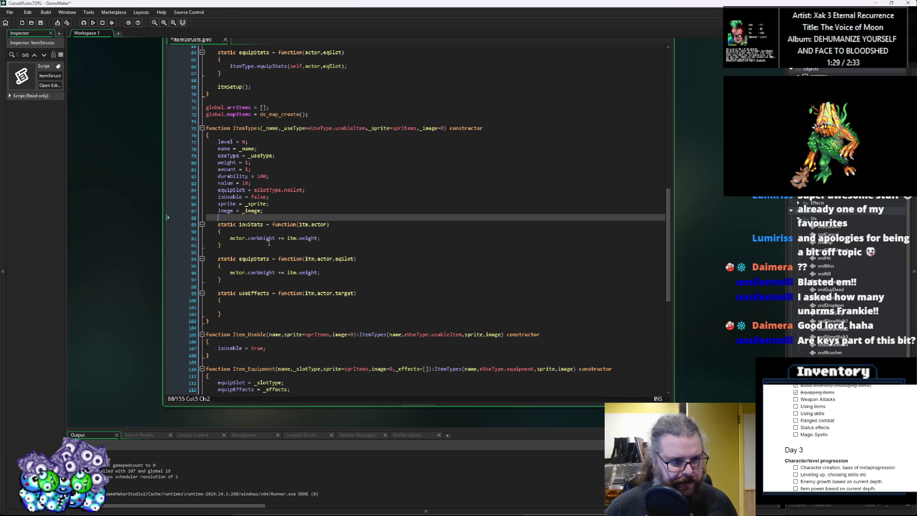
Add an 'isEdible = false;' field to ItemTypes above the sprite assignment.
key(Return)
key(Up)
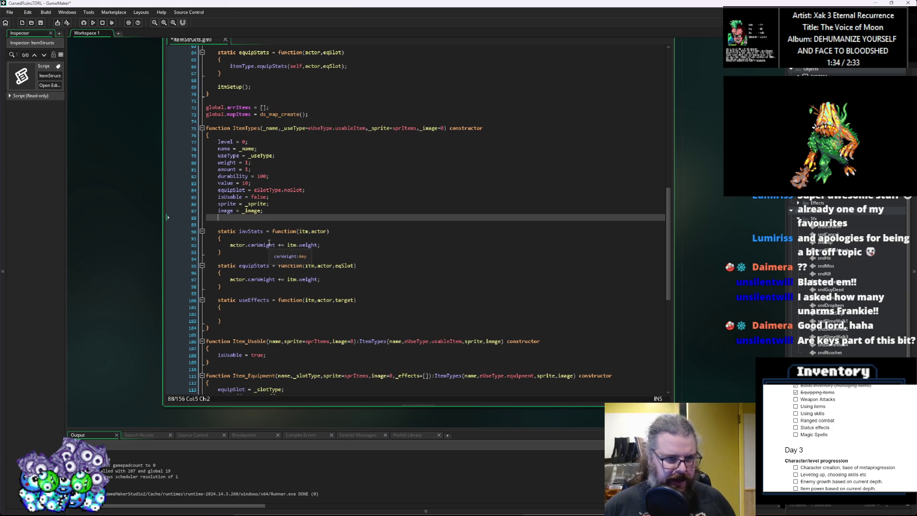
key(Up)
key(Up)
key(Return)
key(Up)
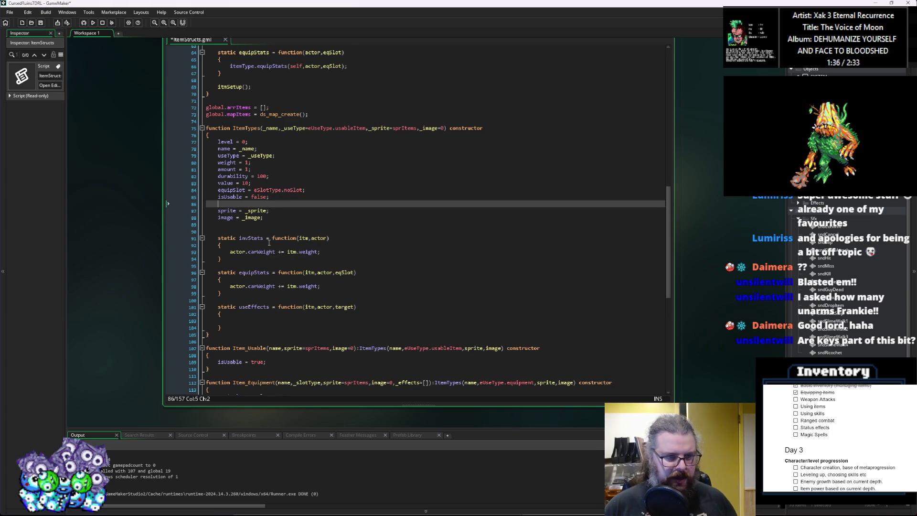
text(isEdible)
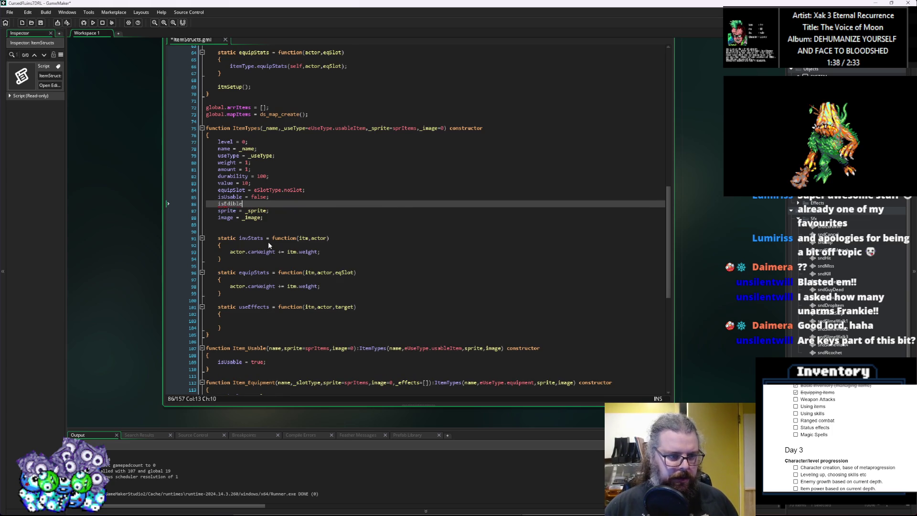
text( = false;)
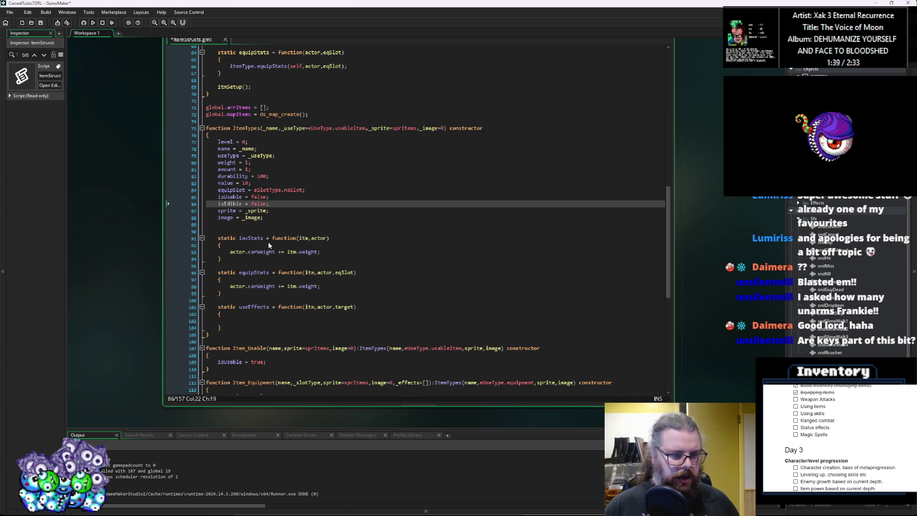
Scroll up to the eUseType enum and put the caret after usableItem.
click(284, 232)
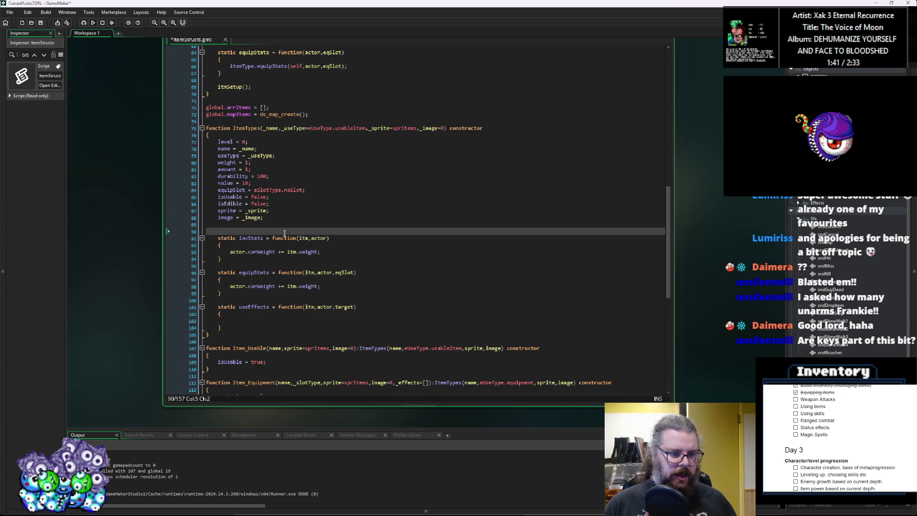
scroll(246, 306, down, 3)
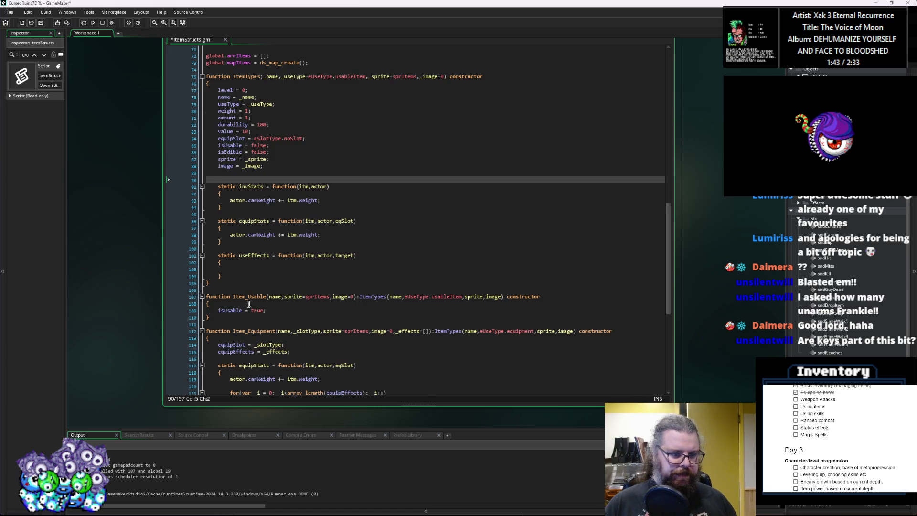
click(248, 298)
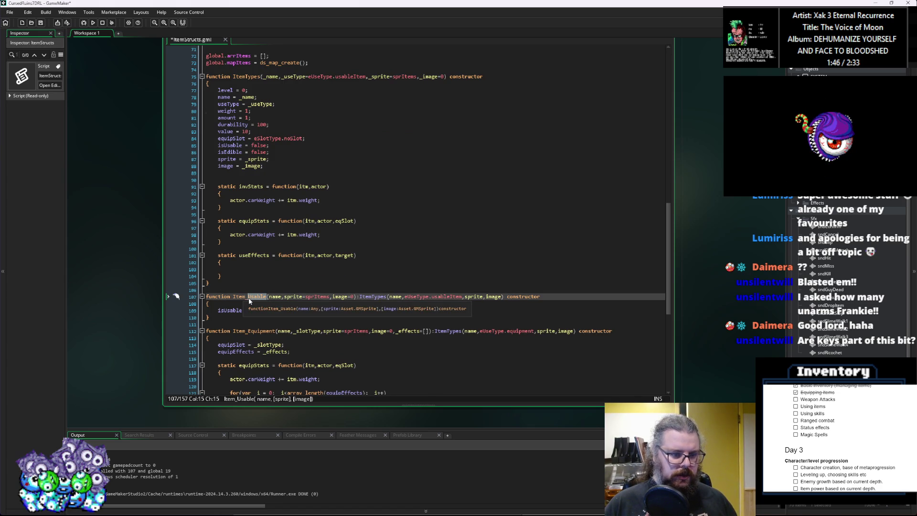
click(290, 289)
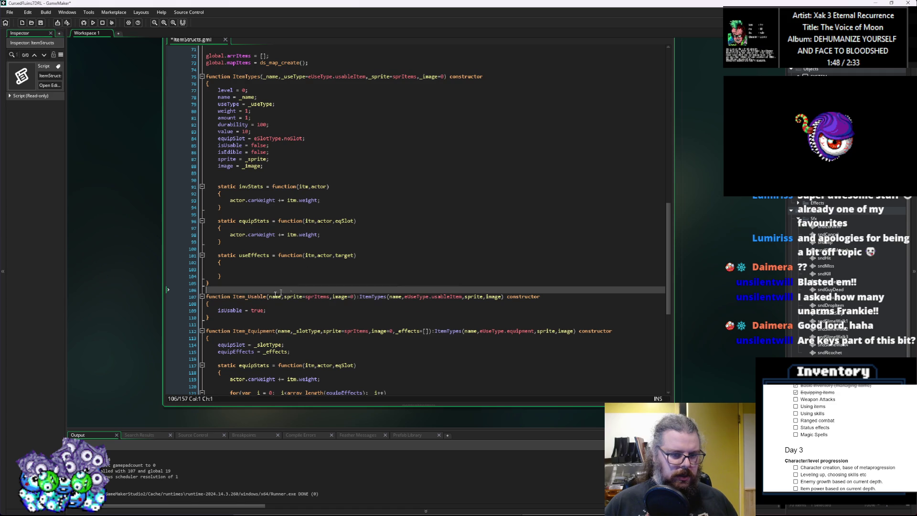
scroll(260, 256, up, 8)
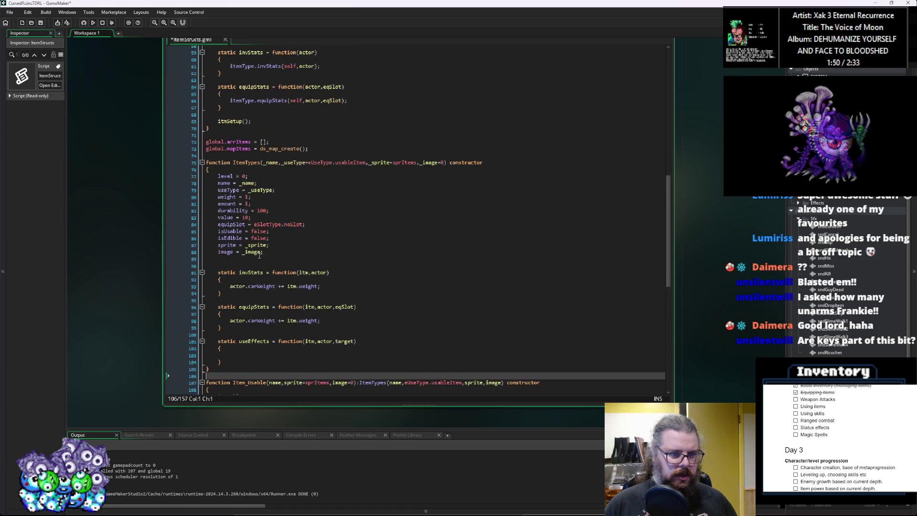
scroll(267, 238, up, 13)
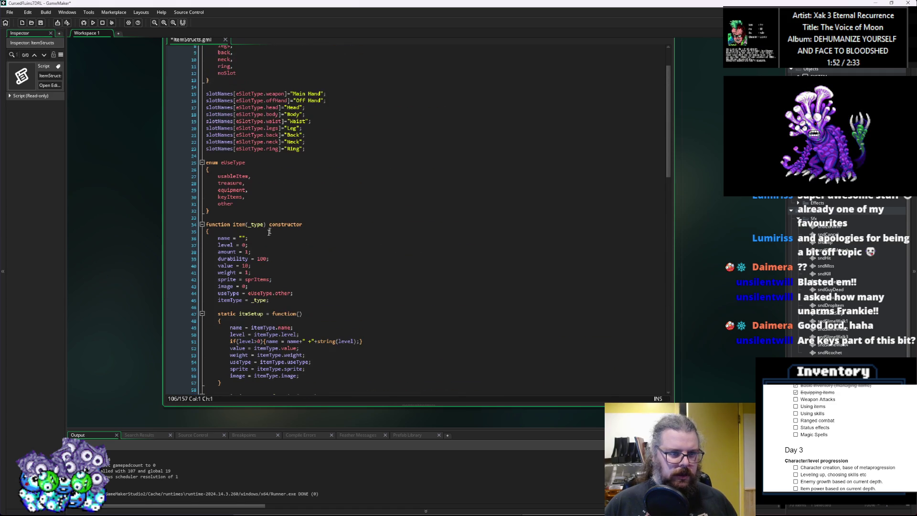
click(266, 176)
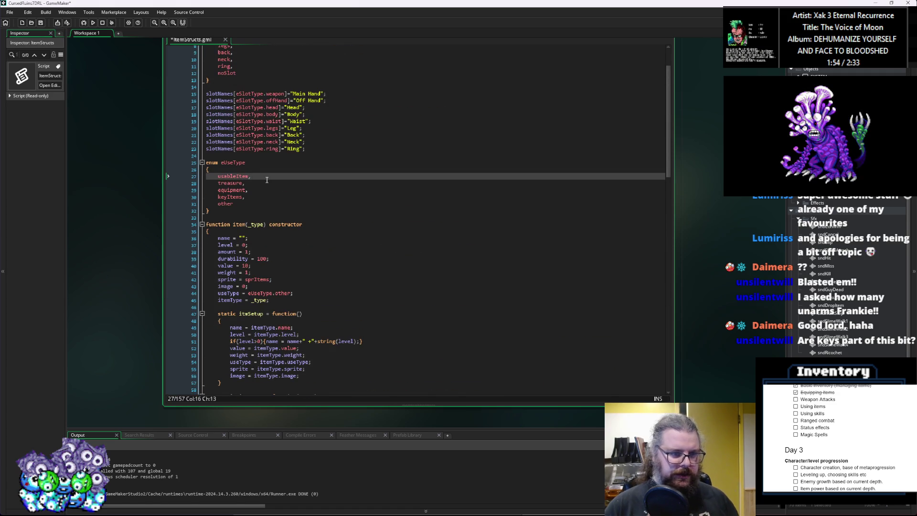
Insert a 'food,' entry after usableItem in the eUseType enum.
key(Return)
text(food,)
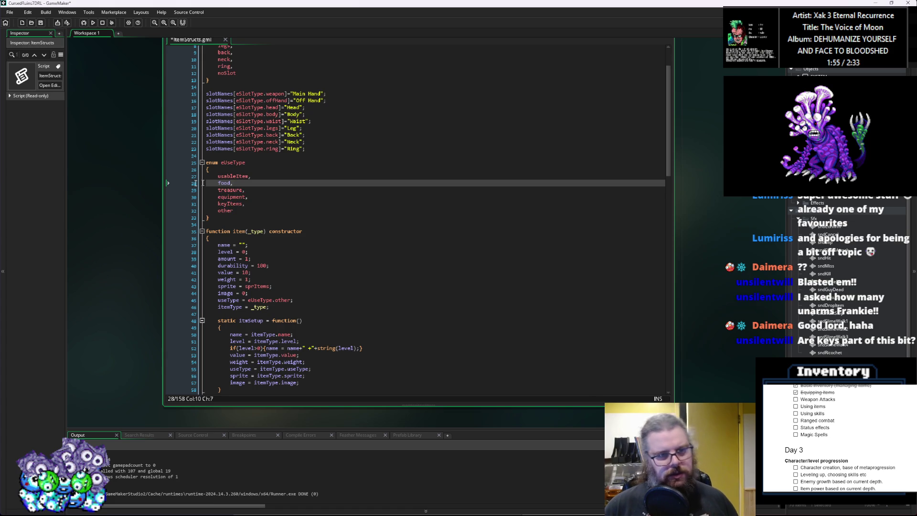
click(263, 211)
text(other)
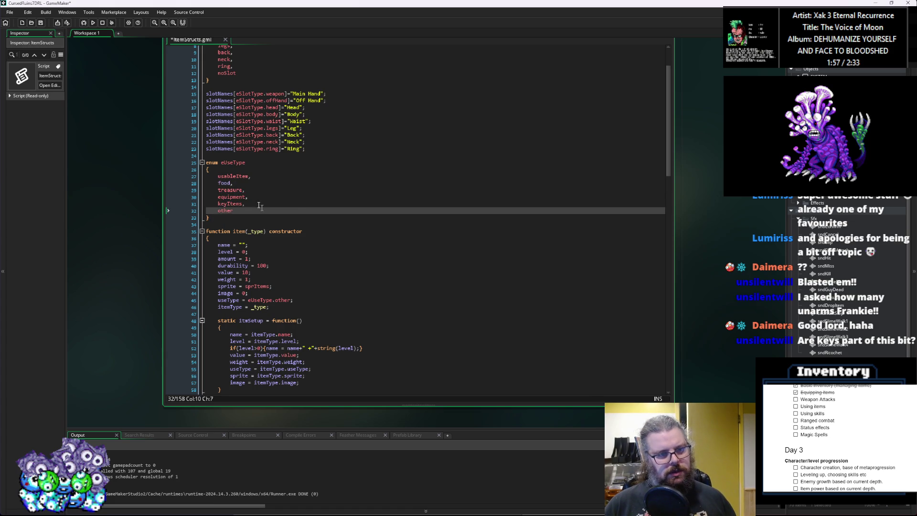
Return to ItemTypes and select the isEdible field name.
scroll(271, 223, down, 7)
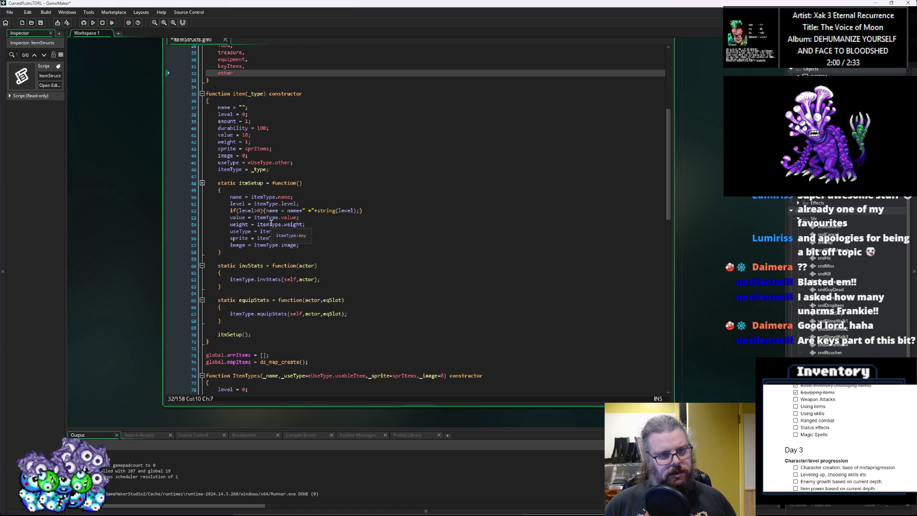
scroll(271, 223, down, 8)
click(286, 299)
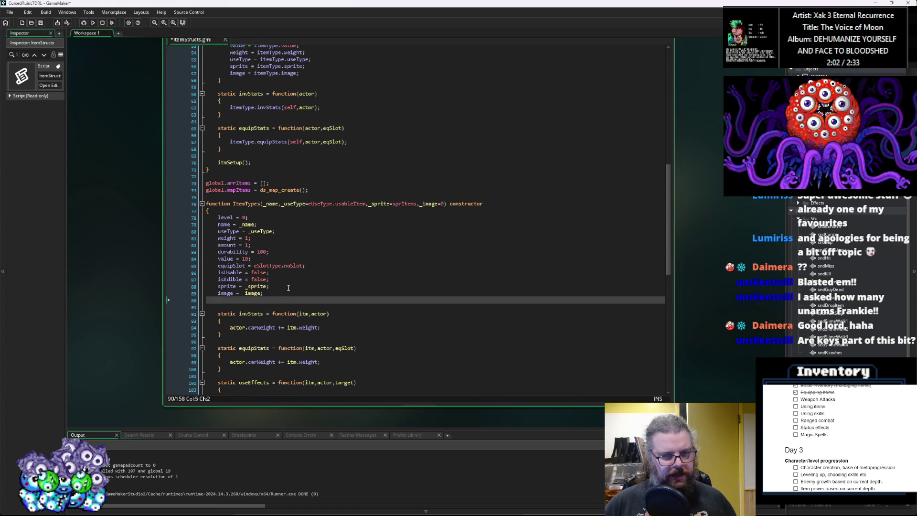
scroll(285, 291, up, 14)
scroll(276, 217, down, 17)
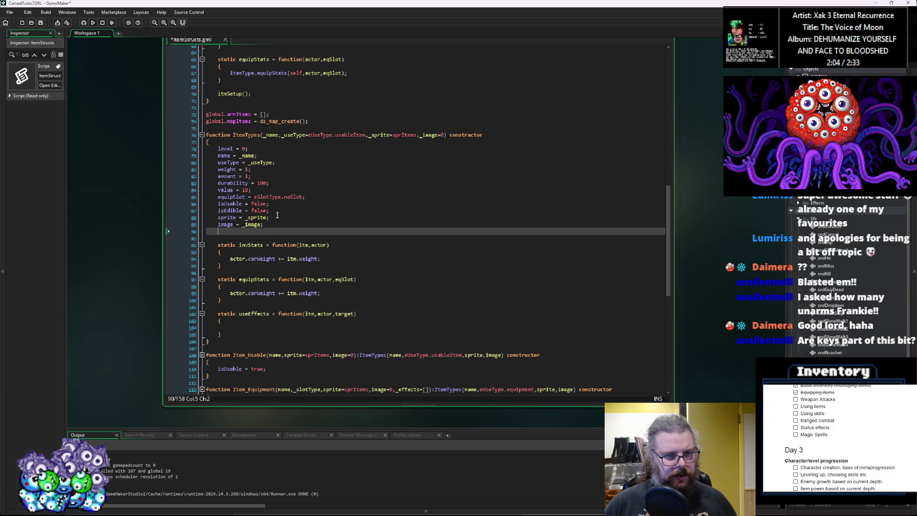
click(281, 211)
drag(243, 211, 221, 213)
Paste a copy of Item_Usable after ItemTypes and rename it Item_Edible.
double_click(224, 211)
scroll(212, 299, down, 3)
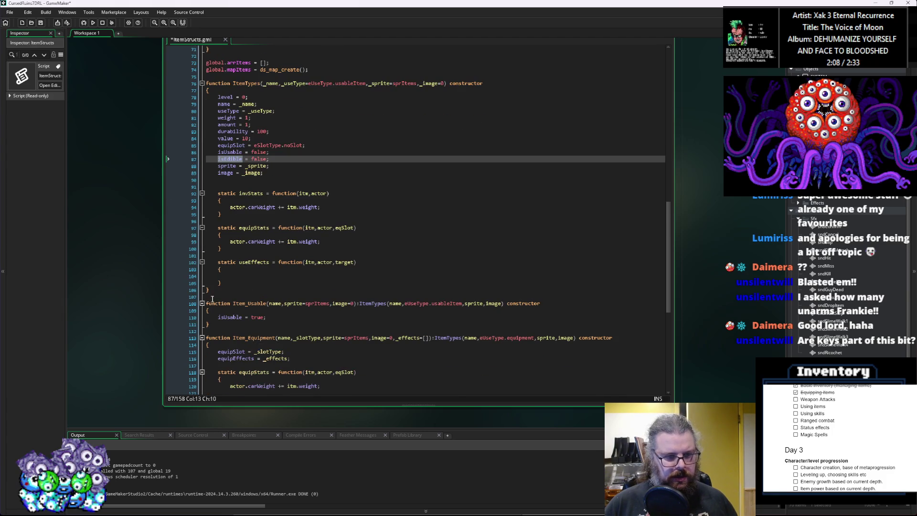
click(229, 317)
click(240, 290)
key(ctrl+v)
click(268, 304)
key(BackSpace)
key(BackSpace)
key(BackSpace)
text(Edible)
key(Up)
key(Up)
key(Up)
Rename the enum's food entry to edible and make it Item_Edible's use type.
drag(461, 305, 434, 304)
text(fo)
key(Return)
key(Up)
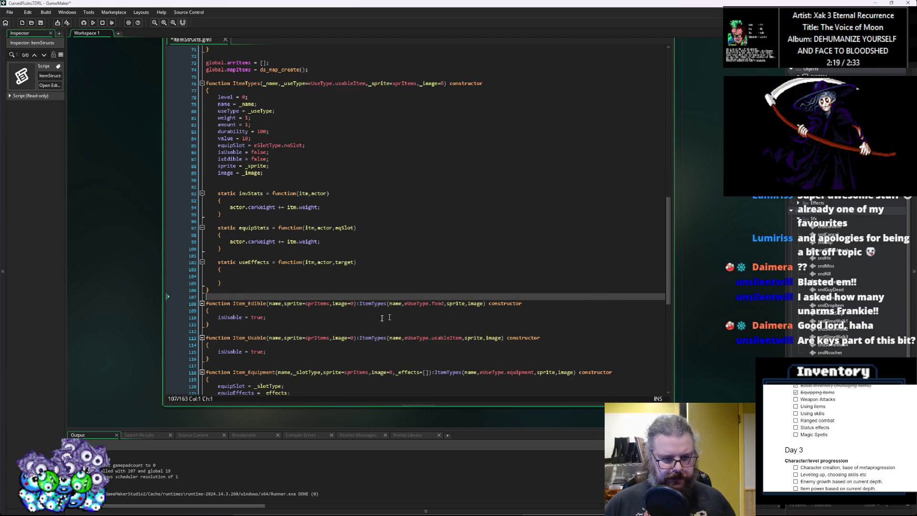
scroll(408, 305, down, 3)
double_click(435, 254)
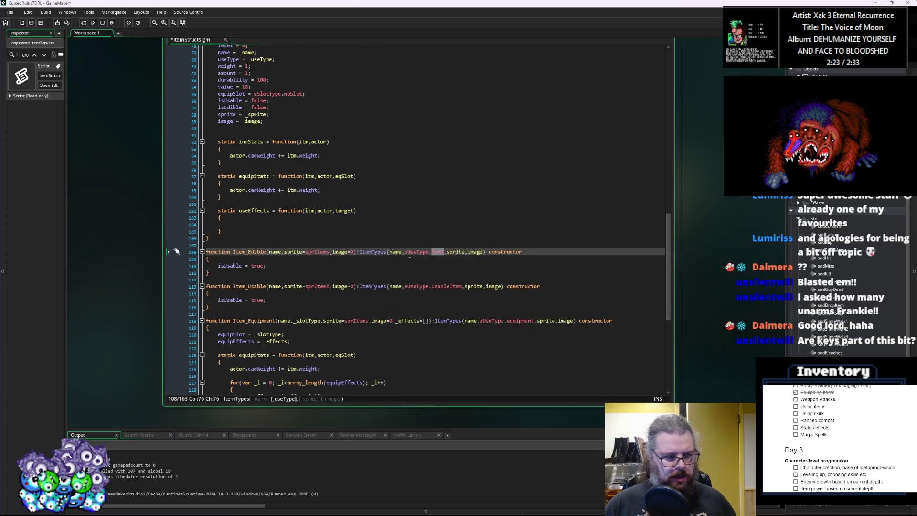
scroll(389, 220, up, 12)
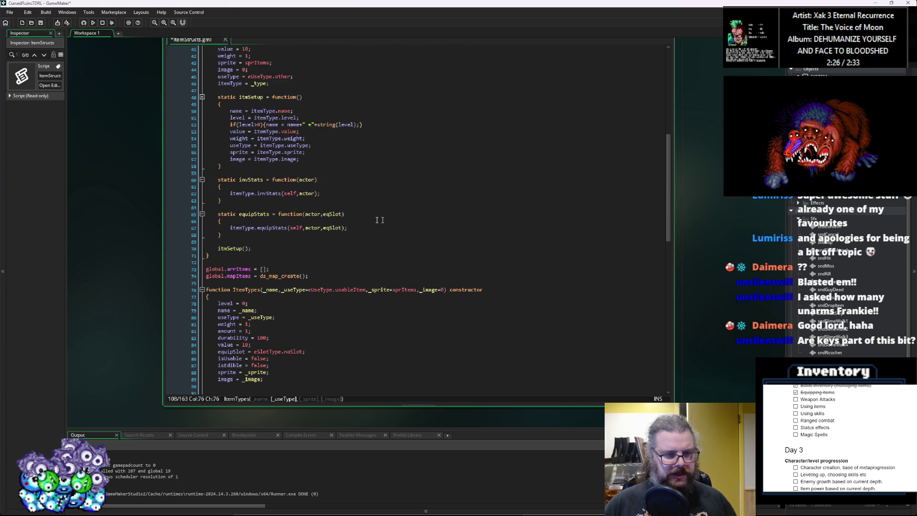
scroll(389, 220, up, 8)
double_click(225, 115)
text(edible)
text(ible)
scroll(307, 252, down, 16)
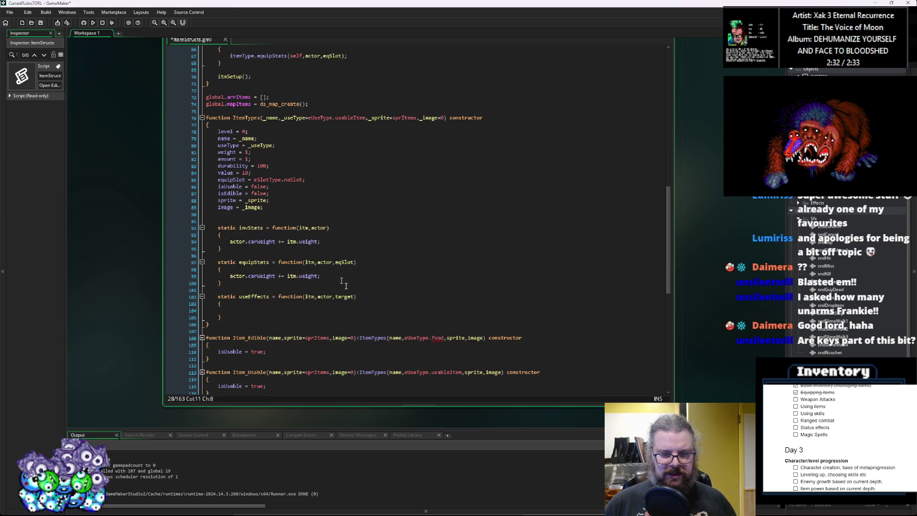
scroll(327, 266, down, 3)
double_click(437, 269)
text(edible)
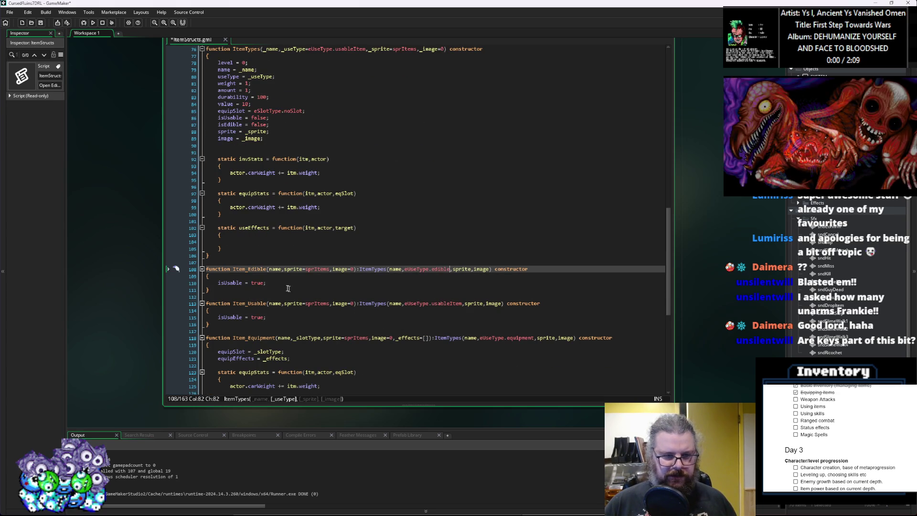
Replace Item_Edible's 'isUsable = true;' line with 'isEdible = true;'.
click(289, 282)
key(Return)
text(isEdible = true;)
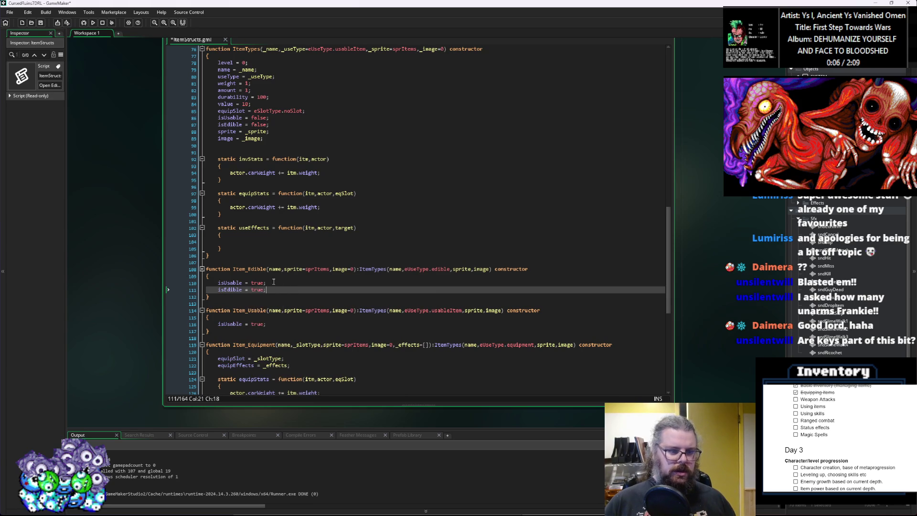
drag(267, 283, 206, 283)
key(BackSpace)
key(BackSpace)
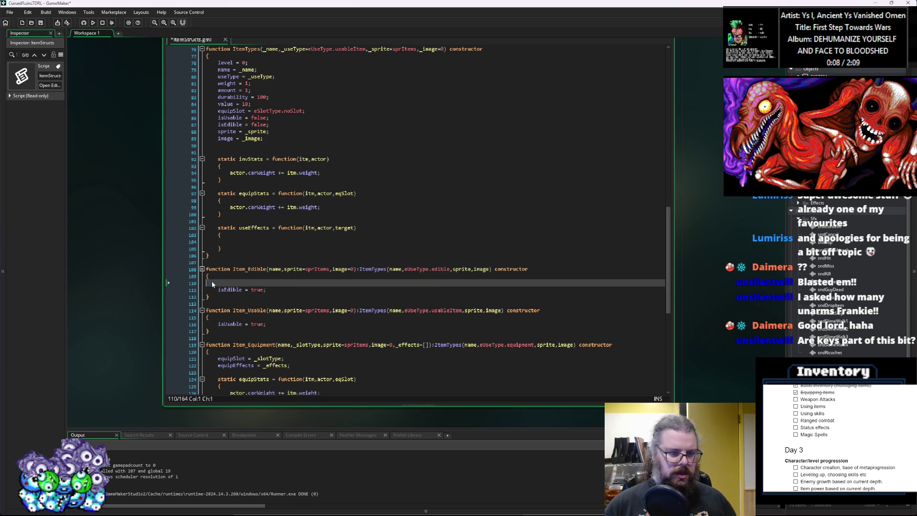
click(267, 318)
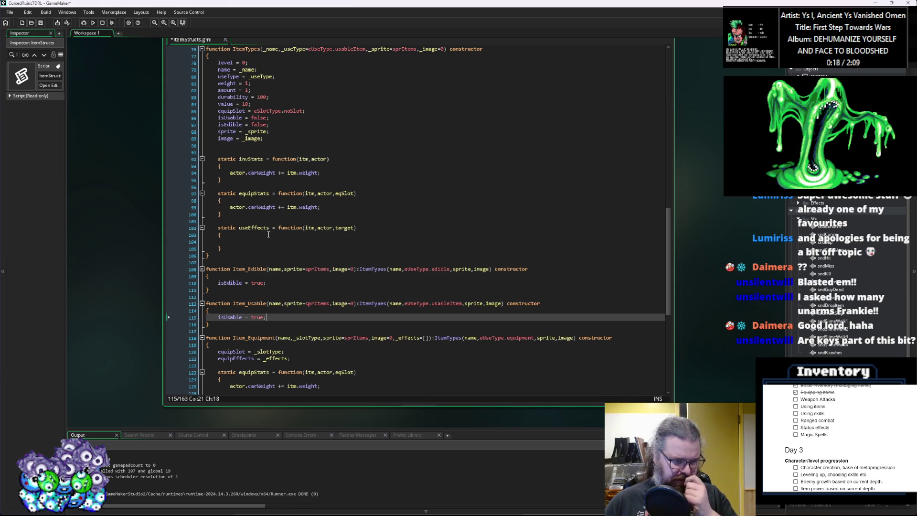
click(284, 132)
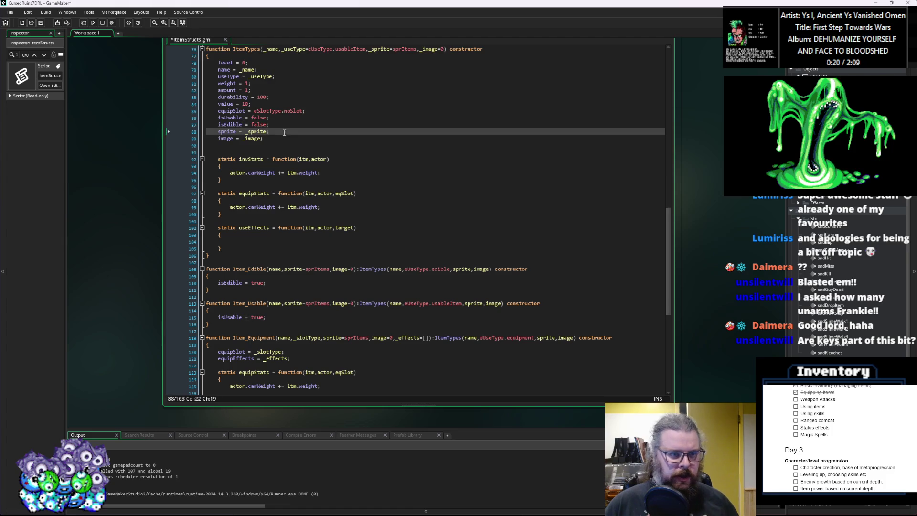
Add an 'isThrowable = false;' field to ItemTypes above the sprite field.
key(Up)
key(Return)
text(isThrowable = false;)
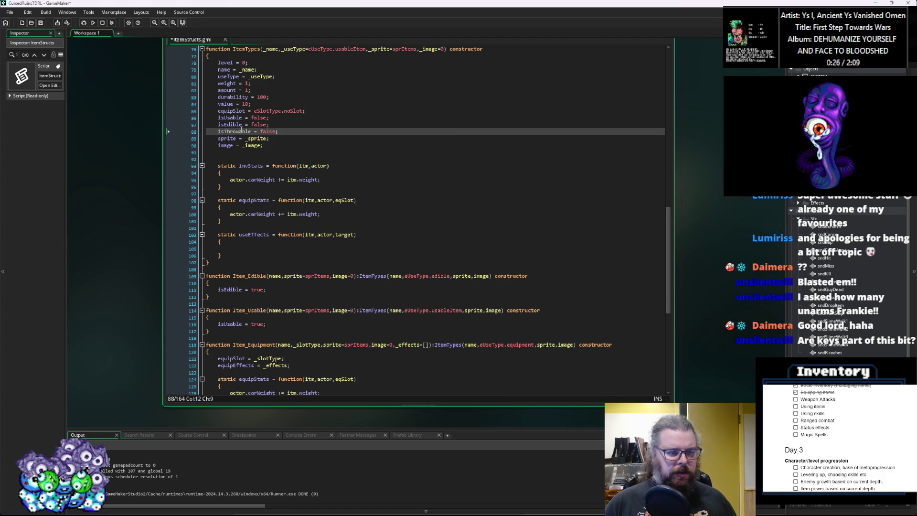
double_click(234, 132)
Duplicate the Item_Usable constructor and rename the copy Item_Throwable.
click(264, 338)
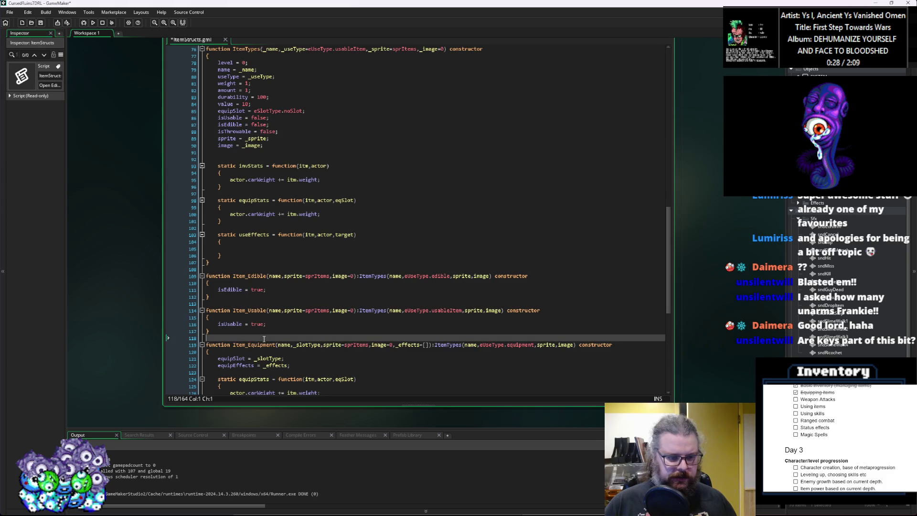
key(Return)
key(Return)
click(208, 339)
key(shift+Up)
key(shift+Up)
key(shift+Up)
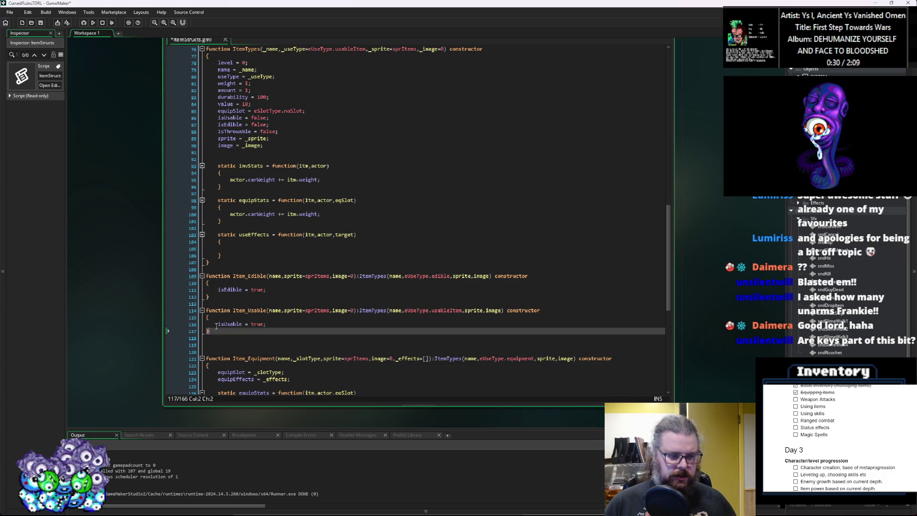
key(ctrl+c)
click(208, 345)
key(ctrl+v)
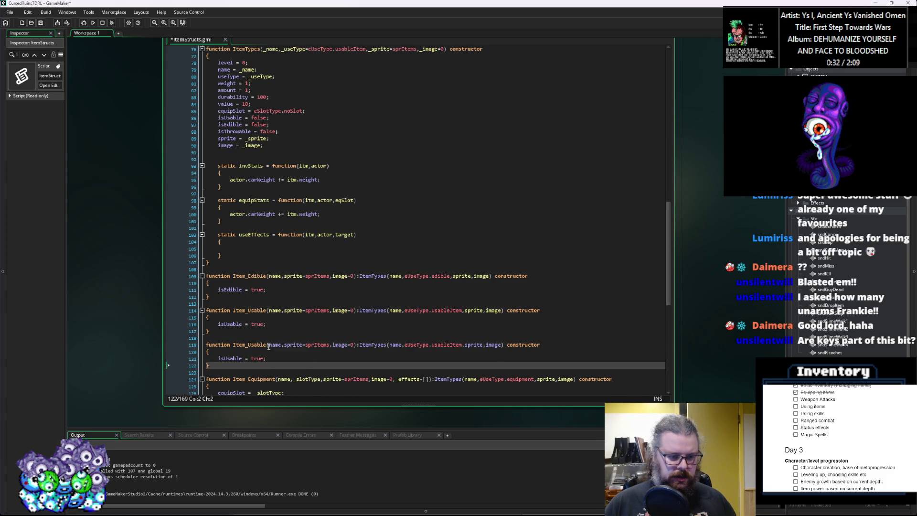
click(255, 346)
text(Throwable)
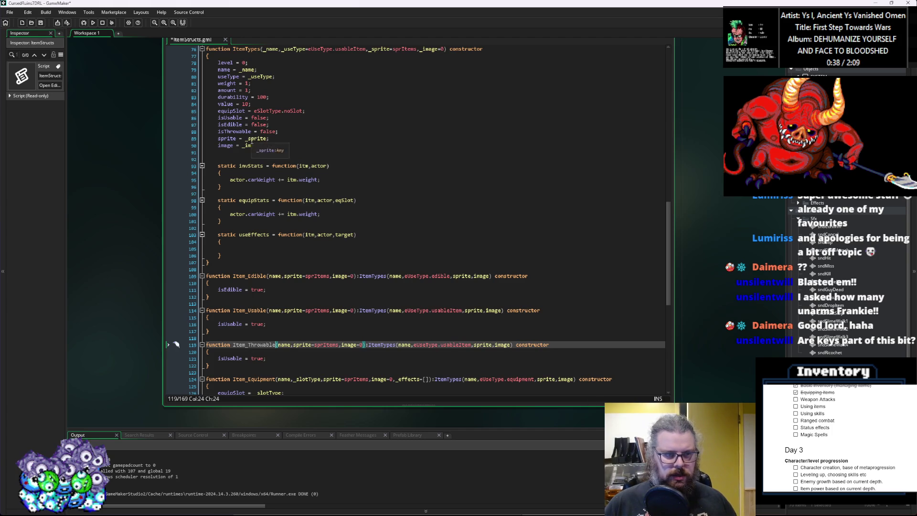
Add a 'throwable,' entry after edible in the eUseType enum.
scroll(267, 156, up, 5)
scroll(267, 155, up, 16)
click(261, 149)
key(Return)
text(throwable,)
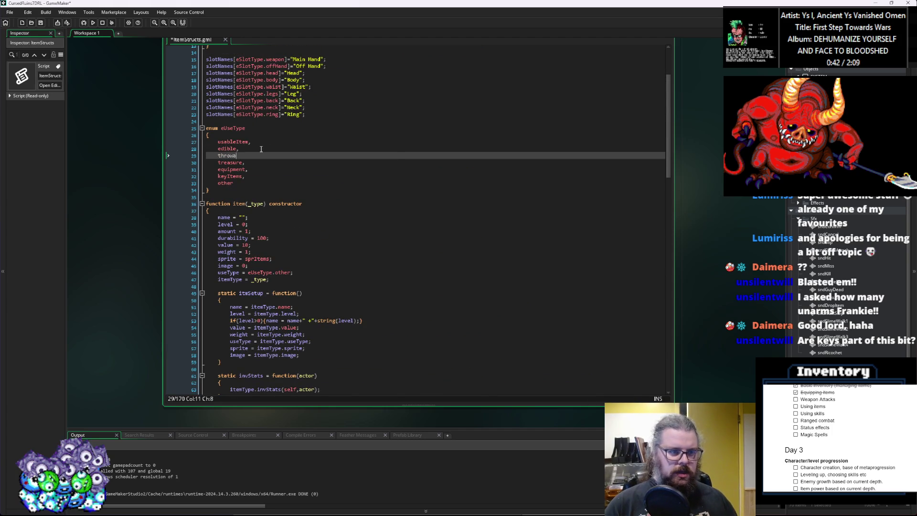
scroll(302, 183, down, 20)
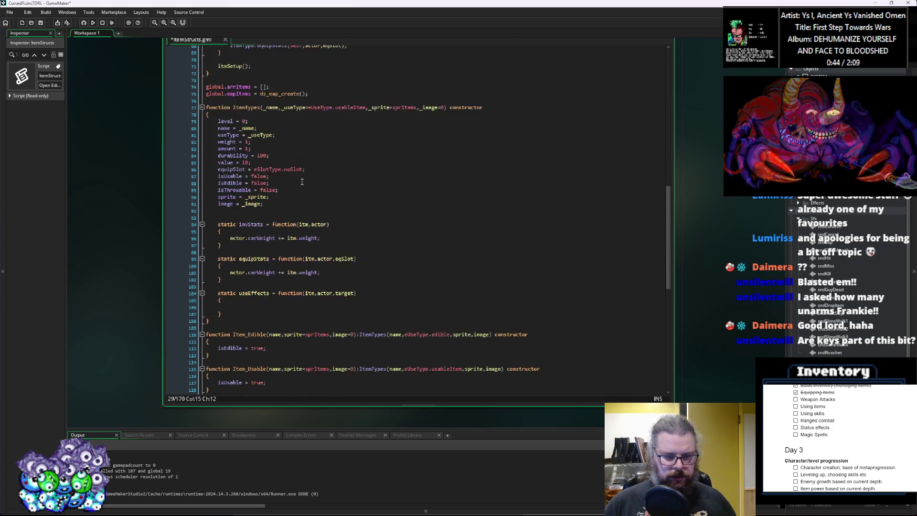
click(239, 293)
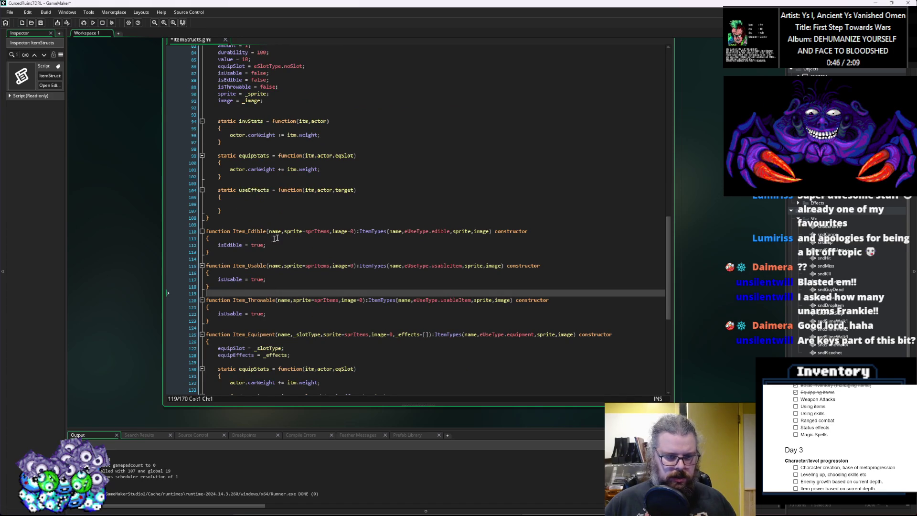
click(470, 300)
drag(438, 300, 463, 300)
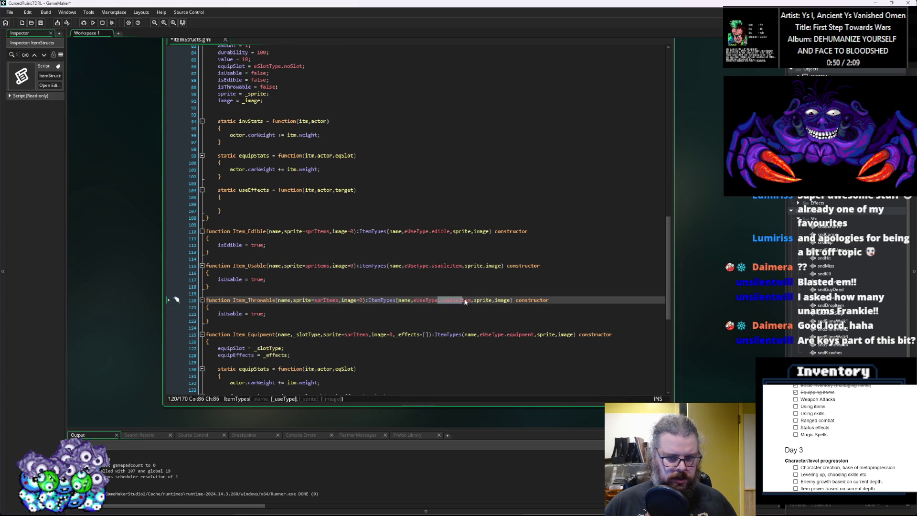
double_click(442, 301)
text(throwable)
key(Down)
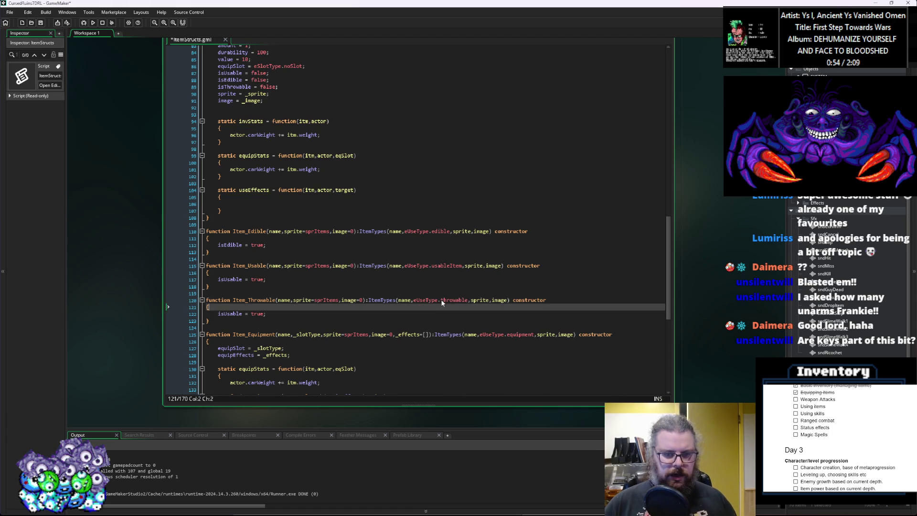
key(Down)
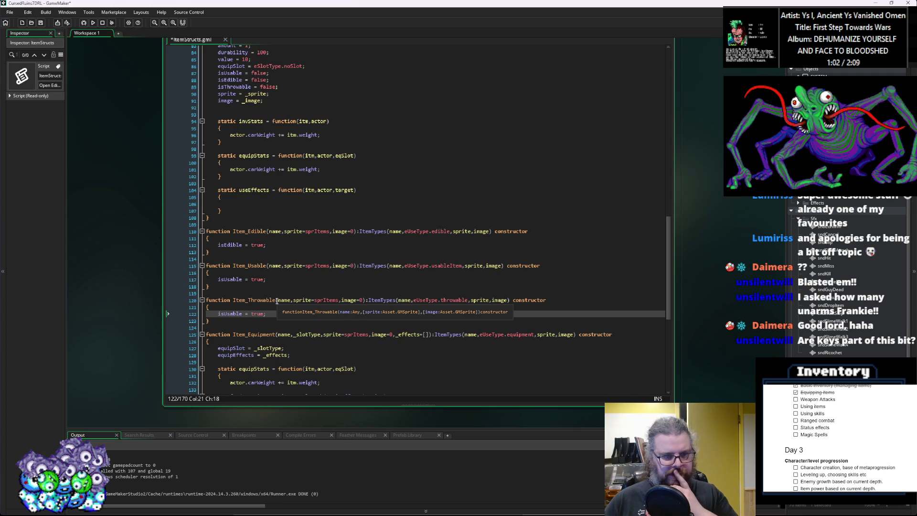
click(270, 280)
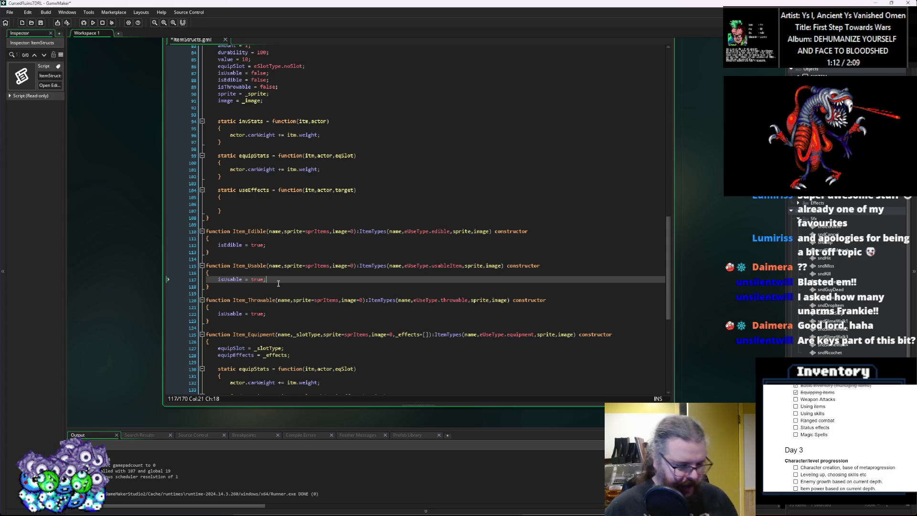
click(263, 234)
click(270, 245)
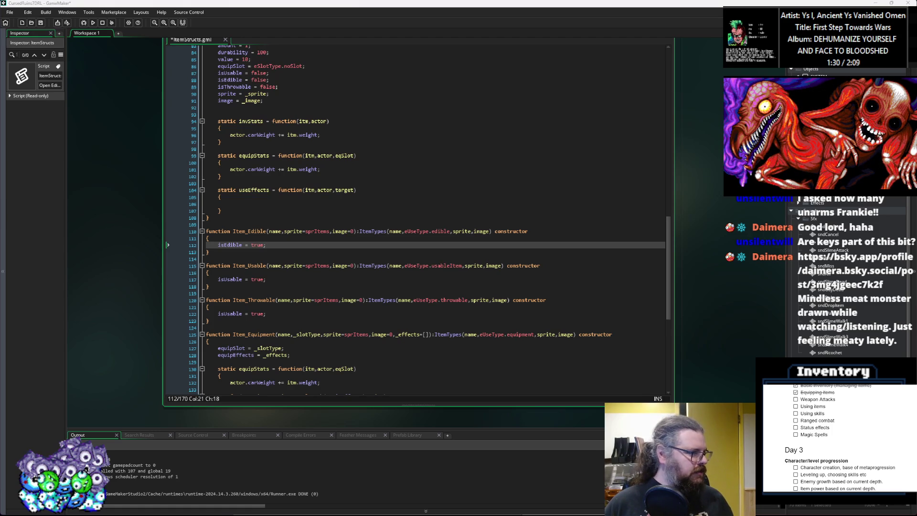
key(alt+Tab)
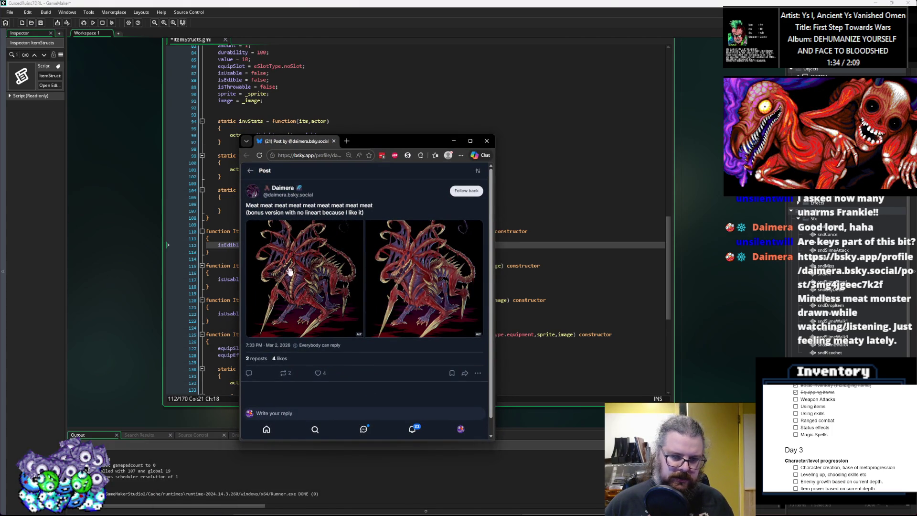
click(307, 271)
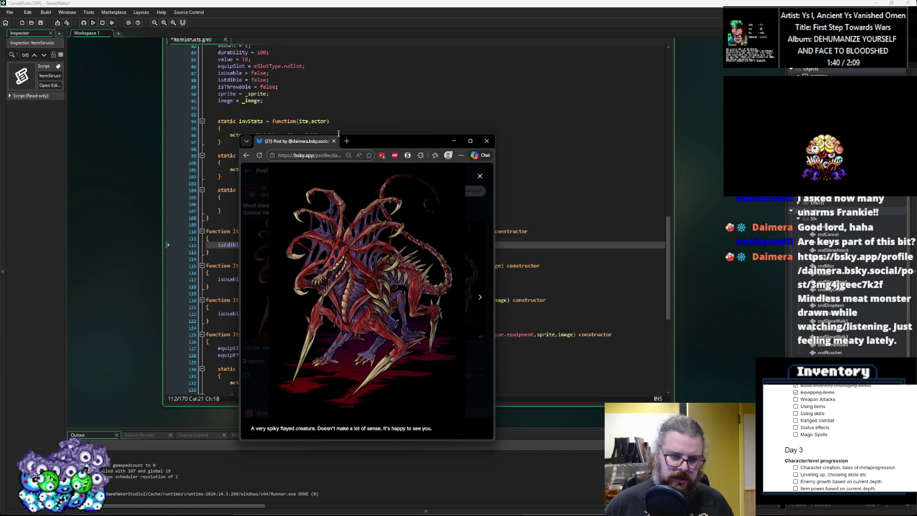
click(429, 287)
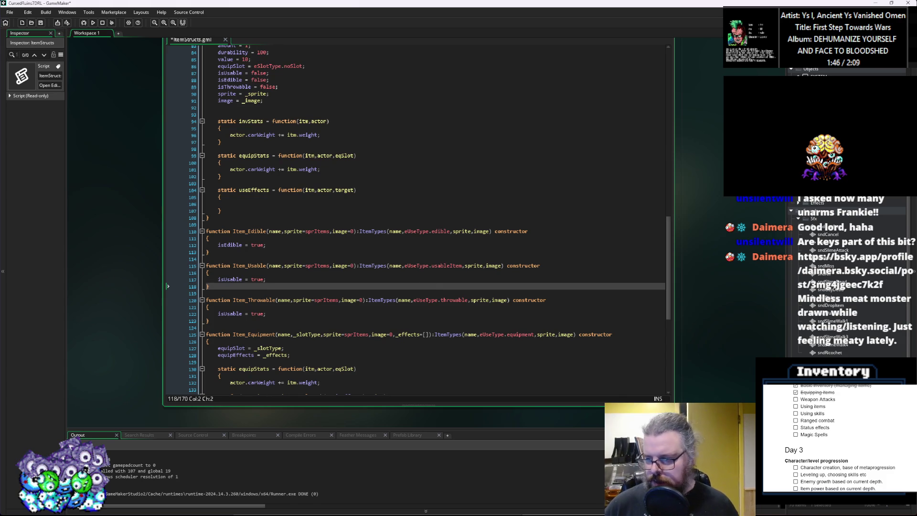
Tick Weapon Attacks off the checklist and save the ItemStructs script.
click(795, 399)
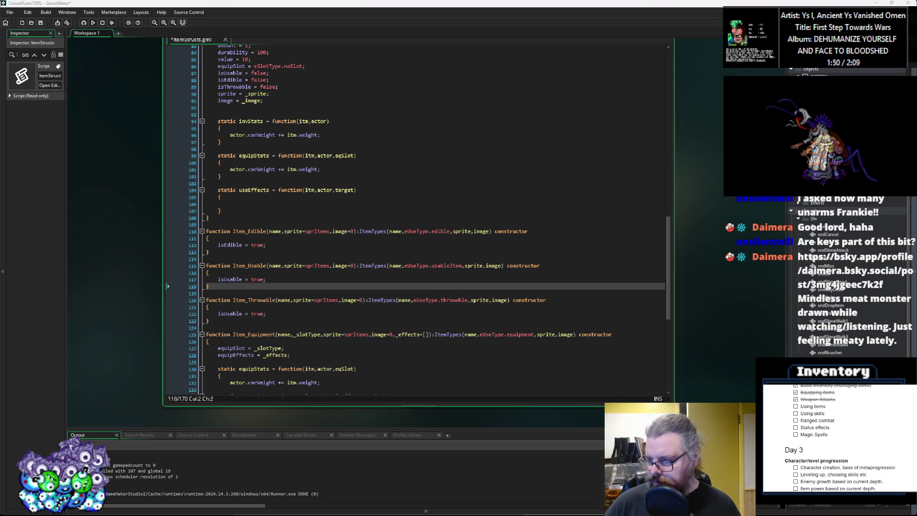
click(331, 301)
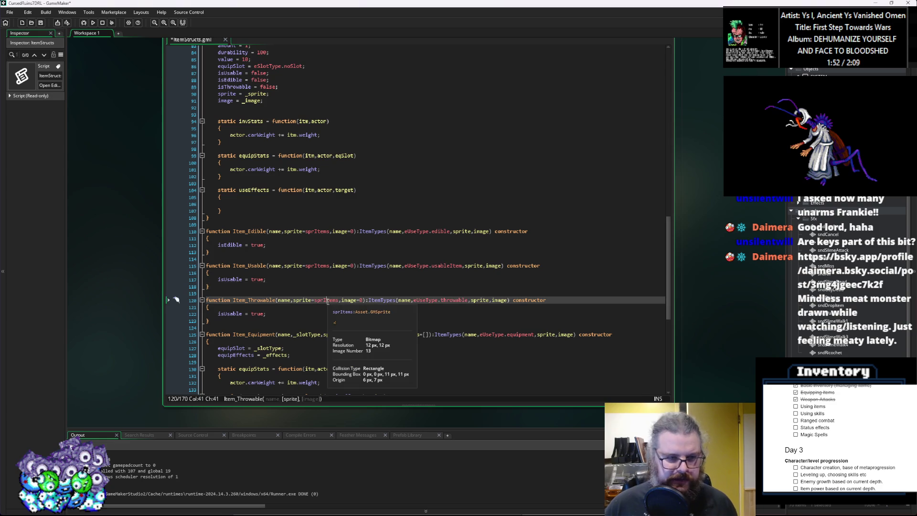
click(281, 274)
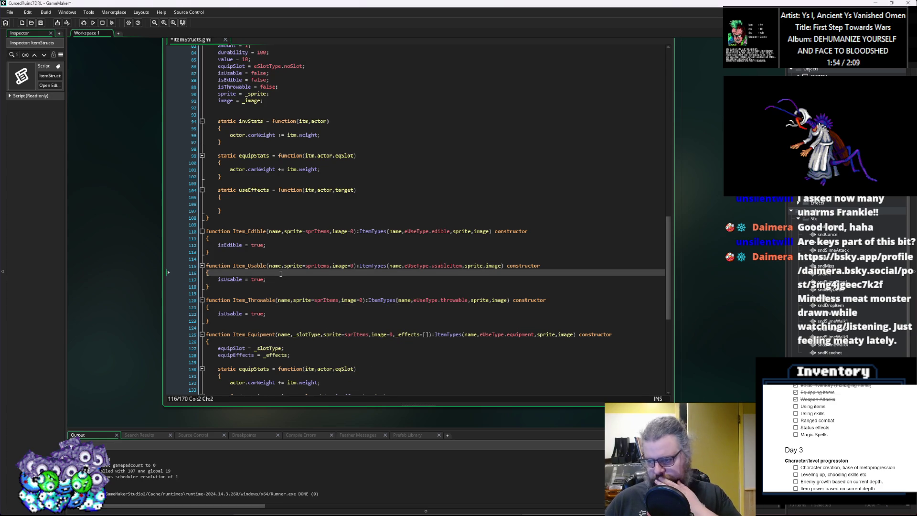
scroll(282, 274, up, 1)
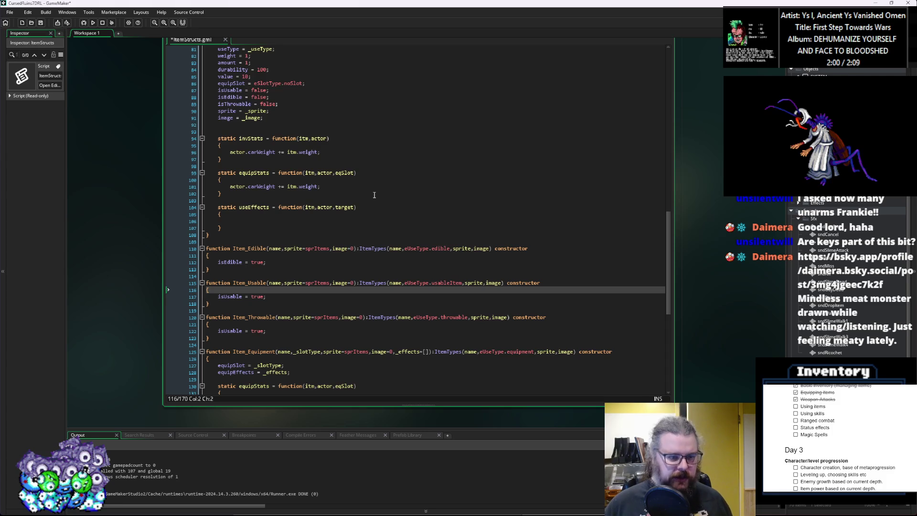
scroll(368, 210, down, 2)
click(358, 229)
key(ctrl+s)
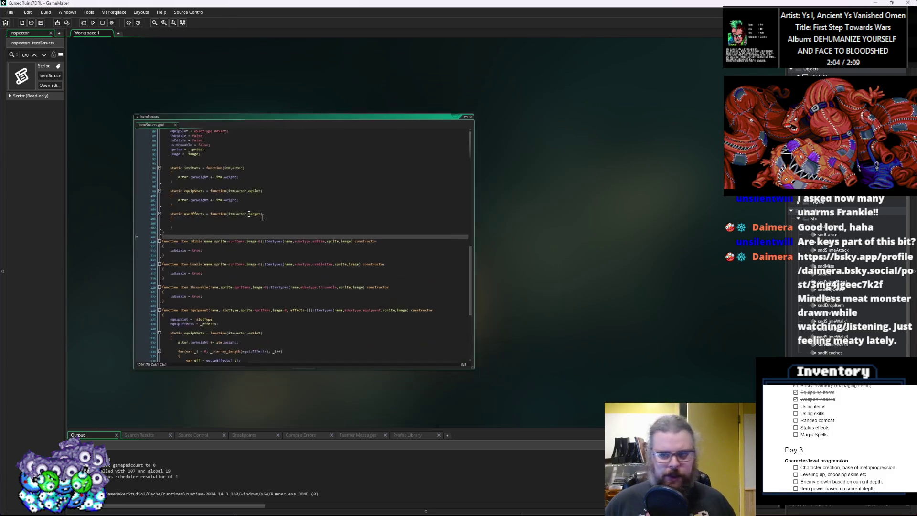
Open the menuGame object from the Asset Browser.
scroll(308, 233, up, 3)
click(571, 289)
scroll(551, 309, up, 2)
key(Up)
key(Up)
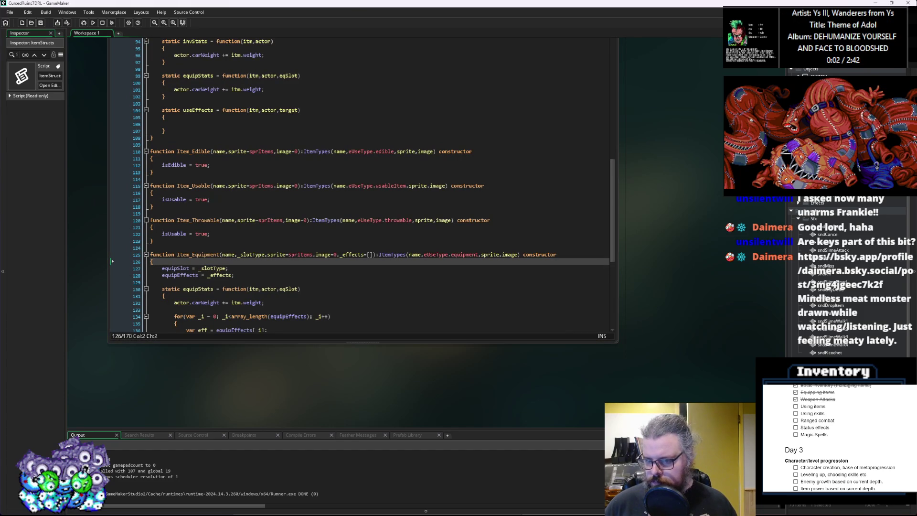
scroll(839, 336, up, 5)
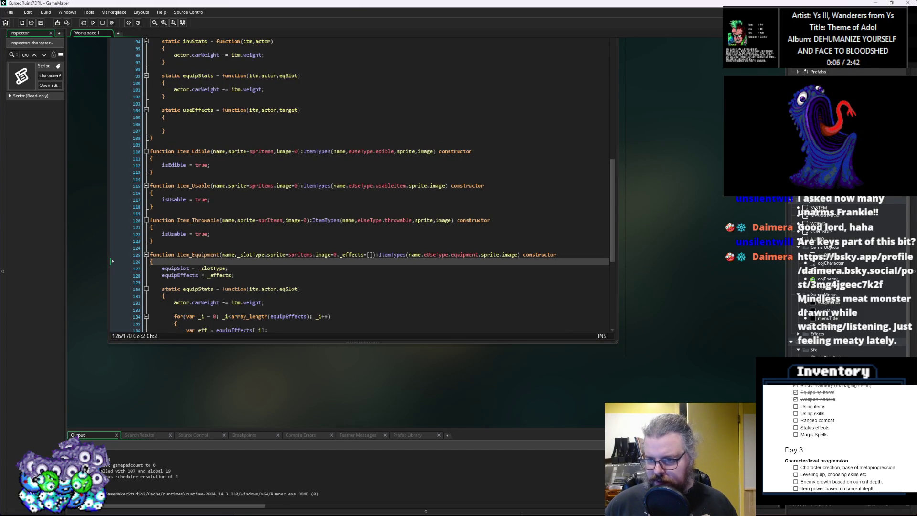
double_click(812, 325)
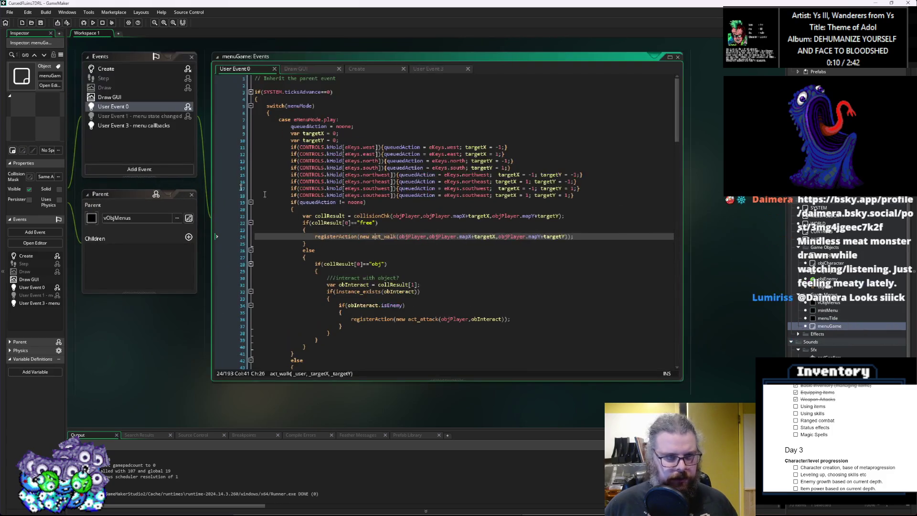
Review the Examine, Use and Equip option lines in menuGame's User Event 0.
scroll(328, 215, down, 20)
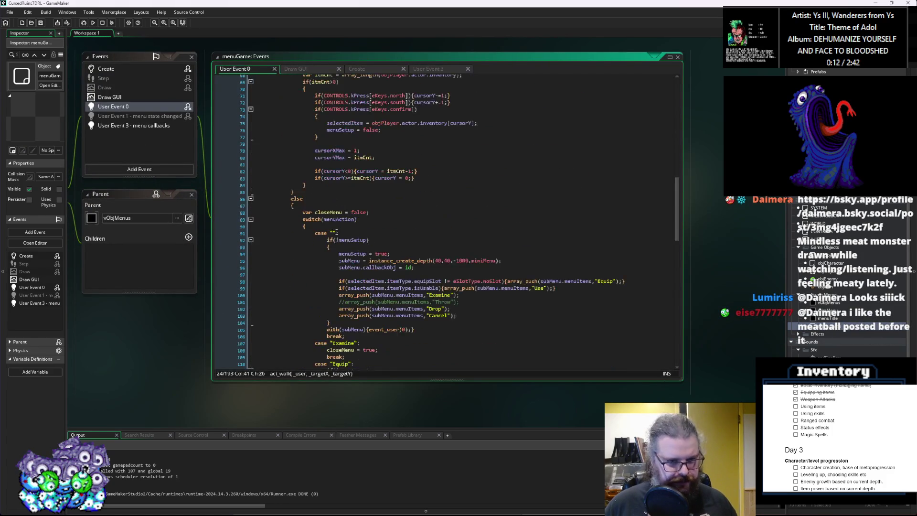
scroll(337, 233, down, 6)
click(378, 235)
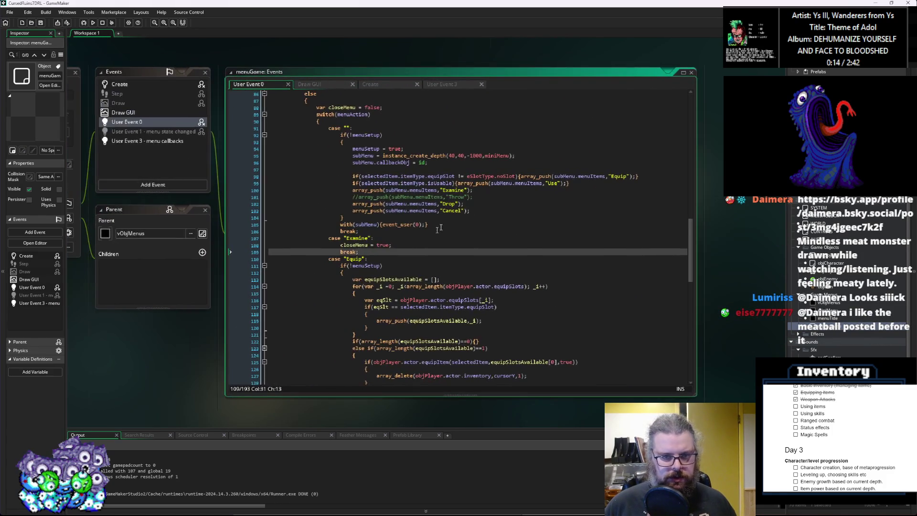
click(351, 196)
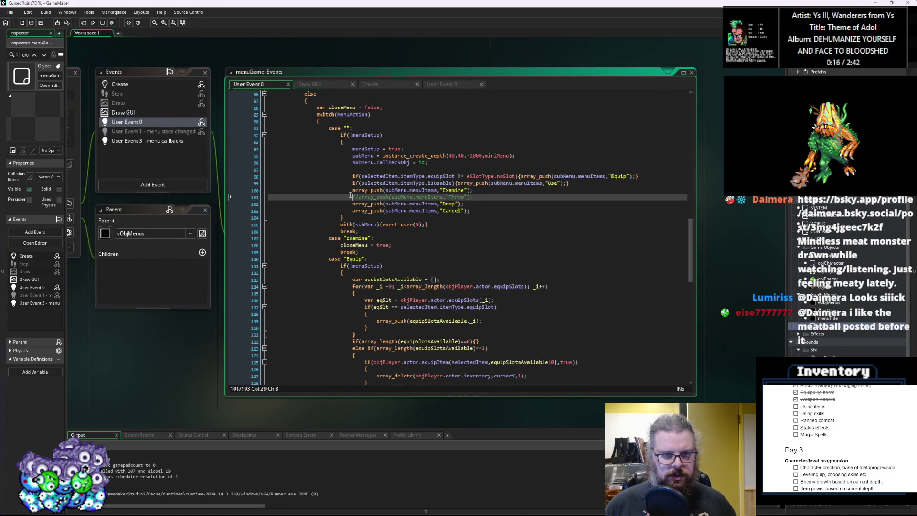
drag(352, 190, 477, 194)
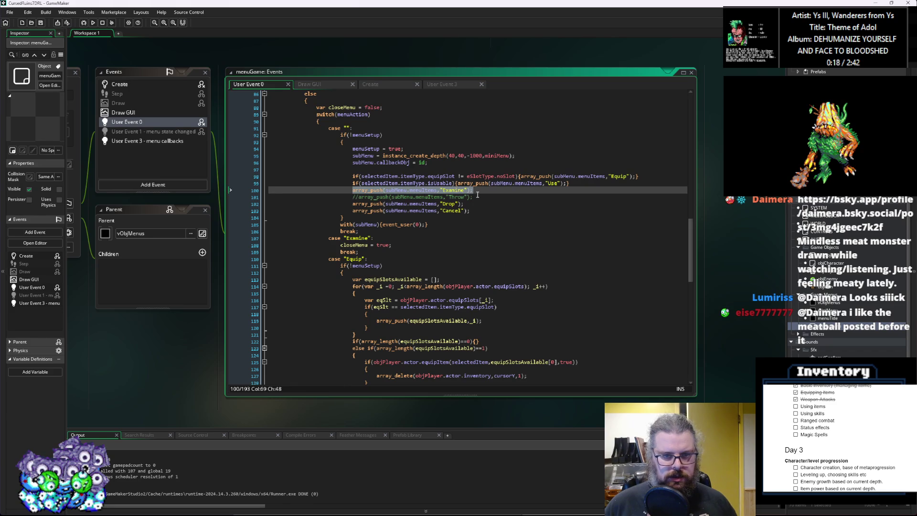
click(579, 181)
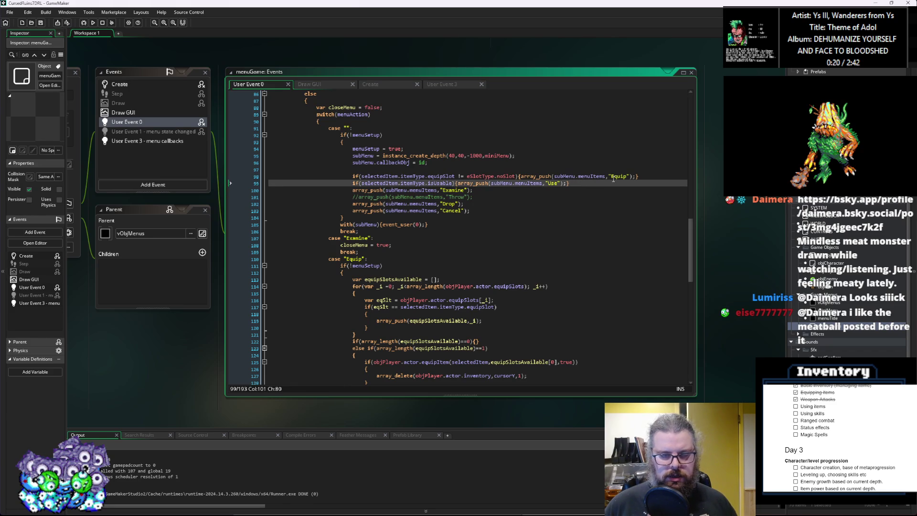
click(635, 165)
click(633, 170)
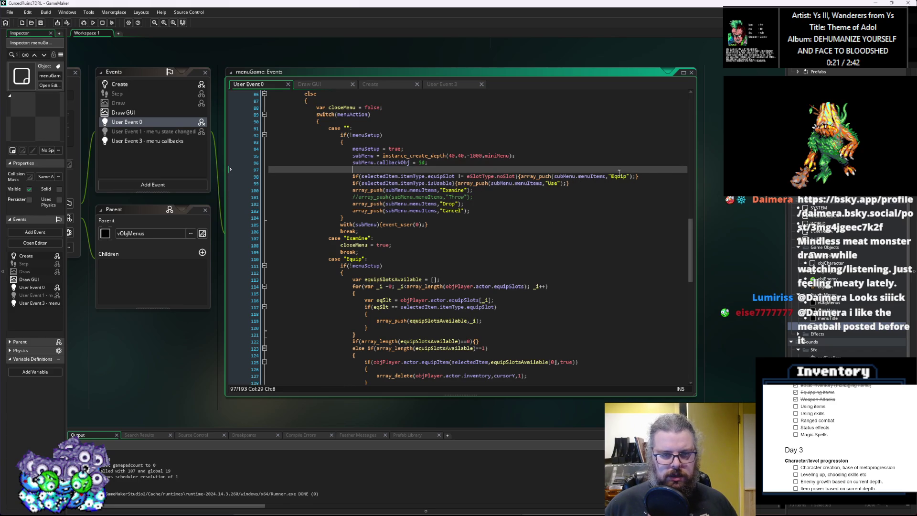
click(645, 176)
Add 'if(selectedItem.itemtype.isEdible){array_push(subMenu.menuItems,"Consume");}' below the Use option and save.
key(Down)
key(Return)
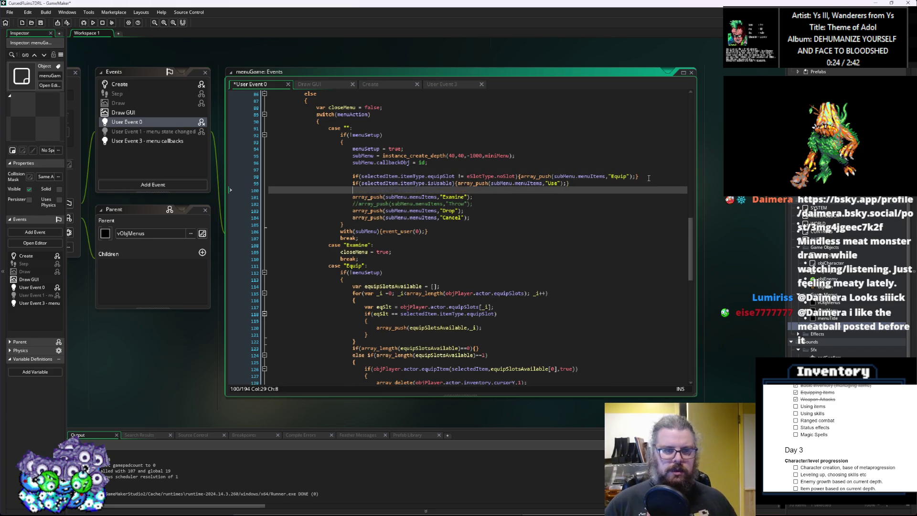
text(if(sele)
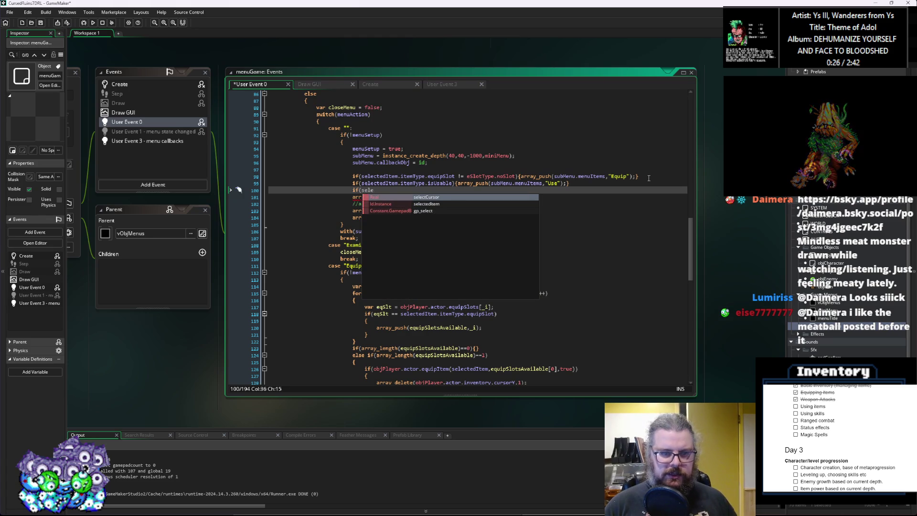
text(ctedItem.item)
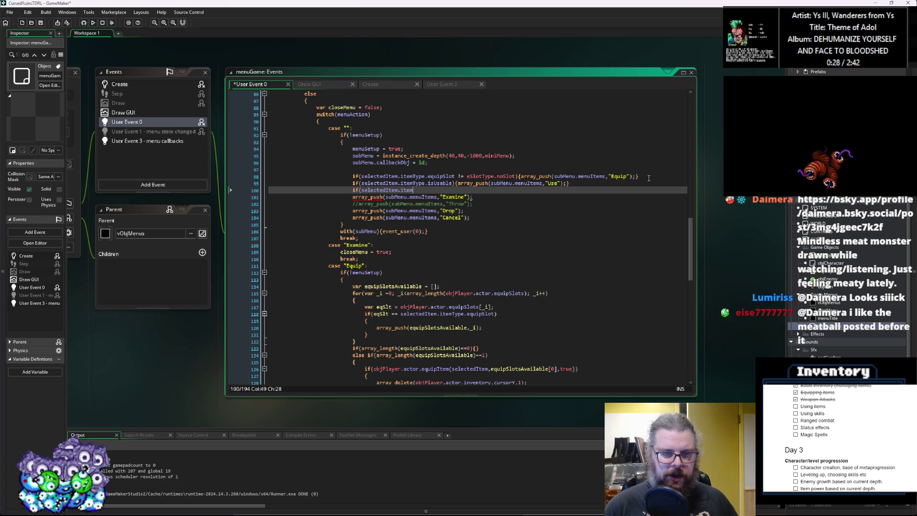
text(type.isEdible){)
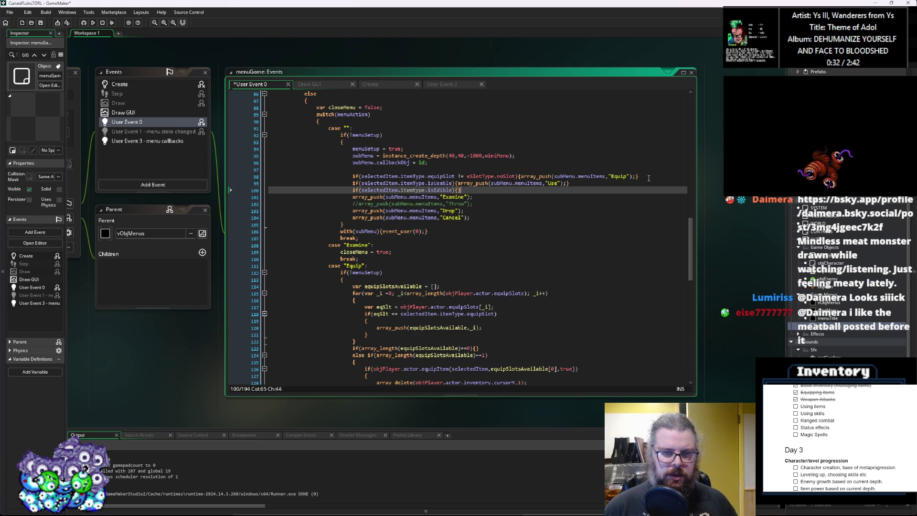
text(array)
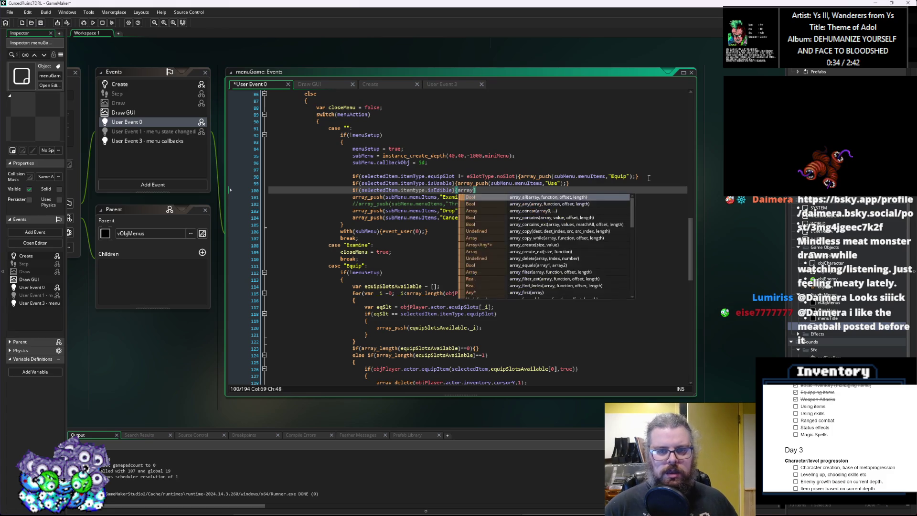
text(_push()
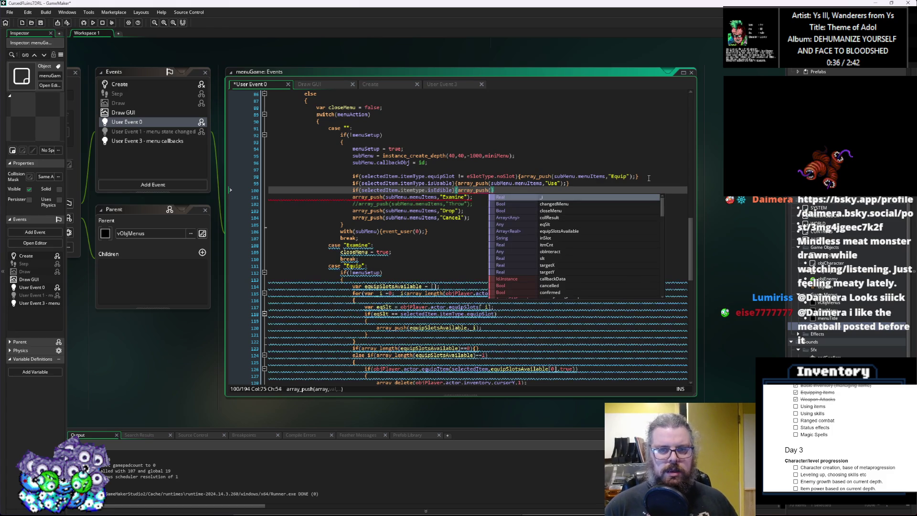
text(subMenu.)
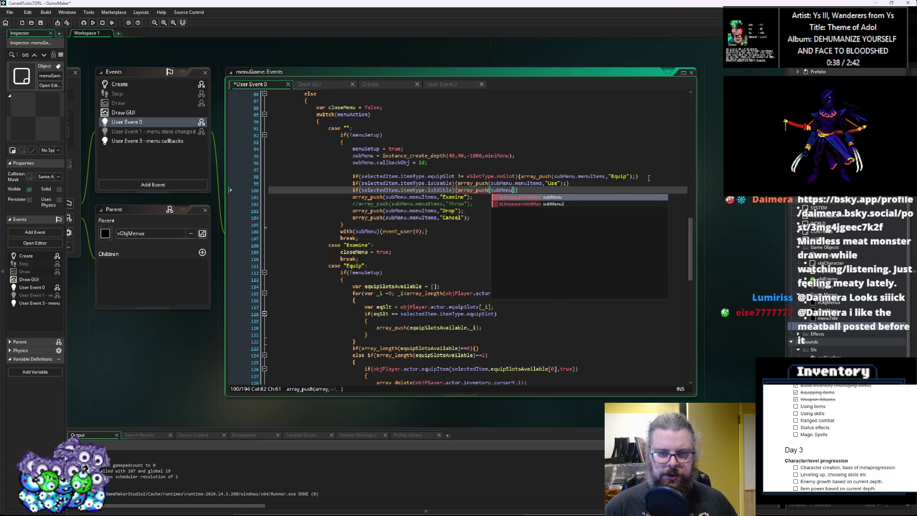
text(menuItem)
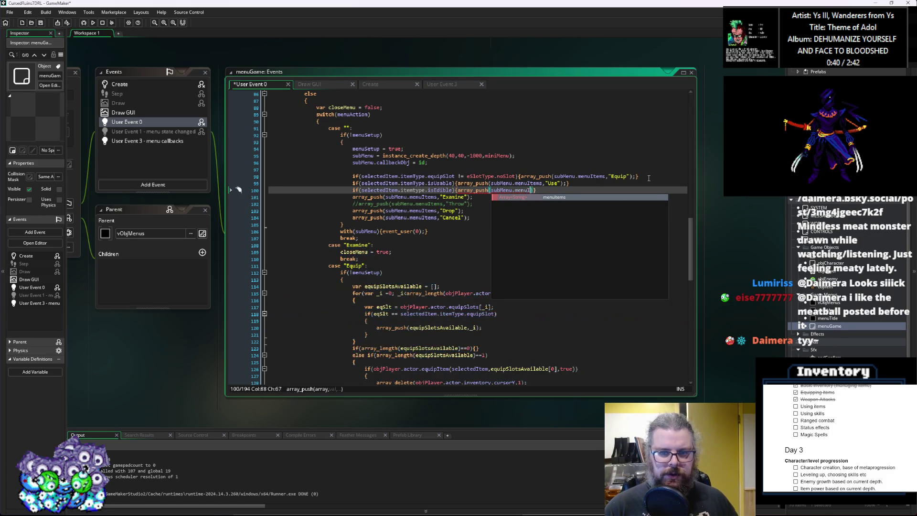
text(s,"C)
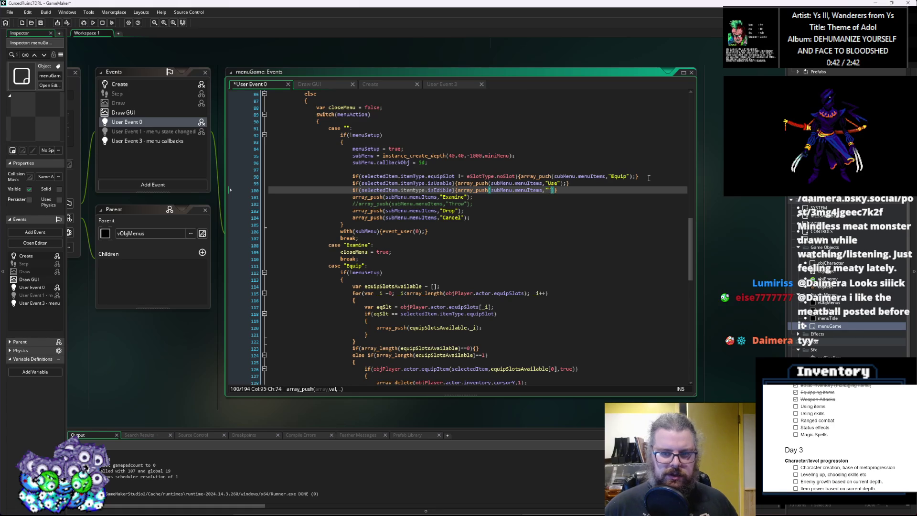
text(onsume")
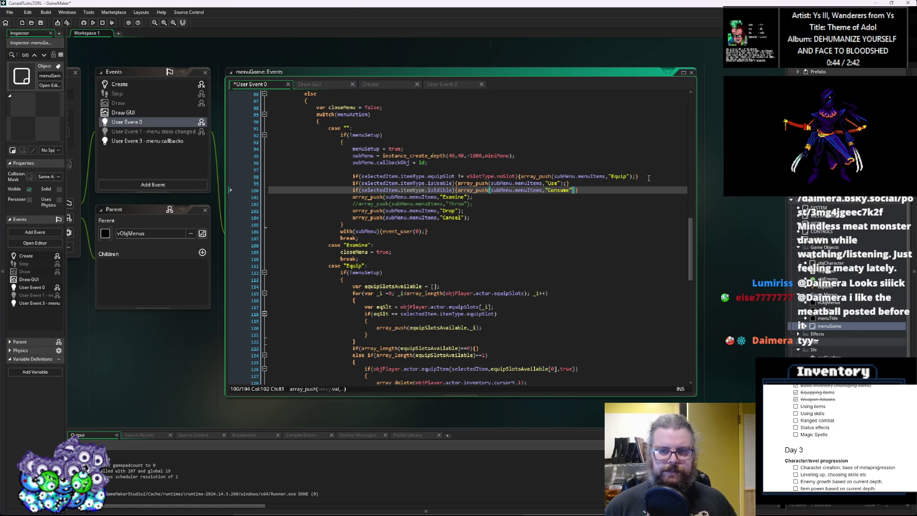
text();)
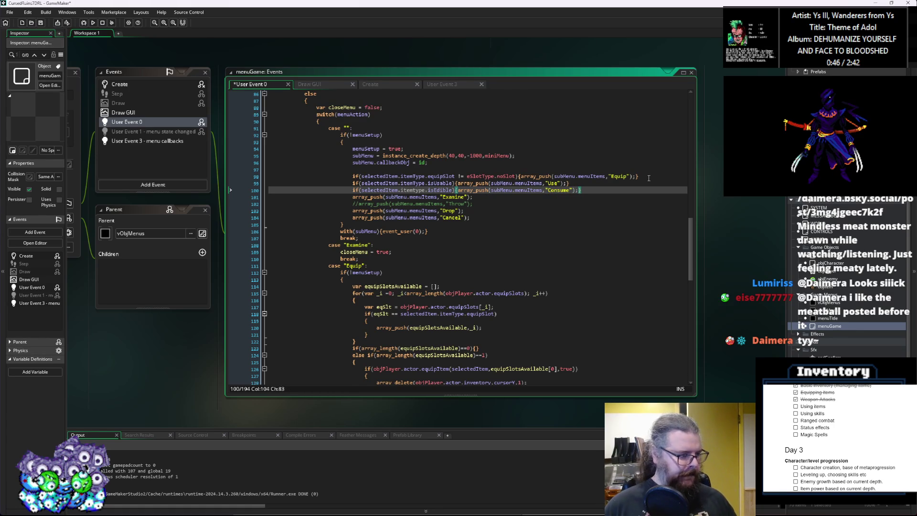
text(})
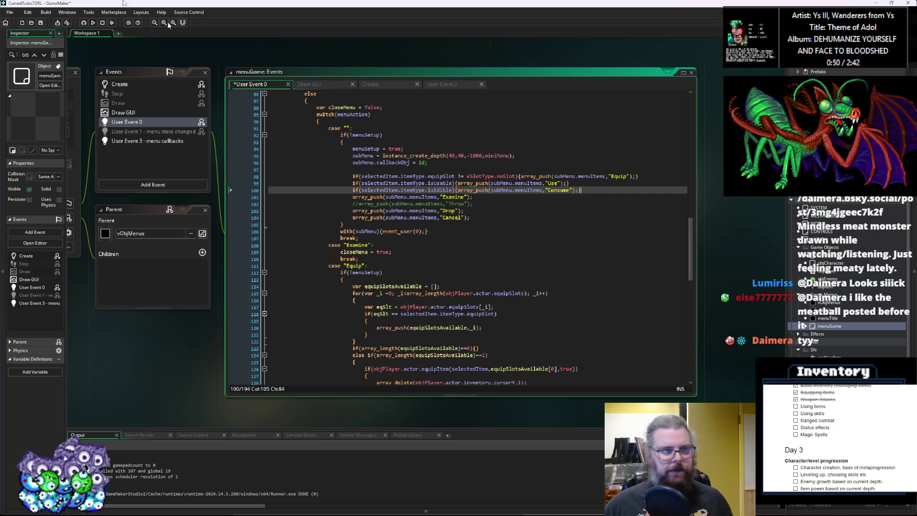
key(ctrl+s)
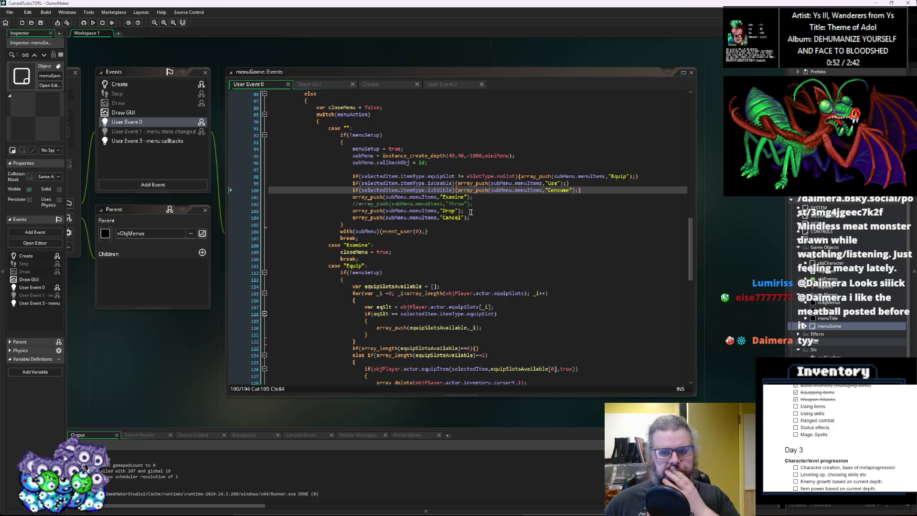
Look over the code surrounding the new Consume entry.
click(523, 199)
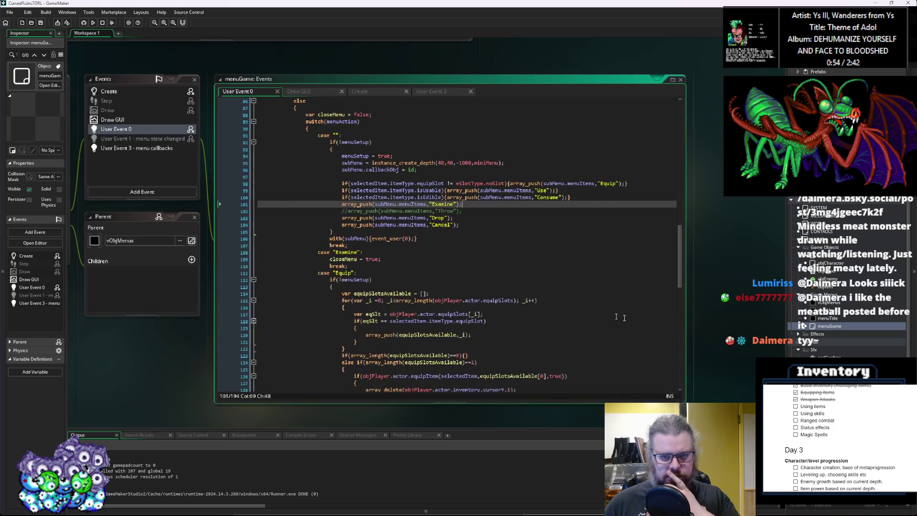
click(433, 171)
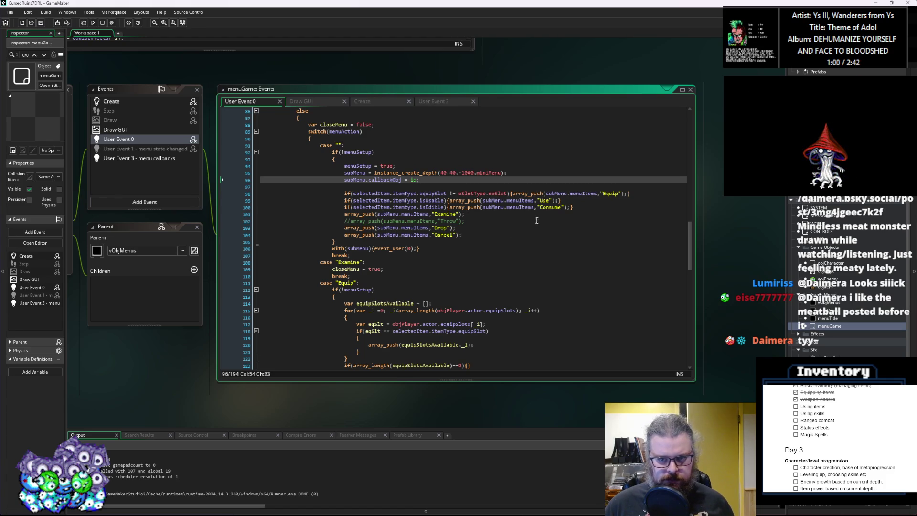
click(581, 208)
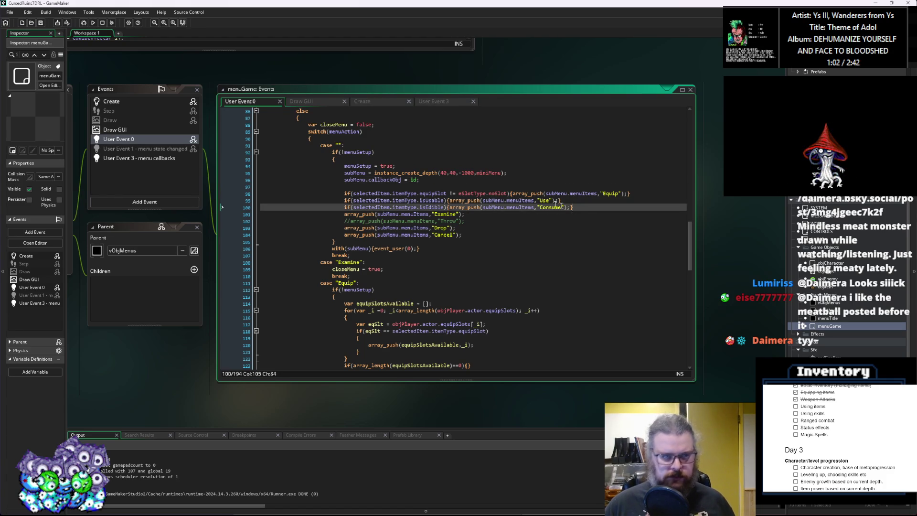
click(583, 208)
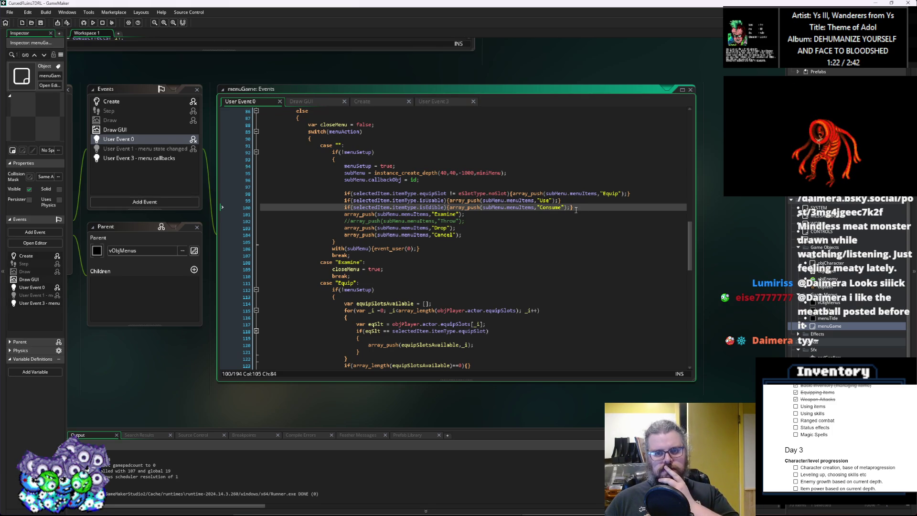
scroll(417, 233, down, 2)
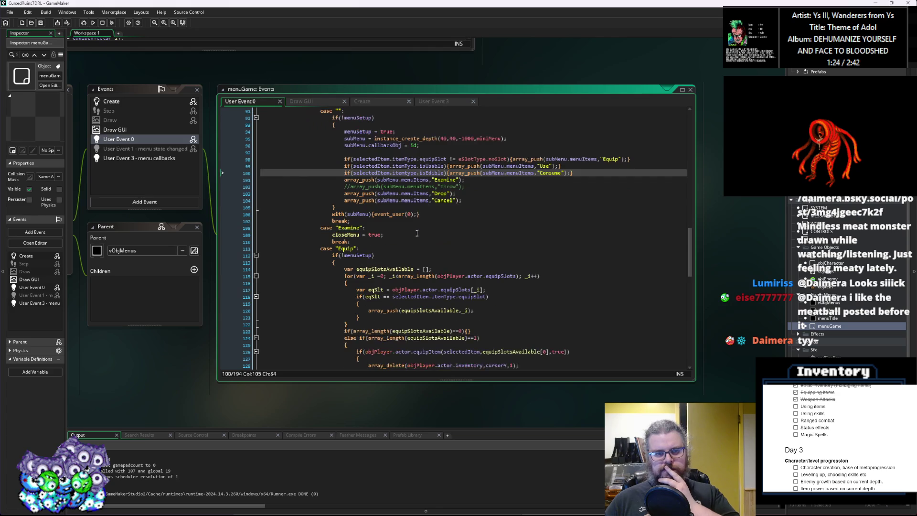
scroll(417, 233, up, 1)
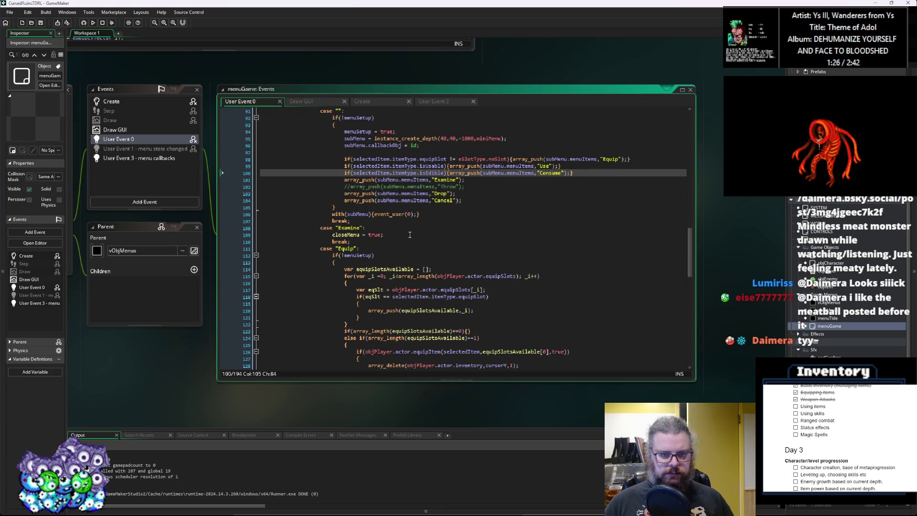
scroll(409, 234, down, 4)
Fold the Equip case and add a new case "Consume" ending in break;.
click(256, 170)
click(397, 179)
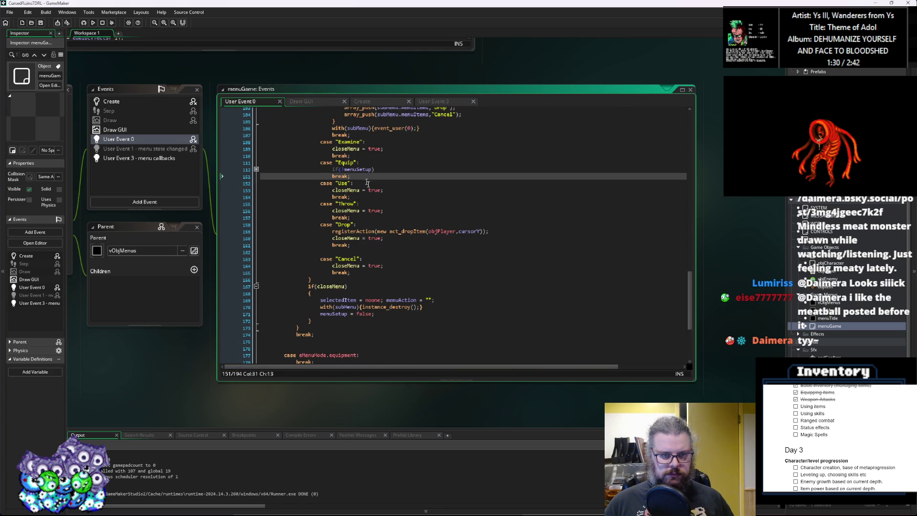
scroll(386, 214, up, 2)
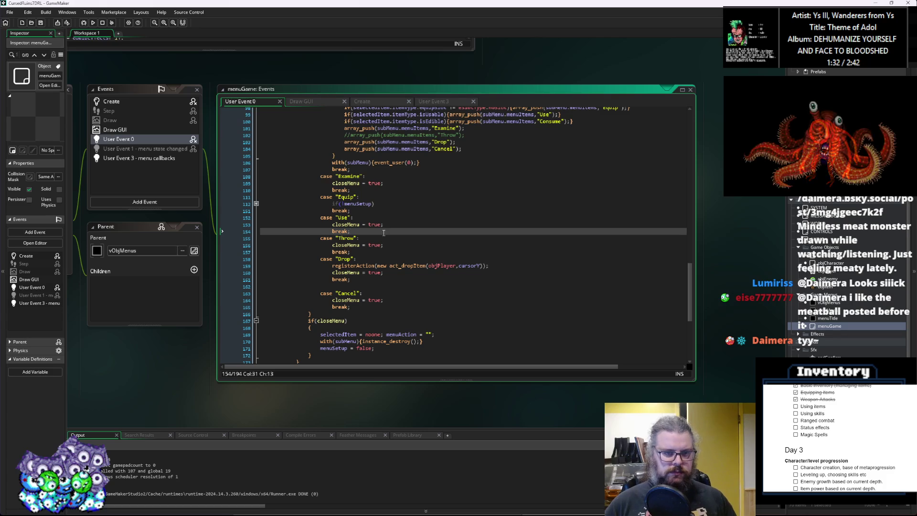
key(Return)
text(case "Consume":)
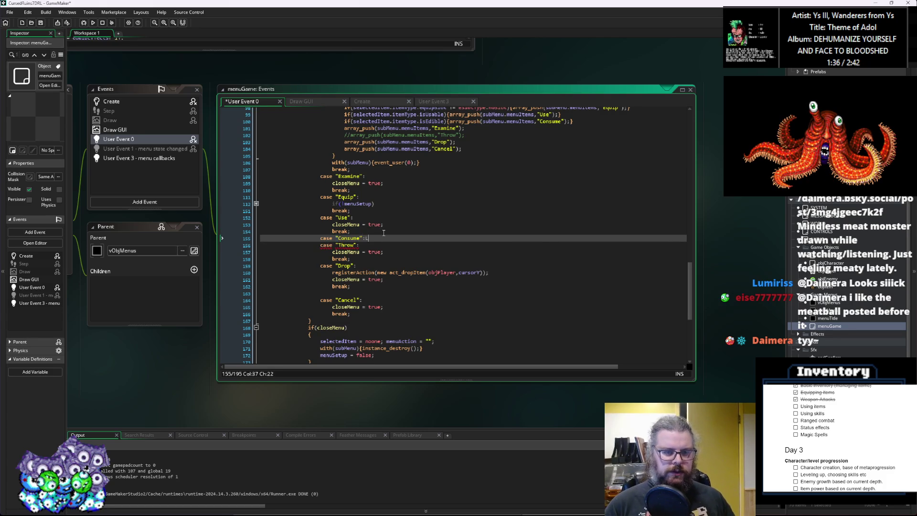
key(Return)
text(break;)
Make the Consume case set closeMenu = true and register new act_consumeItem(objPlayer.cursorY).
key(Up)
key(Return)
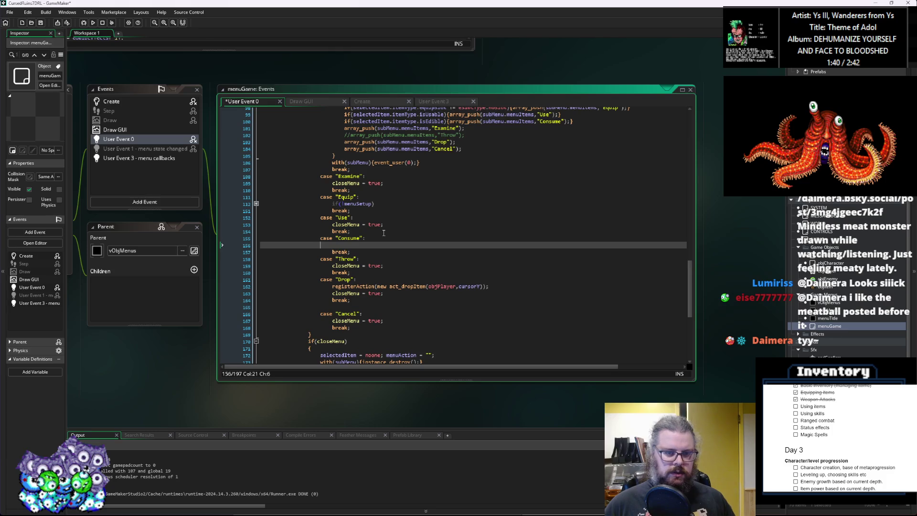
text(clo)
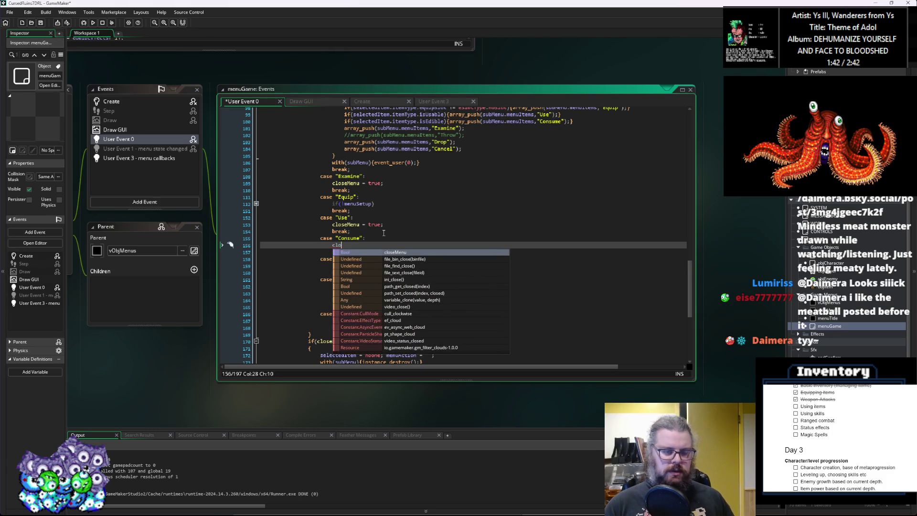
text(seMe)
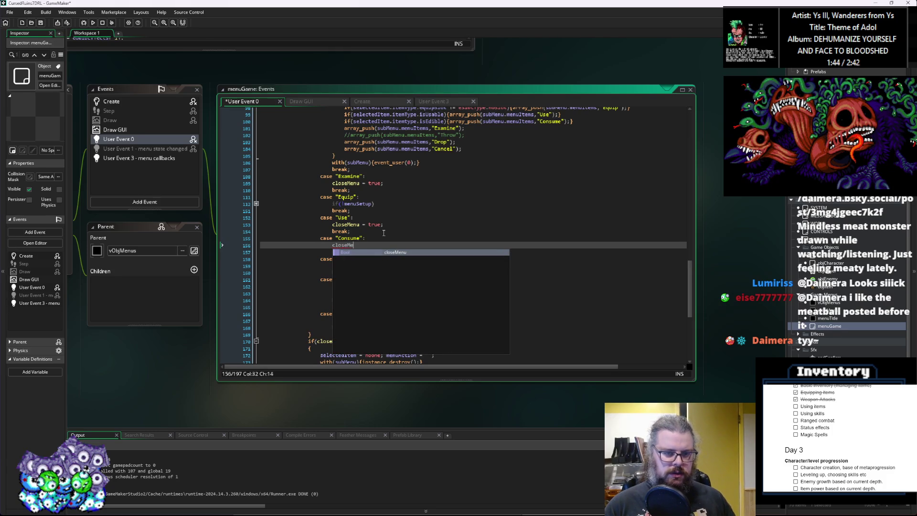
key(Return)
text(true;)
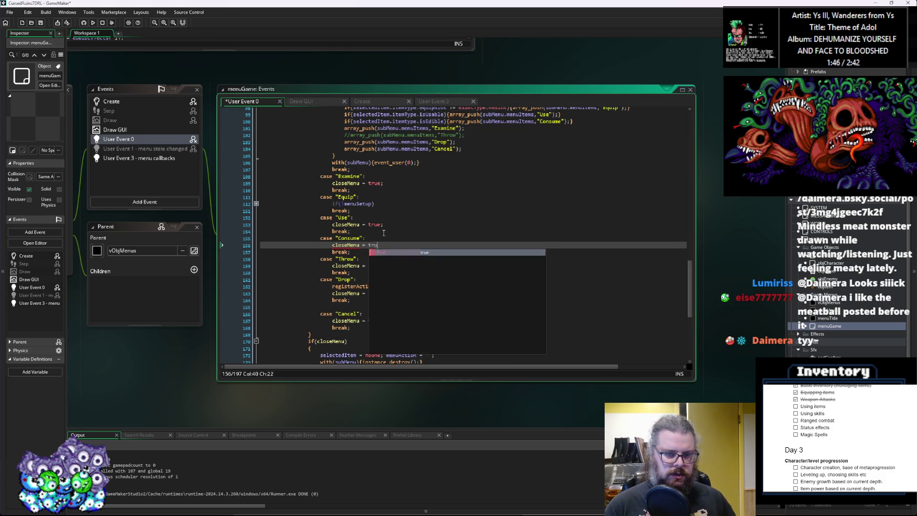
key(Return)
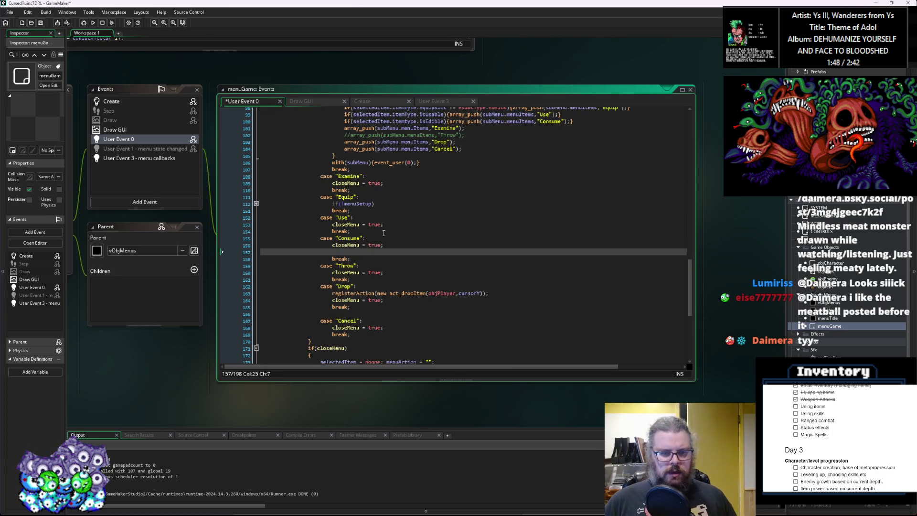
text(registerAct)
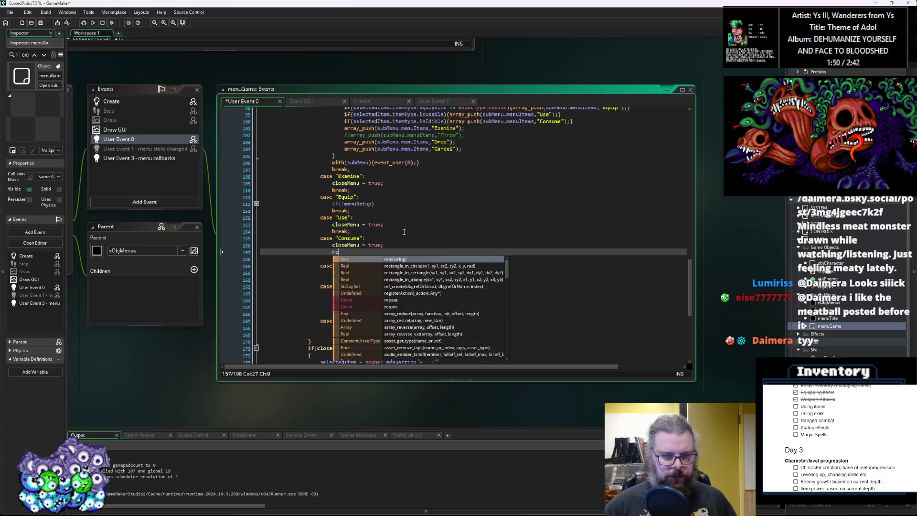
key(Return)
text((new act_co)
text(sumeItem)
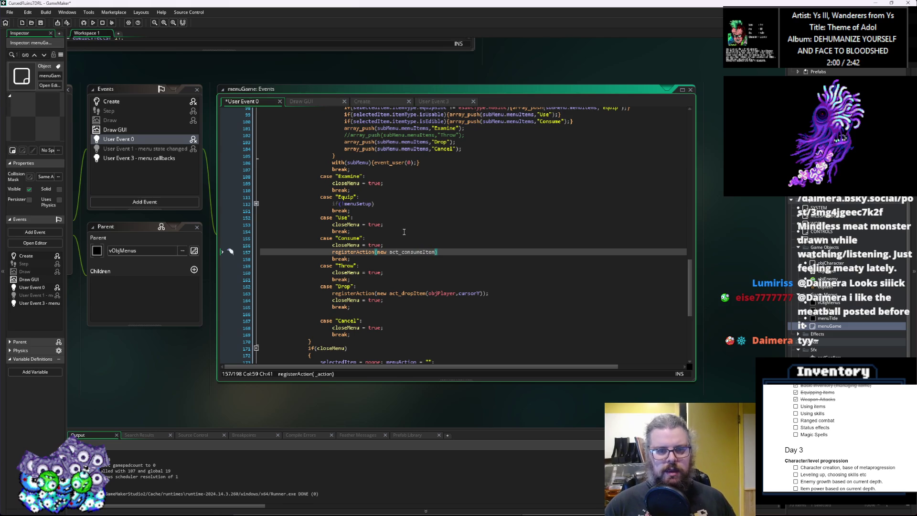
text((o)
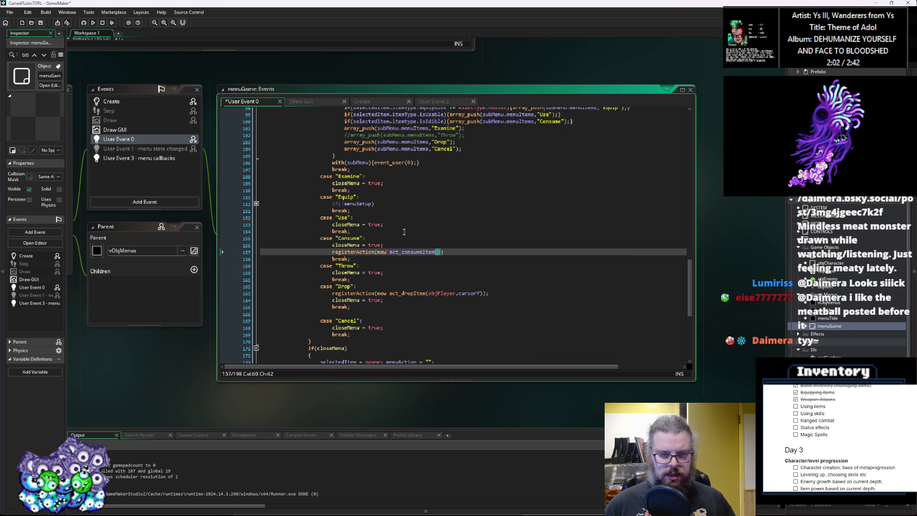
text(bjPlayer.)
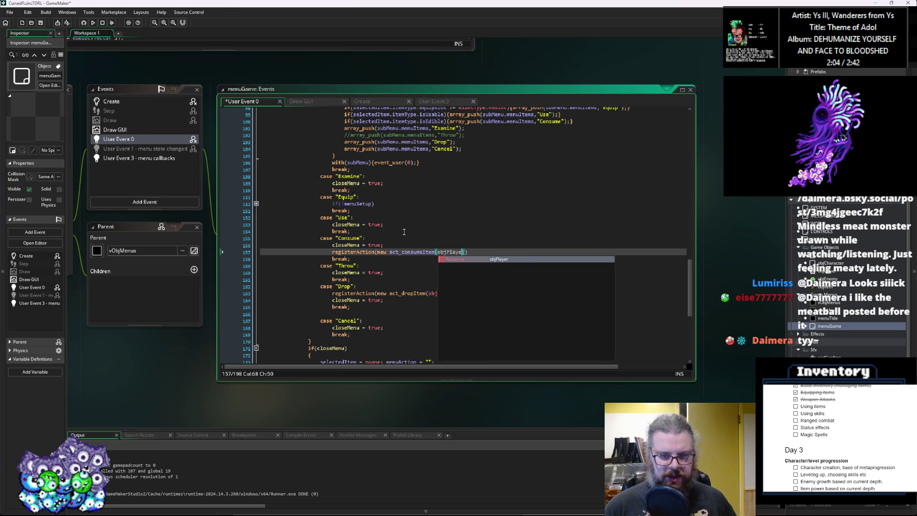
text(coyu)
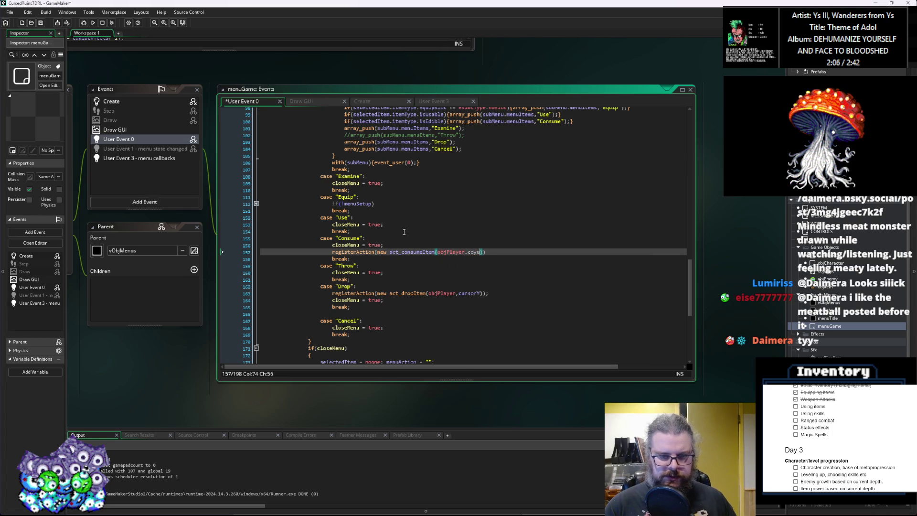
text(rsorY));)
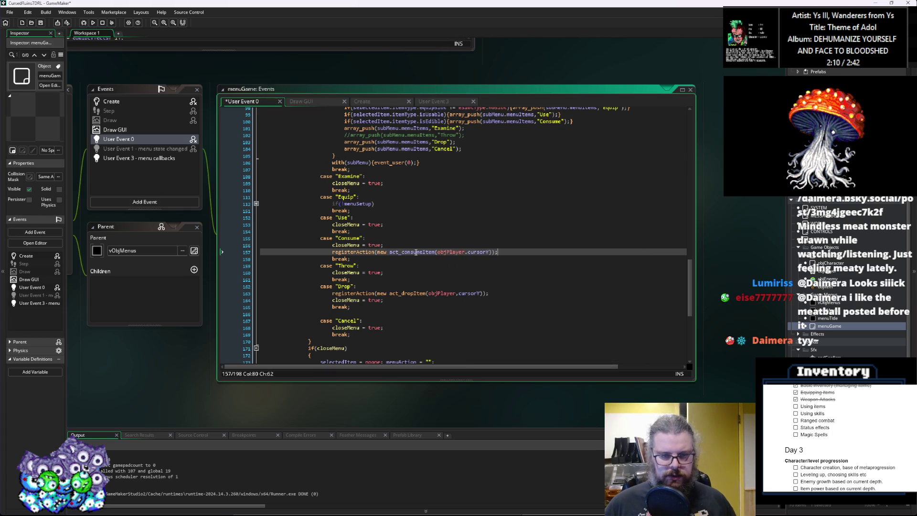
Save the menu event code and check the act_consumeItem definition before returning.
double_click(413, 252)
click(455, 281)
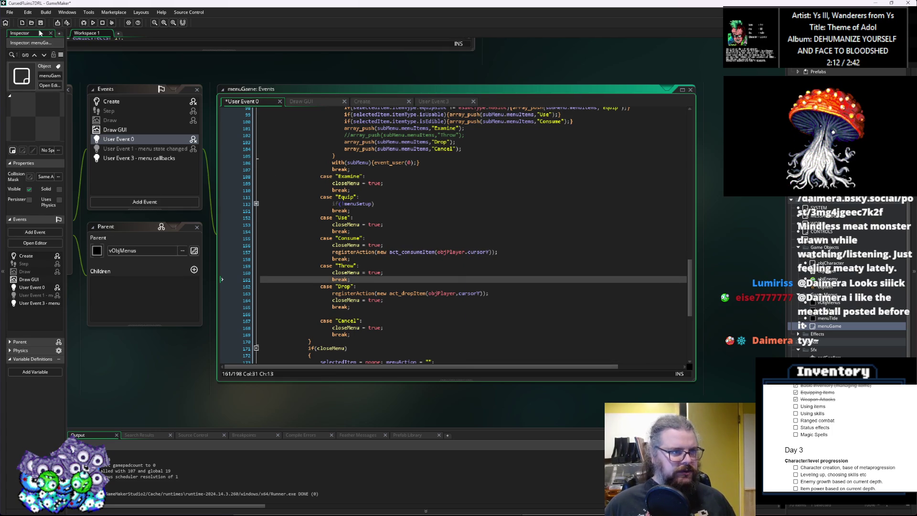
key(ctrl+s)
click(427, 245)
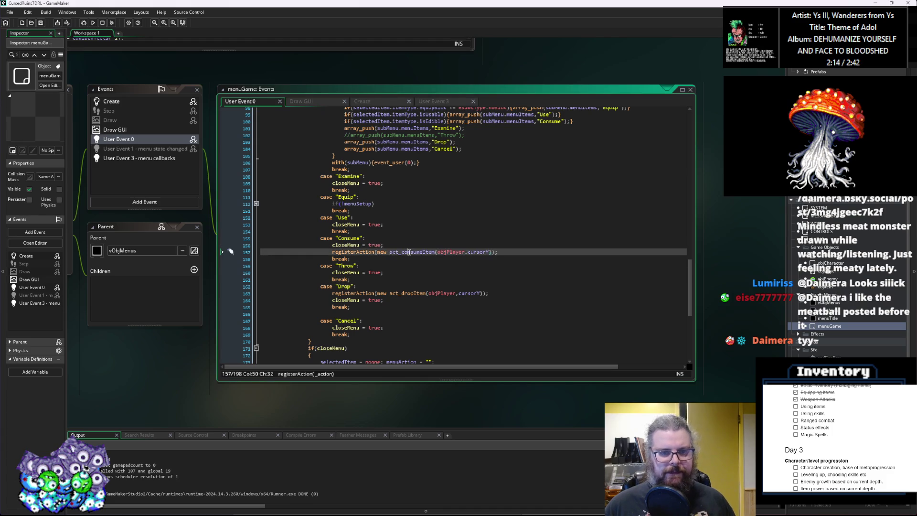
key(F12)
key(alt+Left)
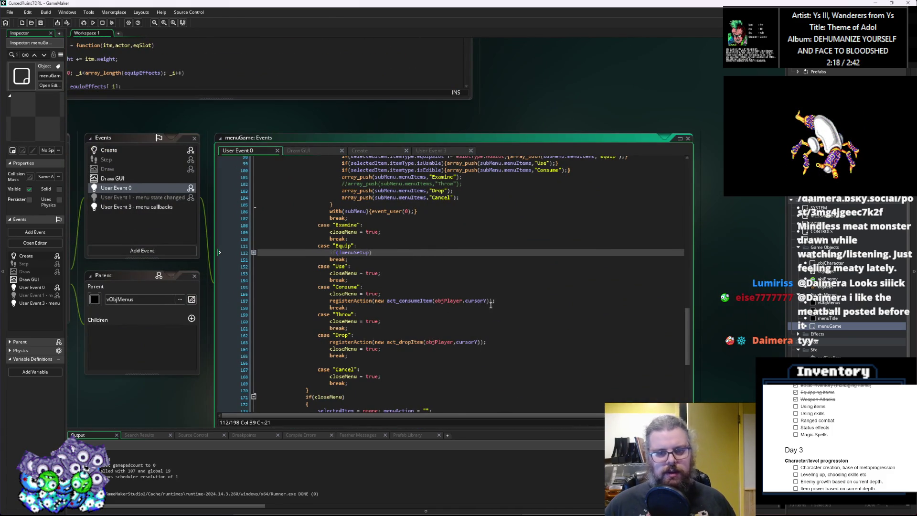
Look over the Item_Usable and Item_Edible constructors in ItemStructs, then bring menuGame code into view.
scroll(483, 310, down, 3)
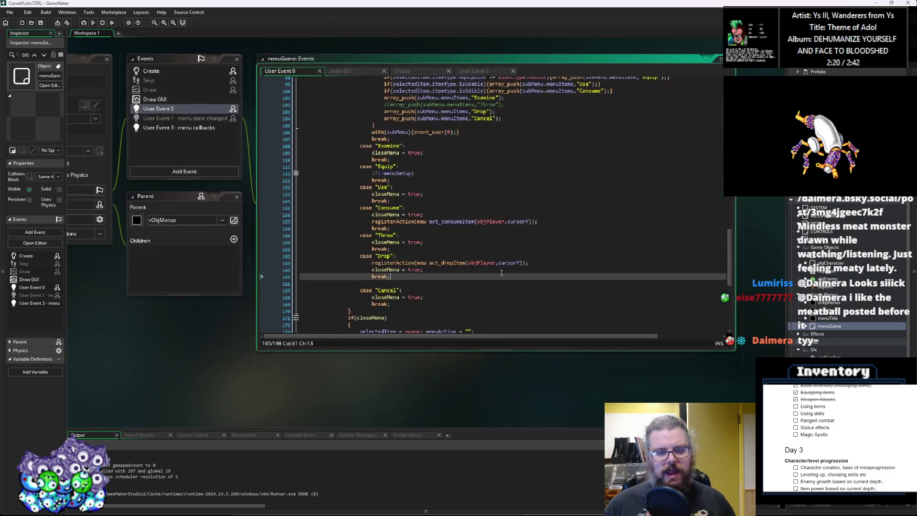
scroll(274, 280, up, 3)
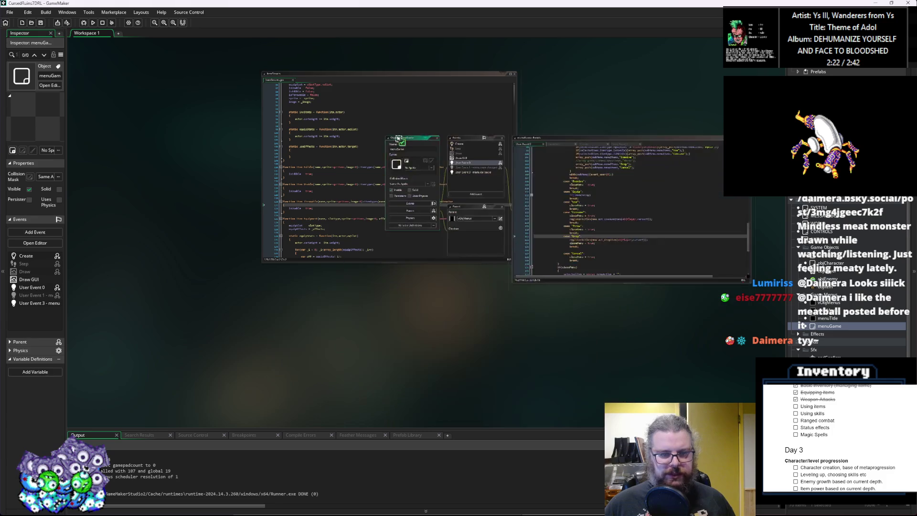
click(289, 244)
scroll(292, 249, up, 2)
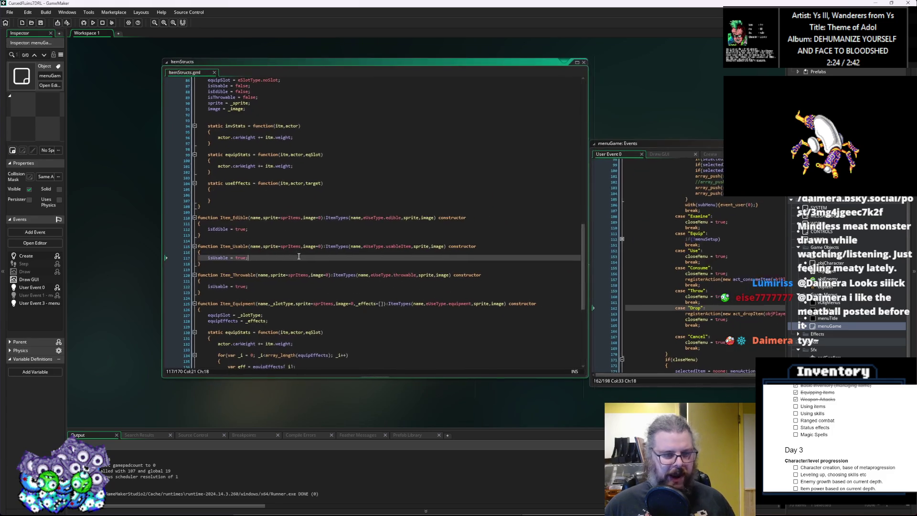
click(299, 257)
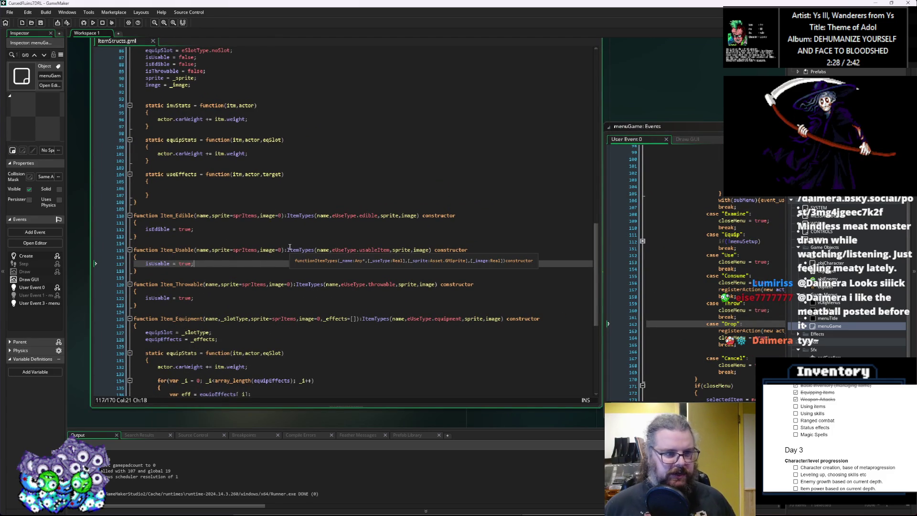
scroll(314, 204, up, 2)
scroll(314, 204, up, 4)
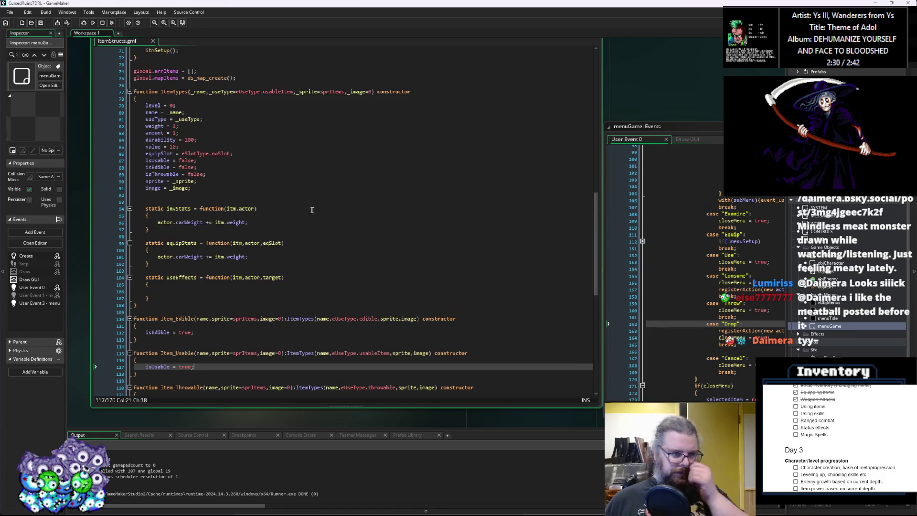
scroll(311, 210, down, 5)
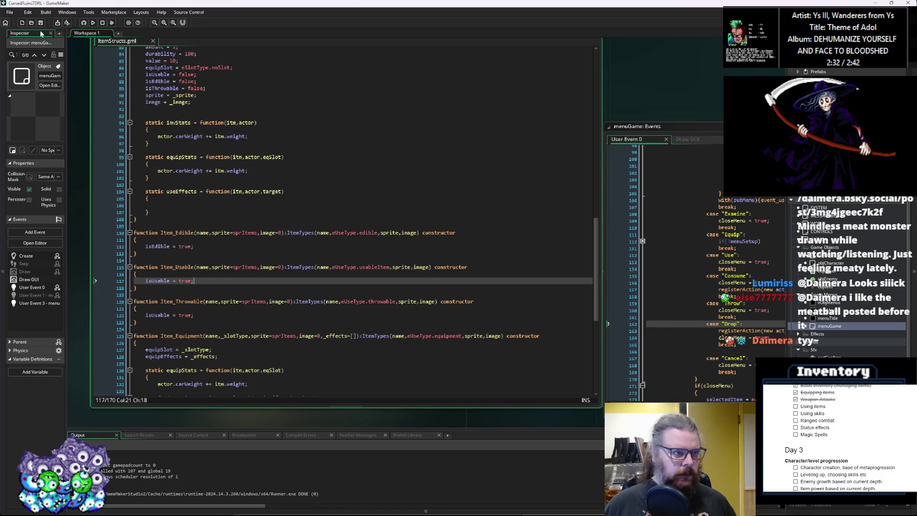
click(273, 232)
click(273, 247)
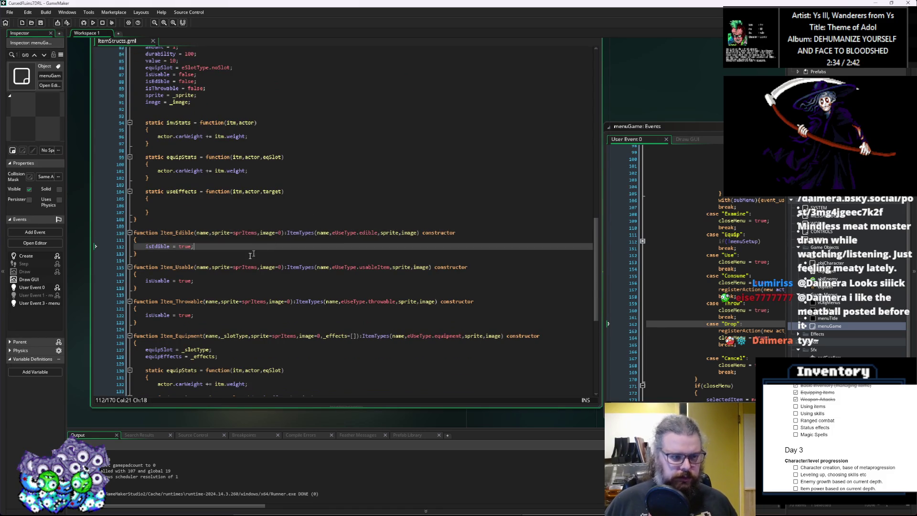
scroll(272, 247, down, 2)
click(306, 281)
click(618, 311)
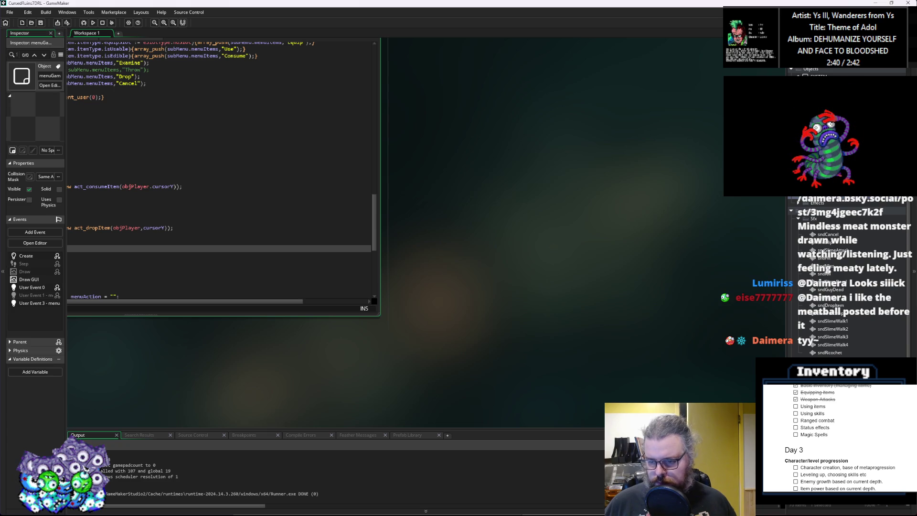
click(831, 143)
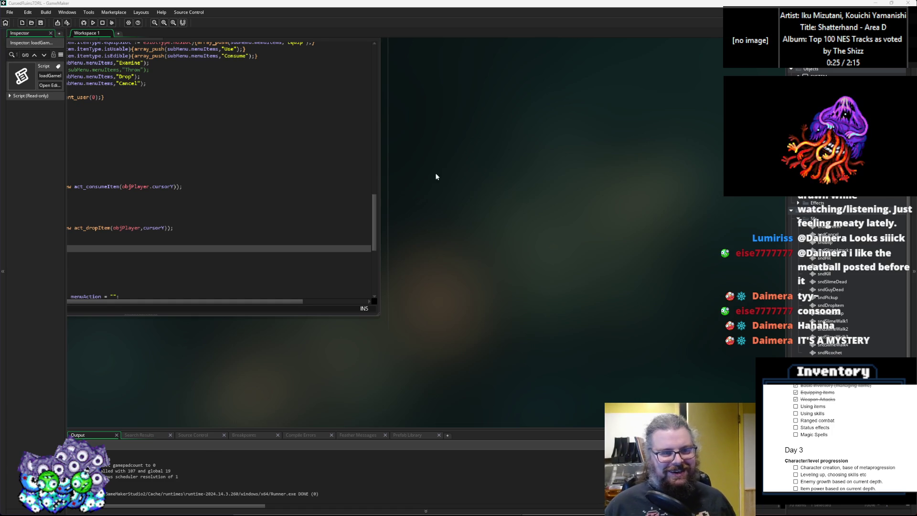
drag(437, 176, 610, 301)
Unfold the Equip case in menuGame and read through its equip-slot lines.
click(233, 164)
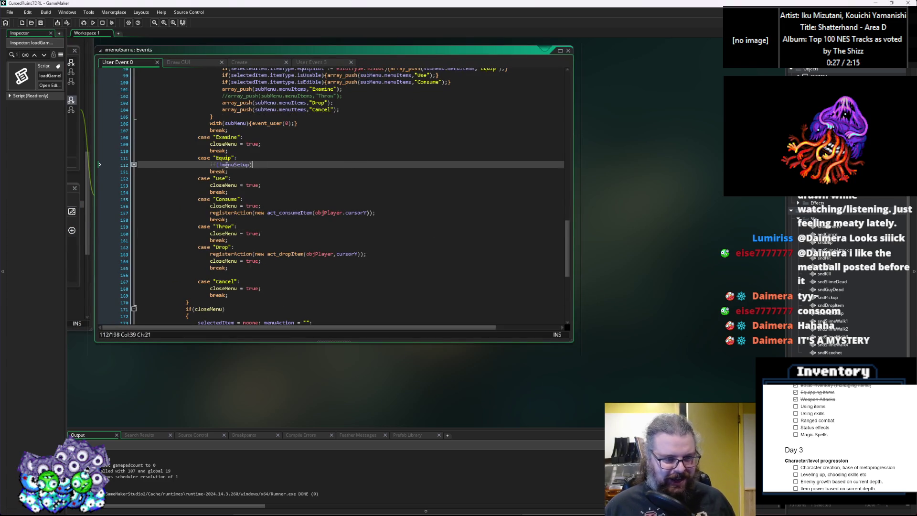
click(134, 165)
click(256, 206)
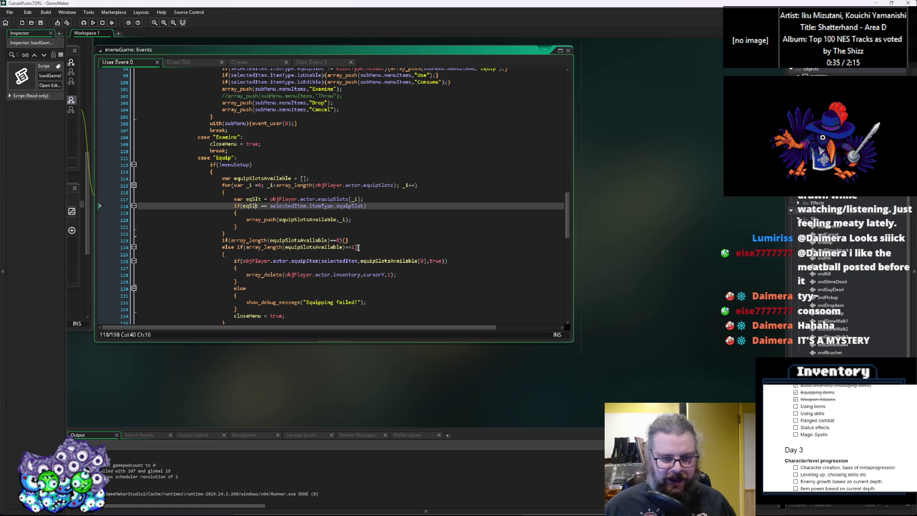
scroll(357, 246, down, 3)
Rearrange the windows, review ItemStructs lines 120–123, and enlarge the menuGame code window.
drag(310, 156, 396, 130)
click(144, 276)
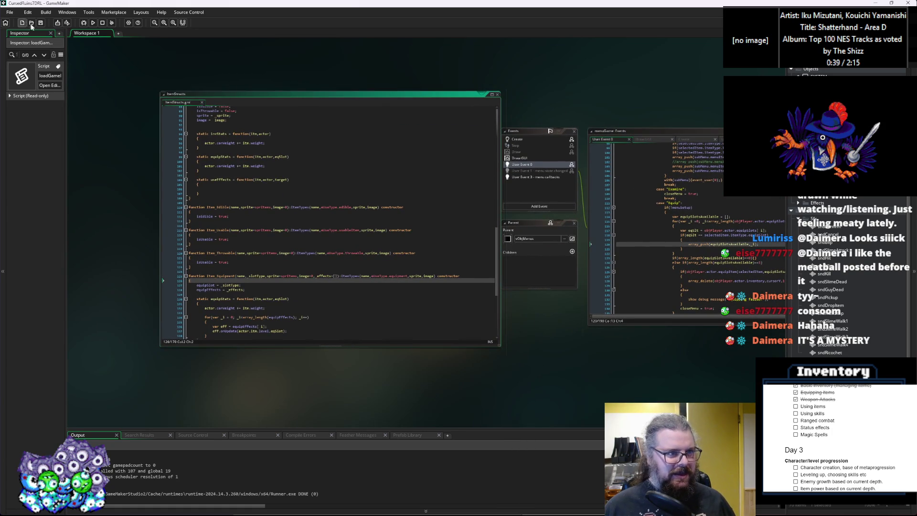
scroll(250, 239, up, 3)
scroll(358, 287, down, 3)
scroll(379, 287, up, 3)
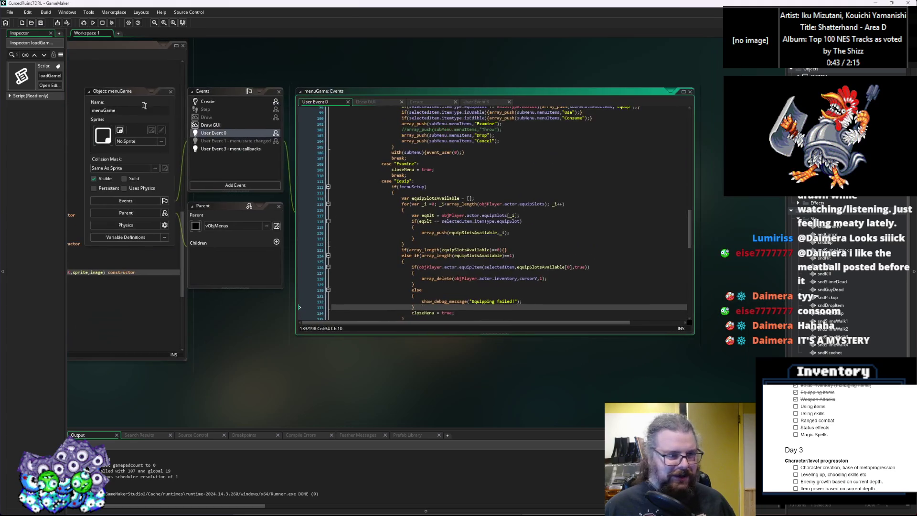
scroll(493, 293, up, 2)
click(493, 294)
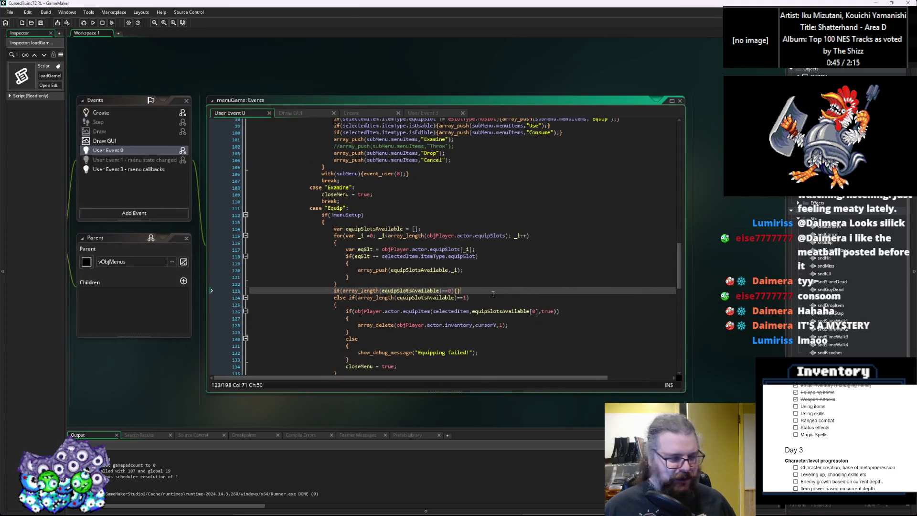
click(599, 267)
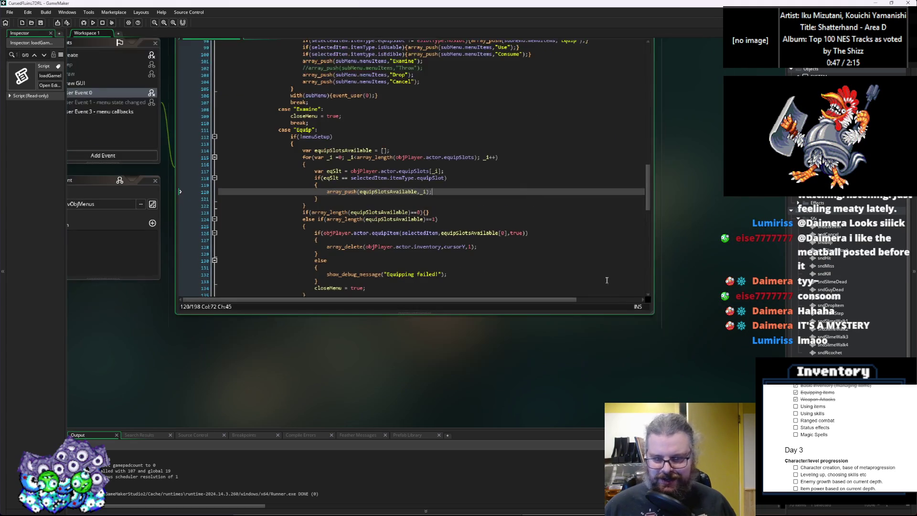
drag(649, 312, 680, 382)
click(521, 268)
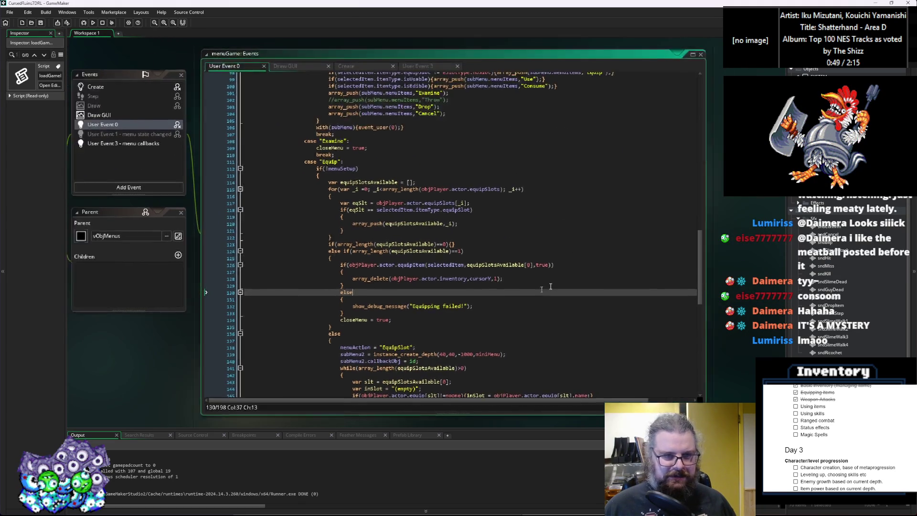
mouse_move(521, 350)
mouse_down()
mouse_move(574, 265)
mouse_move(744, 156)
mouse_up()
Open AttackActions, read through performAttack, and fold its constructor to a single line.
double_click(832, 143)
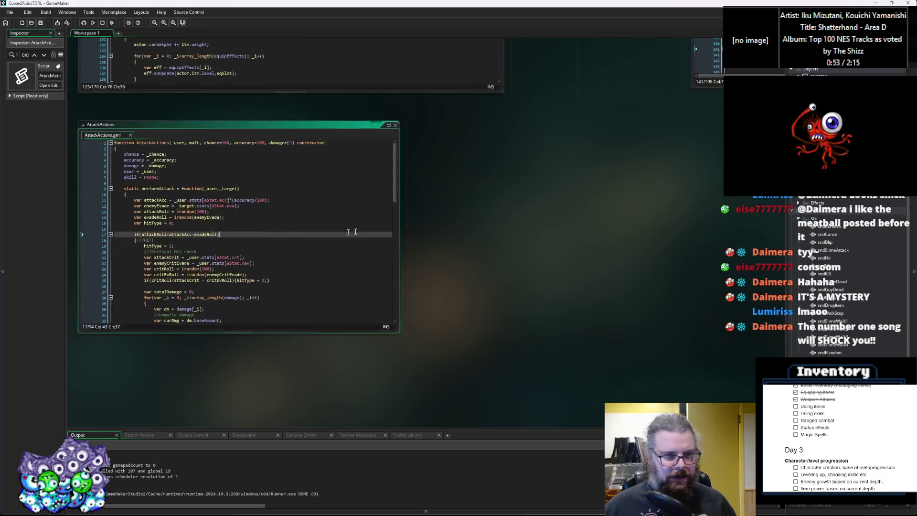
click(498, 232)
scroll(498, 232, up, 3)
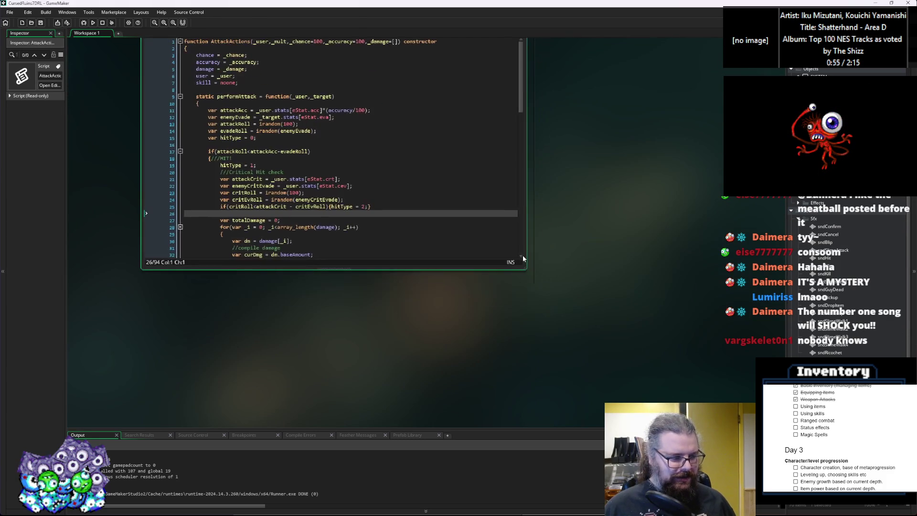
drag(524, 272, 706, 389)
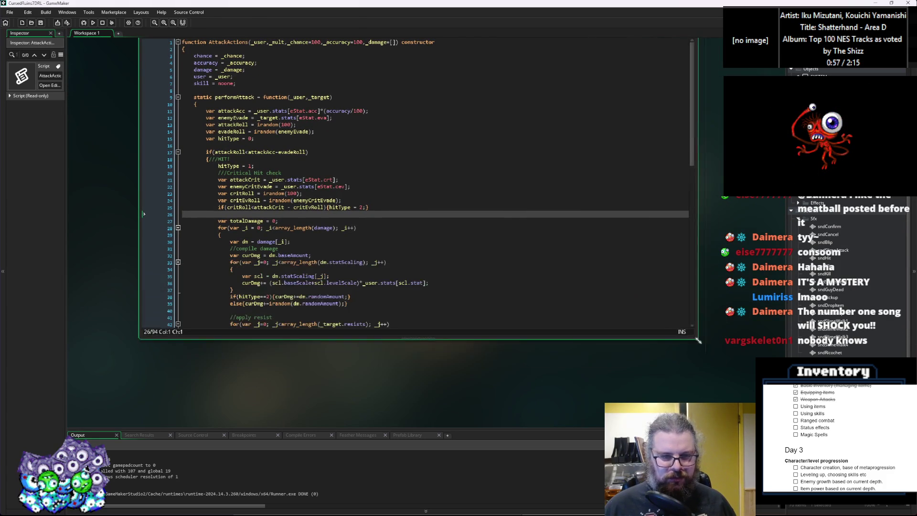
click(508, 211)
click(345, 244)
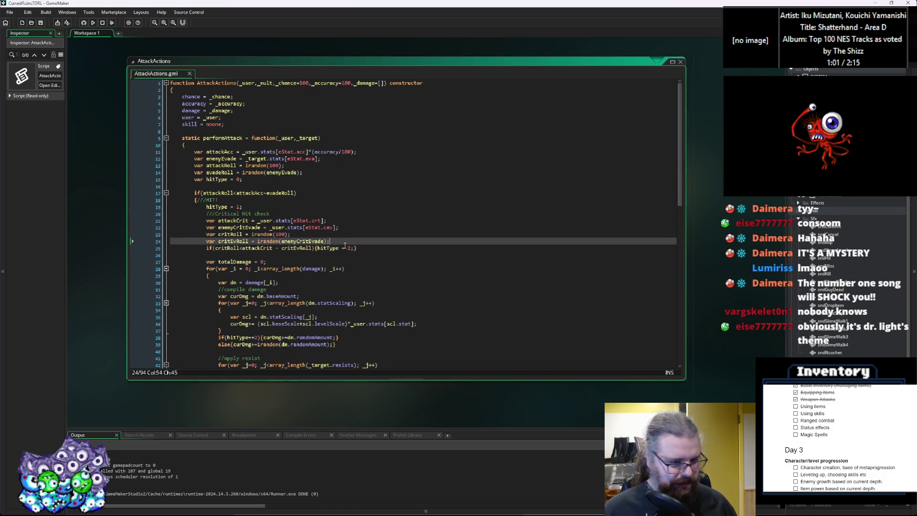
scroll(330, 255, down, 3)
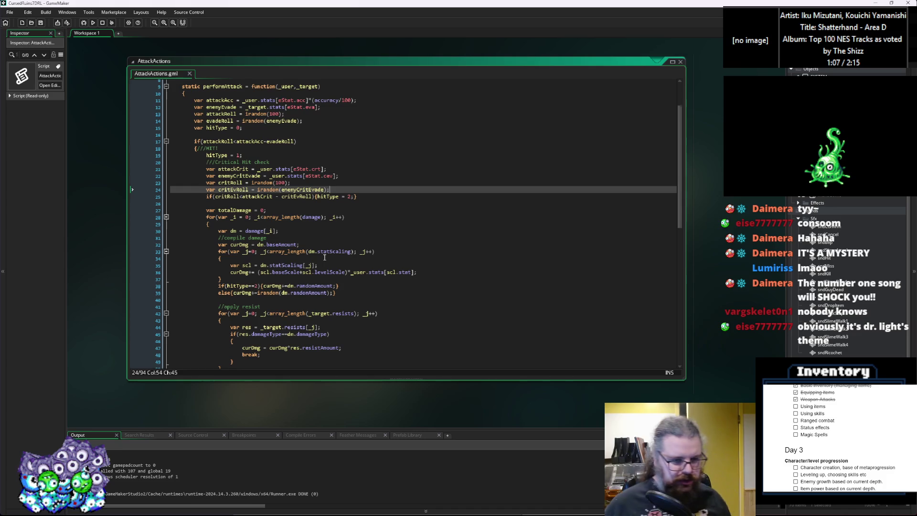
scroll(337, 257, up, 3)
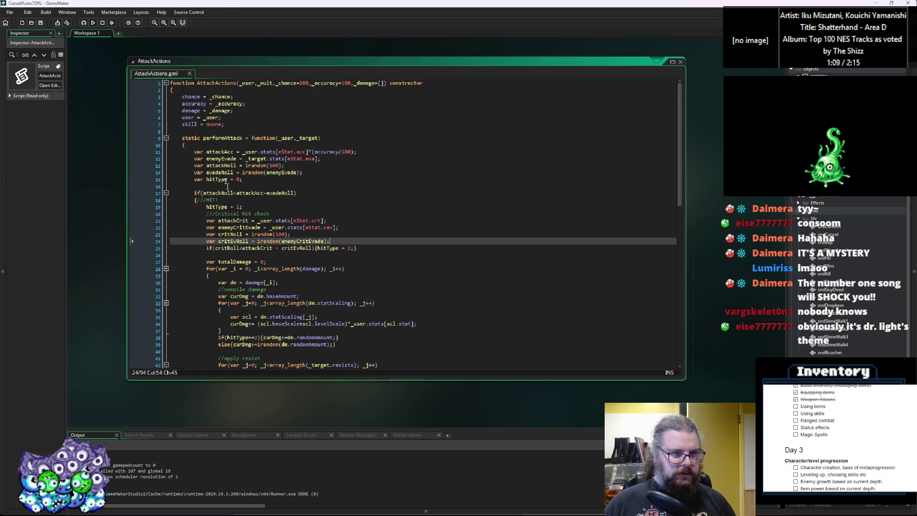
click(167, 83)
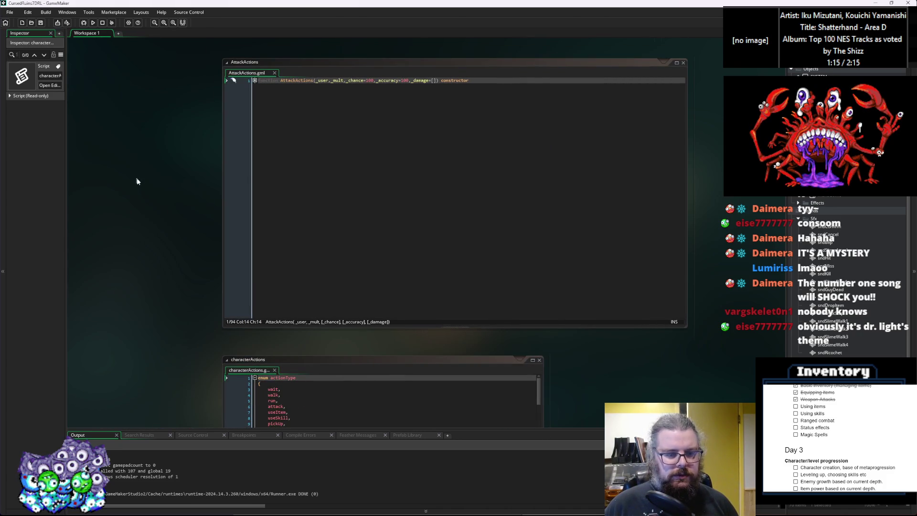
Move the characterActions window beside ItemStructs and enlarge it.
drag(137, 178, 461, 170)
mouse_move(580, 352)
mouse_down()
mouse_move(270, 25)
mouse_move(169, 56)
mouse_up()
mouse_move(462, 263)
mouse_down()
mouse_move(497, 327)
mouse_move(342, 378)
mouse_move(344, 348)
mouse_move(438, 291)
mouse_up()
double_click(317, 411)
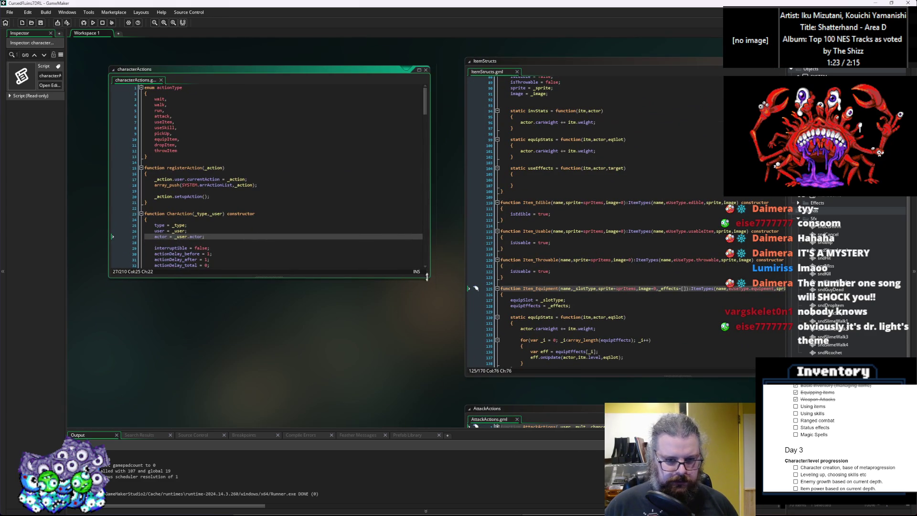
drag(430, 277, 437, 371)
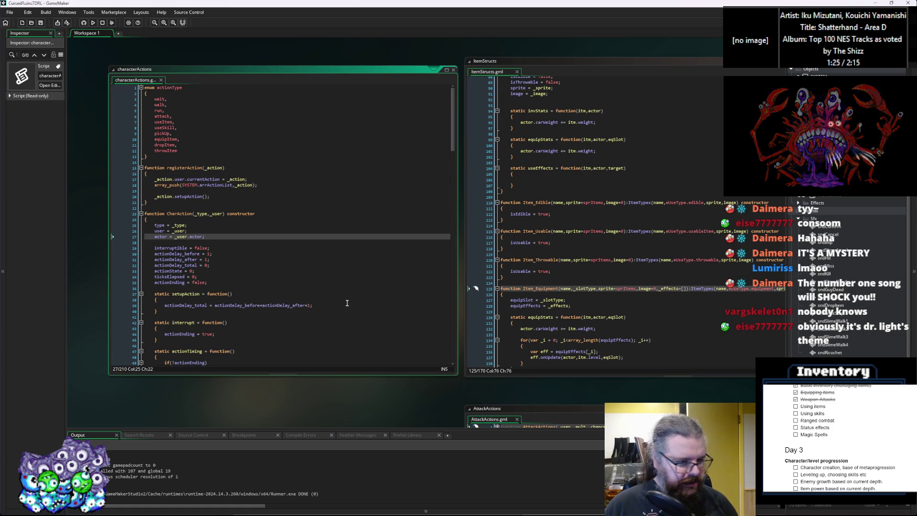
Review the setupAction code, then fold the CharAction and act_walk constructors.
click(363, 334)
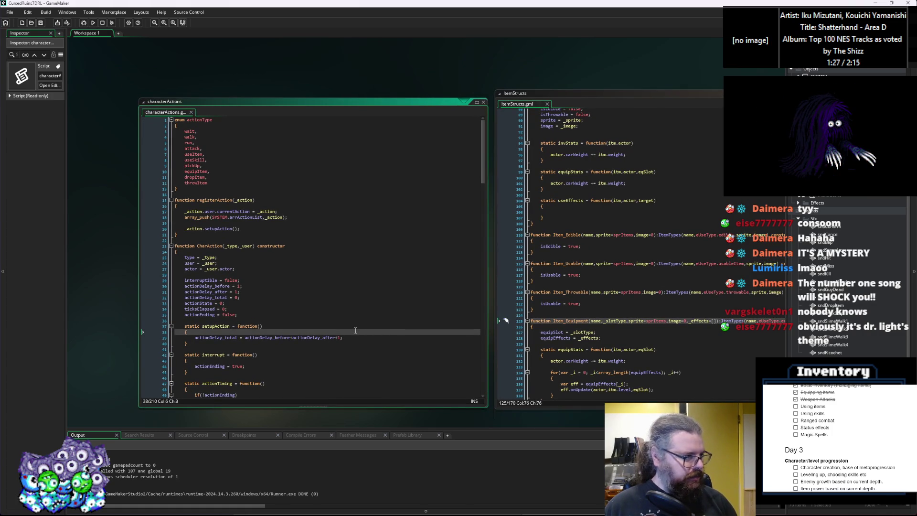
scroll(352, 328, up, 1)
click(352, 327)
scroll(352, 306, up, 1)
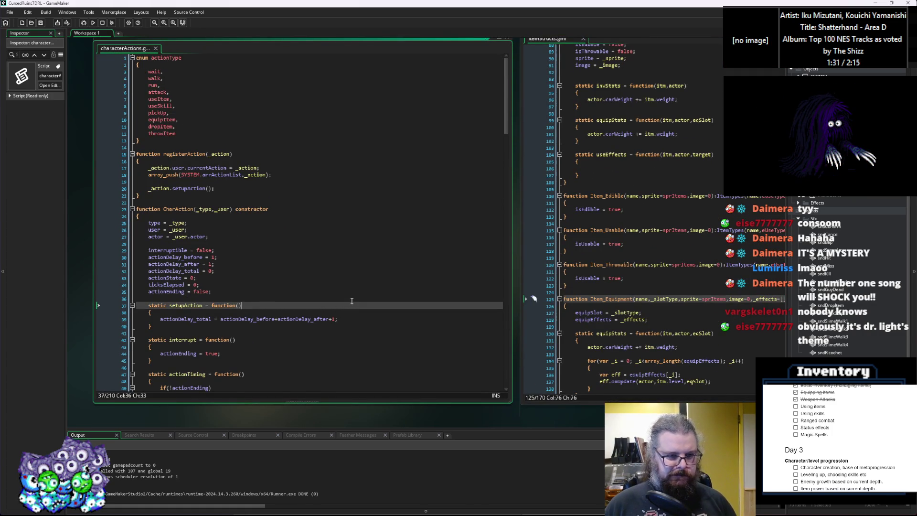
scroll(351, 301, down, 2)
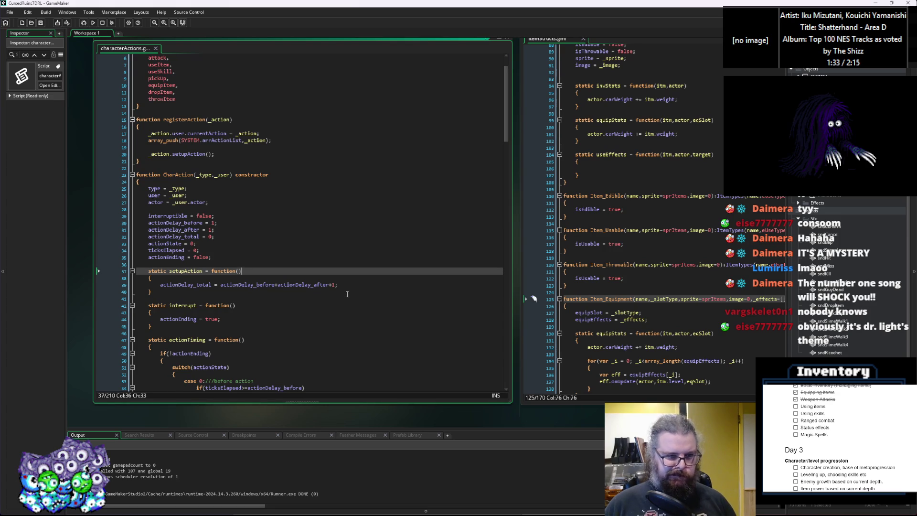
click(350, 286)
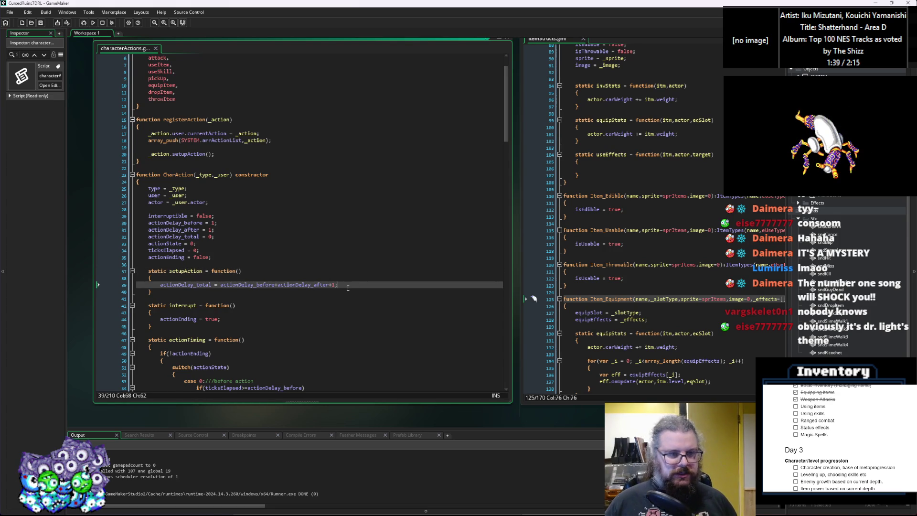
scroll(347, 287, down, 1)
scroll(335, 292, down, 2)
scroll(147, 149, up, 3)
click(133, 174)
click(132, 189)
Fold act_attack, act_pickup and act_dropItem, and delete the blank line after act_walk.
click(133, 209)
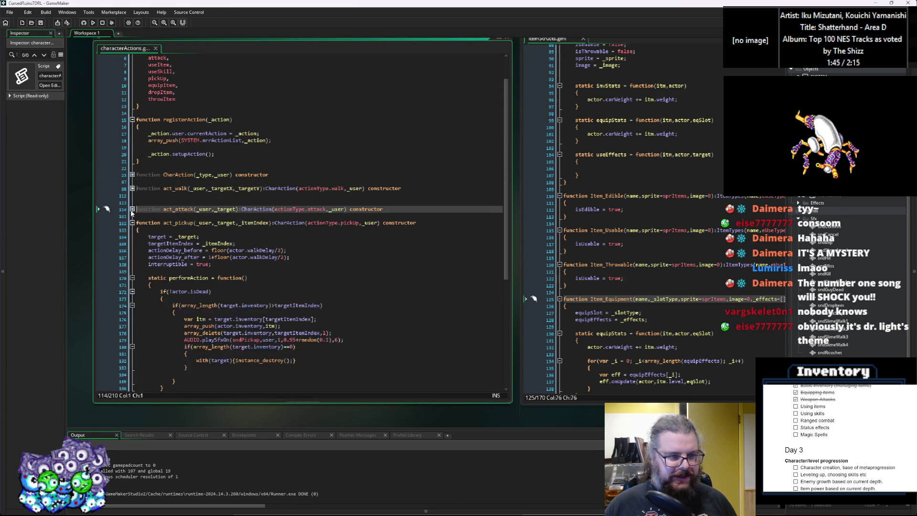
click(135, 223)
click(132, 223)
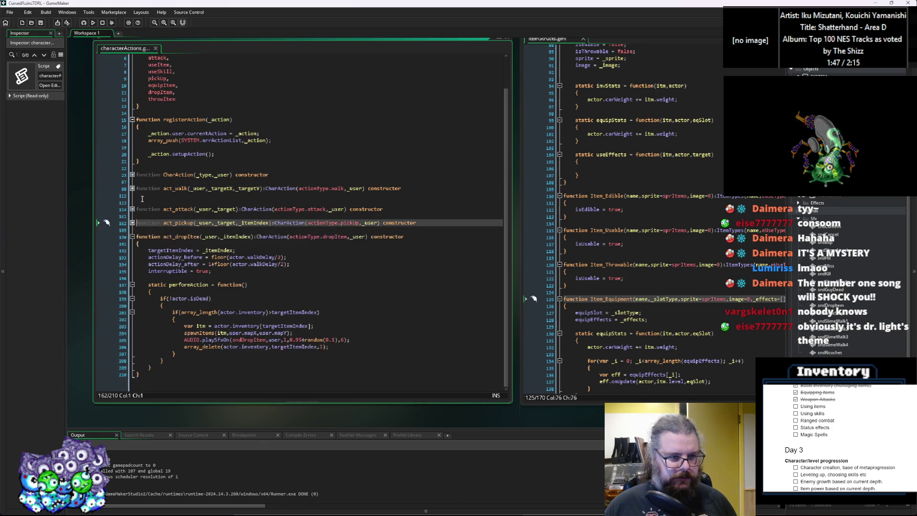
click(142, 197)
key(Delete)
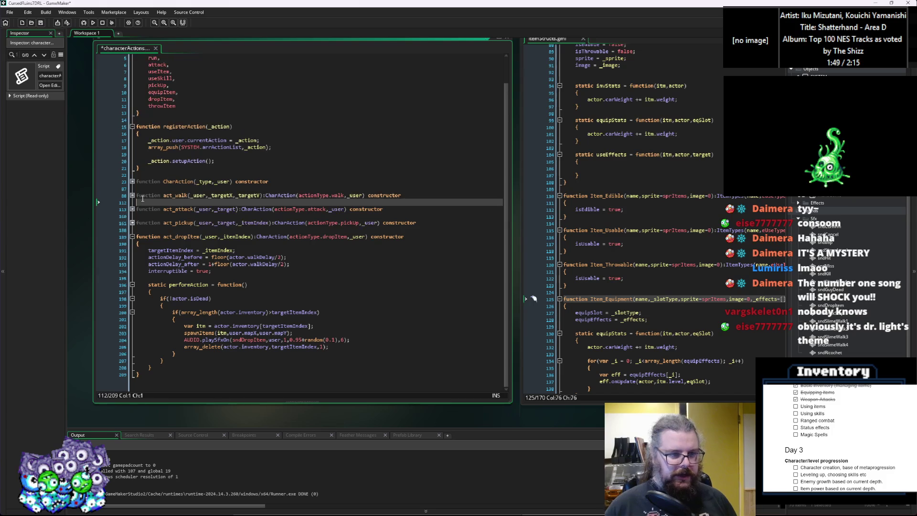
click(133, 237)
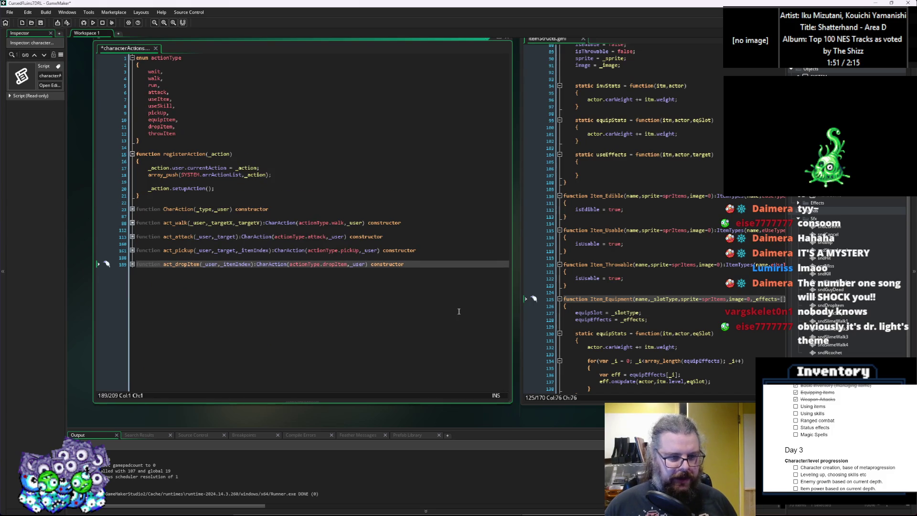
Below act_dropItem, write function act_consumeItem(_user,_item,_invPosition):CharAction().
key(ctrl+End)
key(Return)
key(Return)
text(function act_)
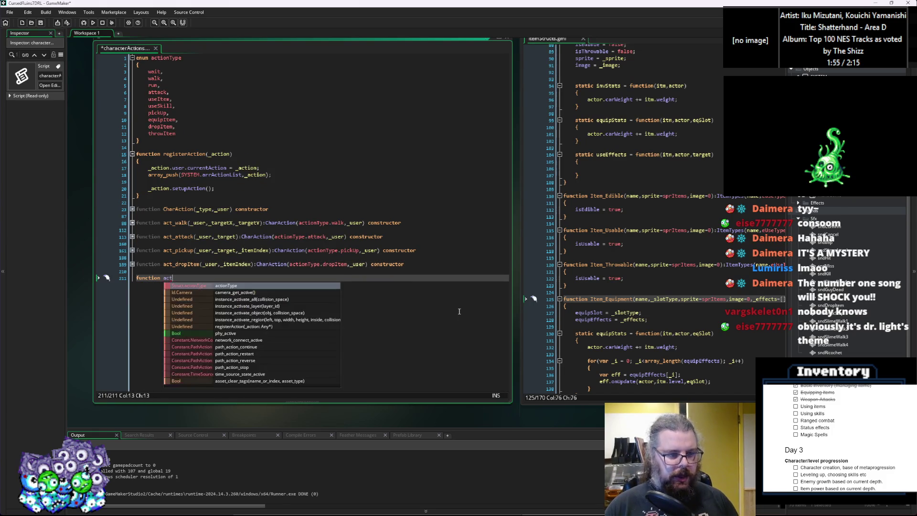
text(consu)
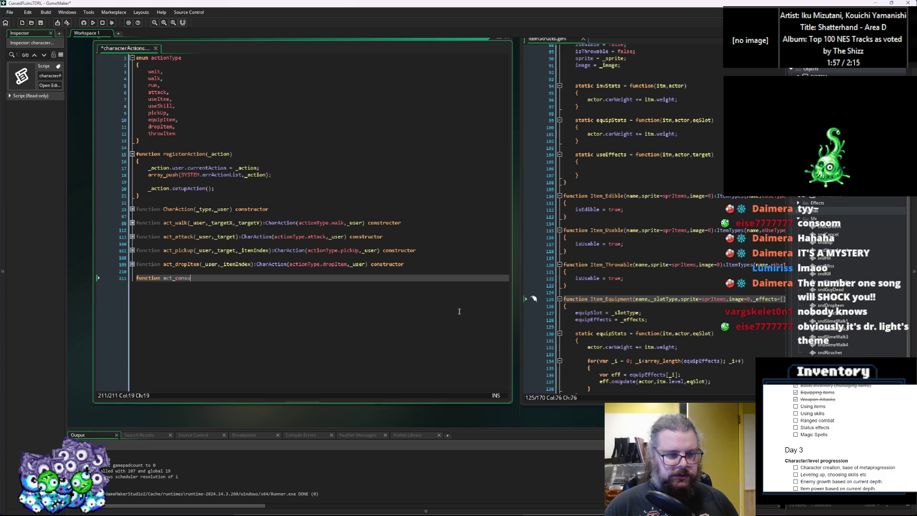
text(meItem(_)
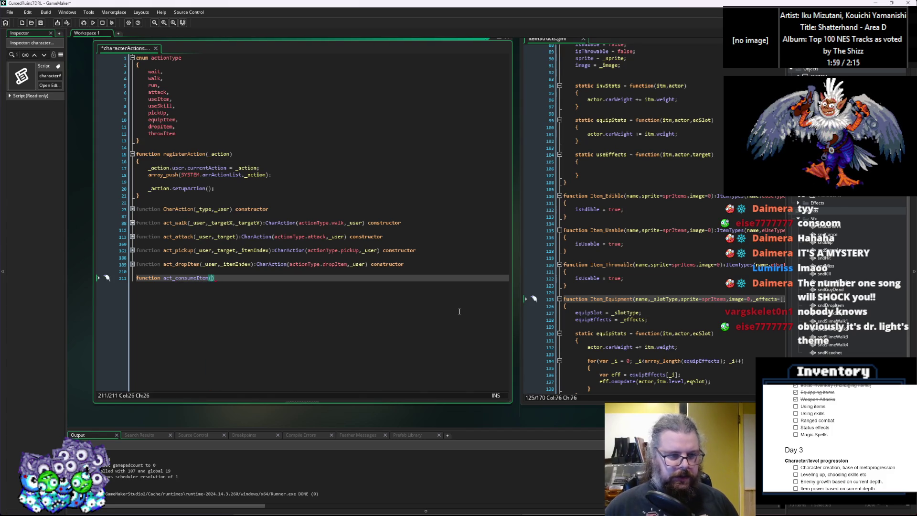
text(use)
text(r,)
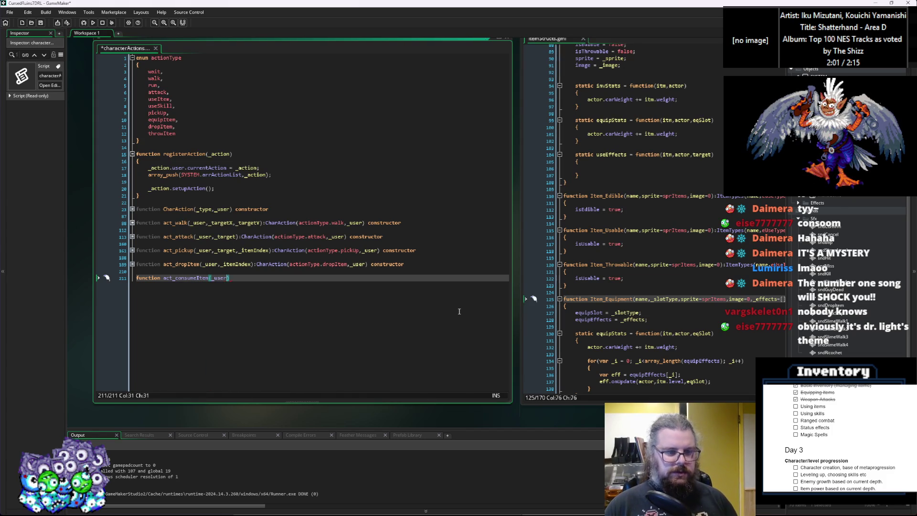
text(_item,)
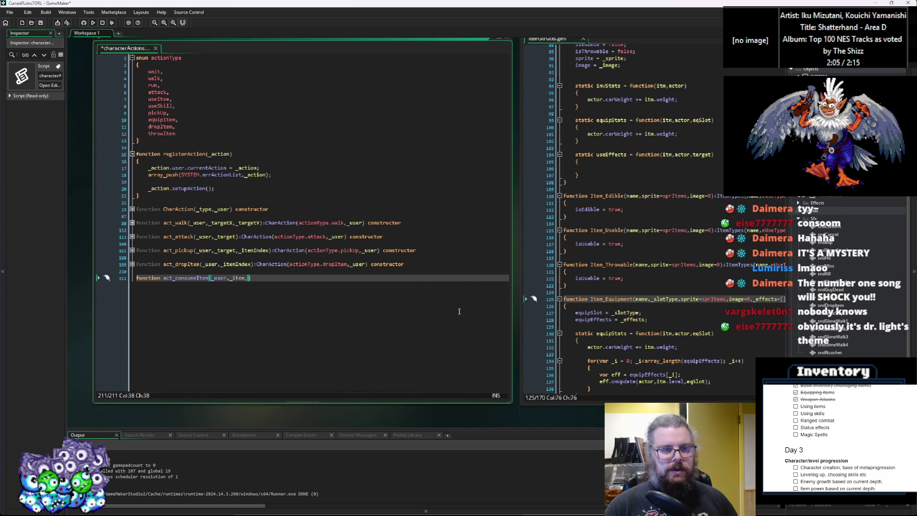
text(_invPosition)
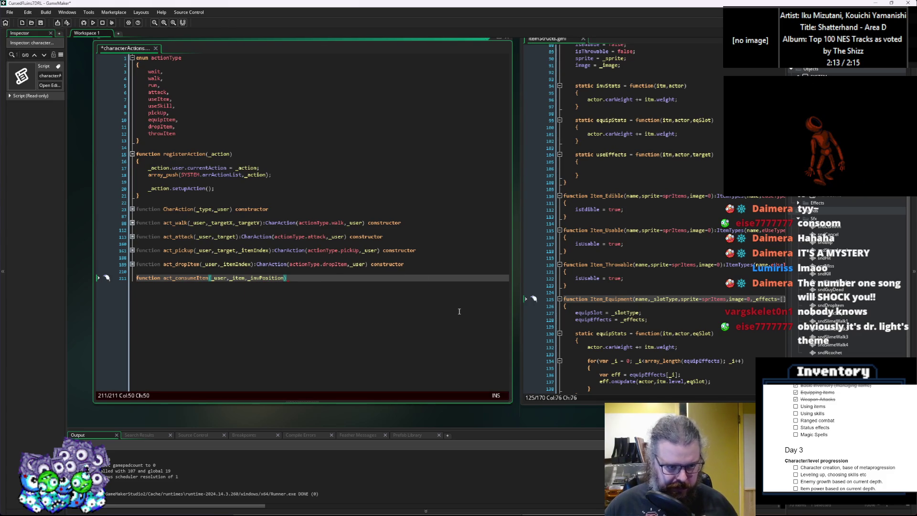
text():)
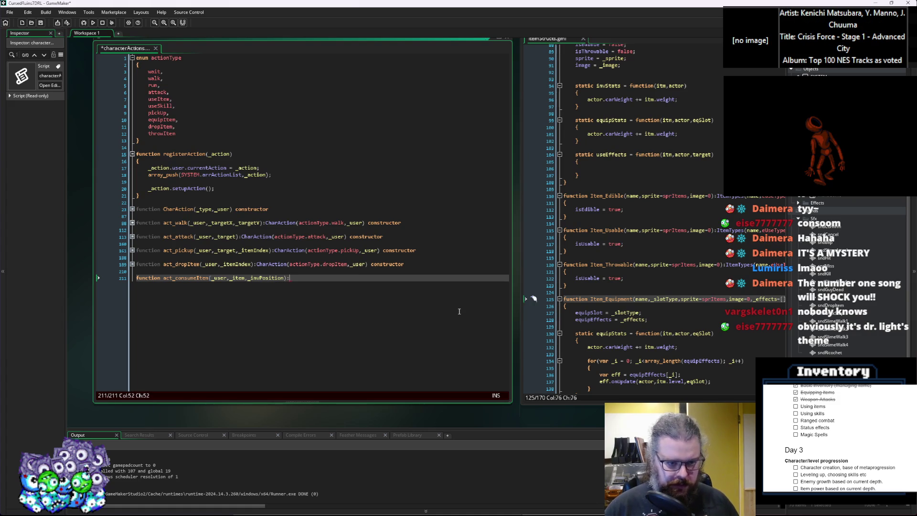
text(CharAc)
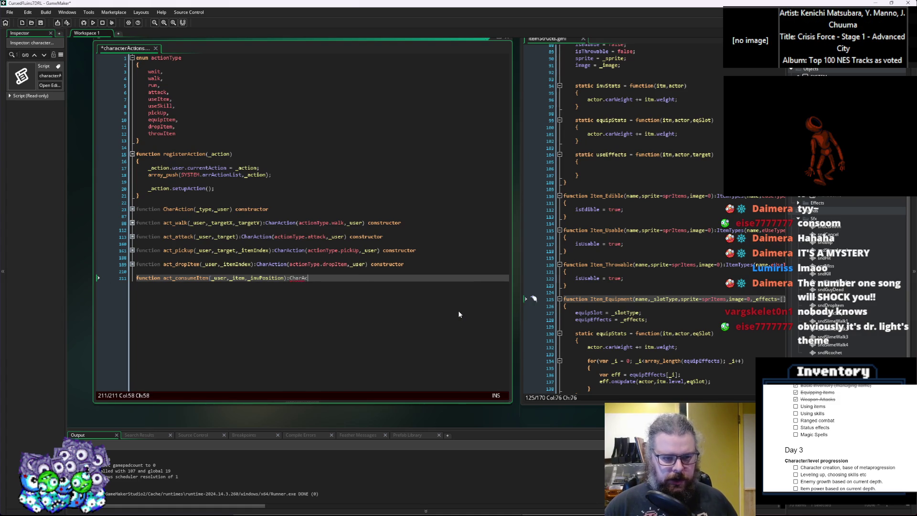
text(tion())
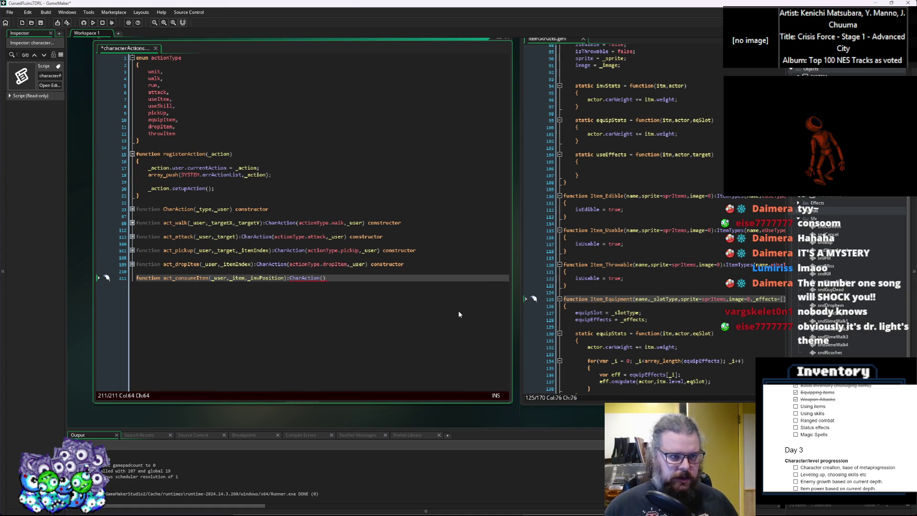
click(186, 121)
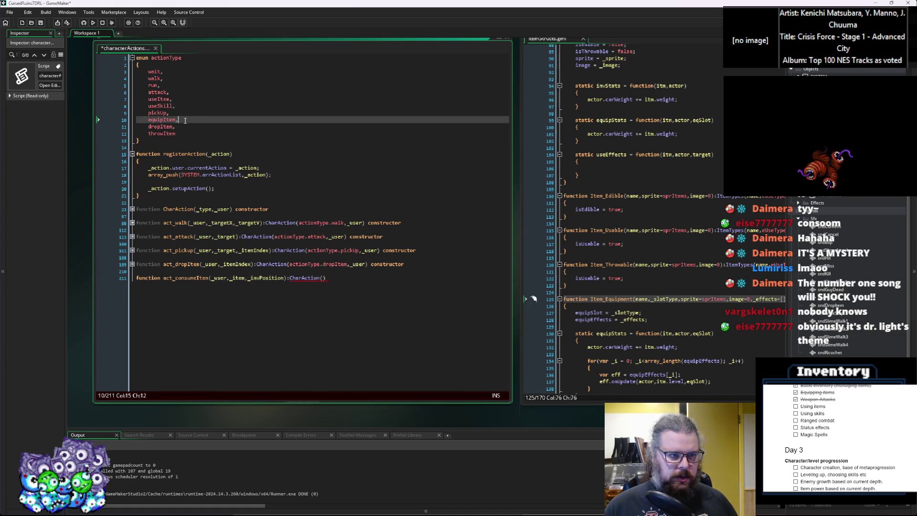
Add consumeItem to the actionType enum right after attack.
key(Return)
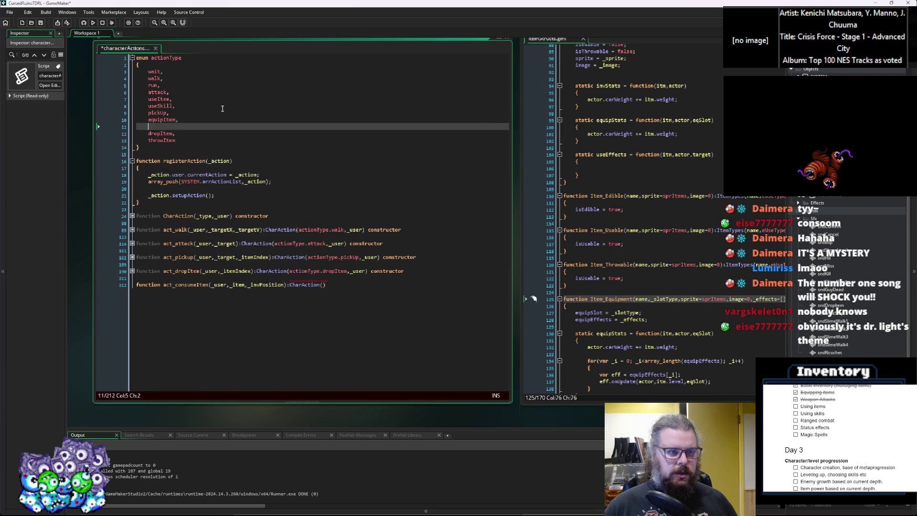
key(BackSpace)
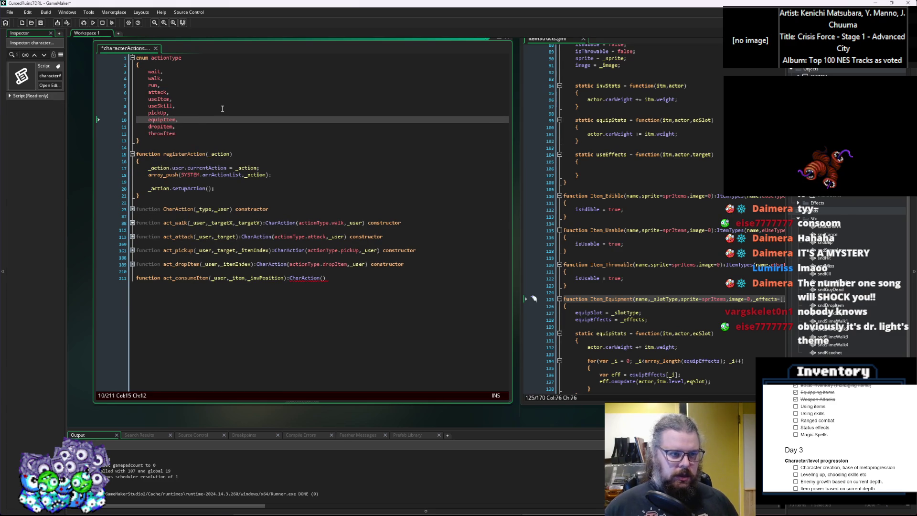
click(162, 99)
double_click(162, 99)
click(206, 95)
key(Return)
text(consume,.)
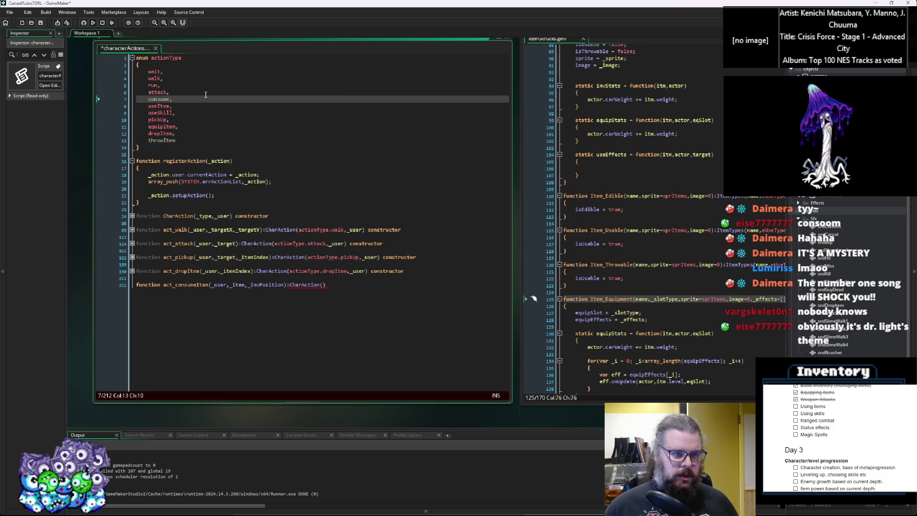
key(Left)
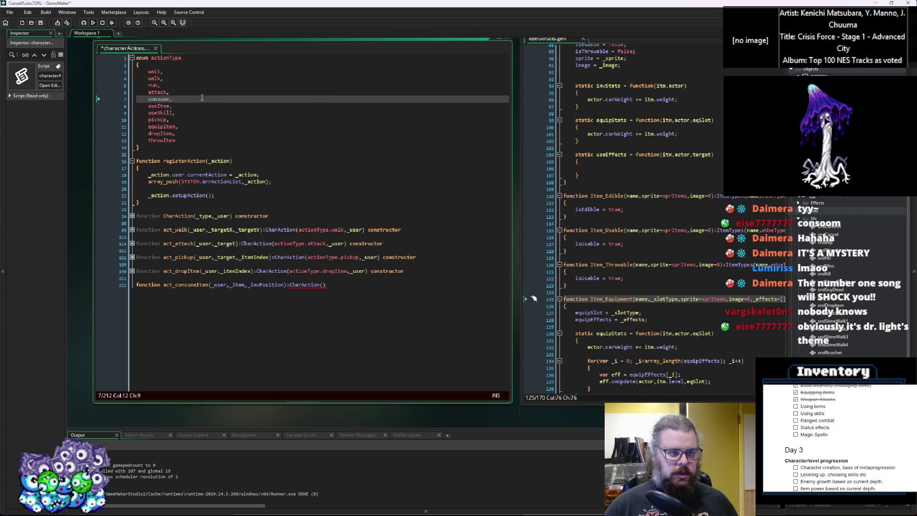
text(Item)
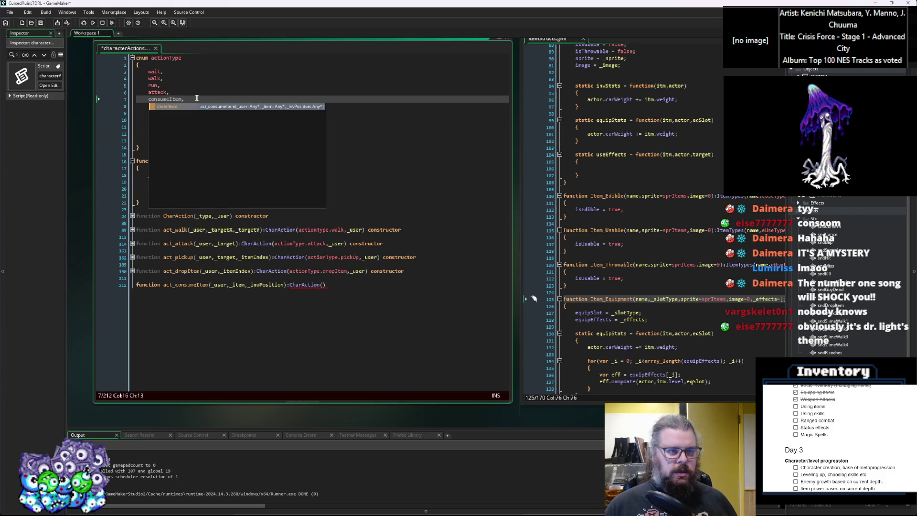
key(Escape)
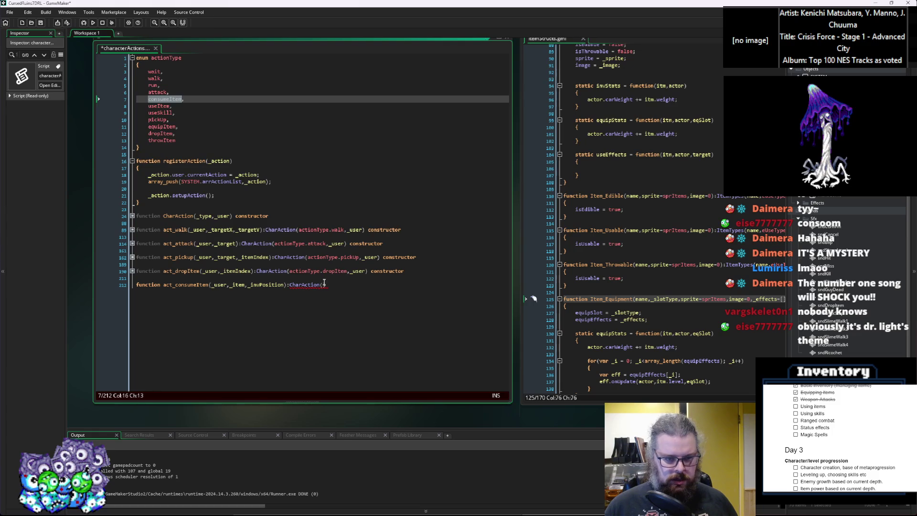
Complete the header as CharAction(actionType.consumeItem,_user) constructor and open its braces.
click(324, 284)
text(actionType.consumeItem))
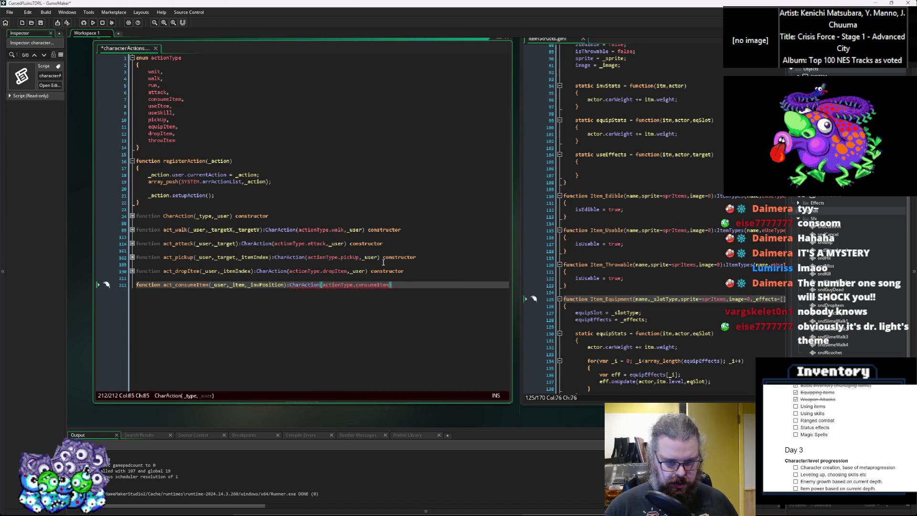
text(,_us)
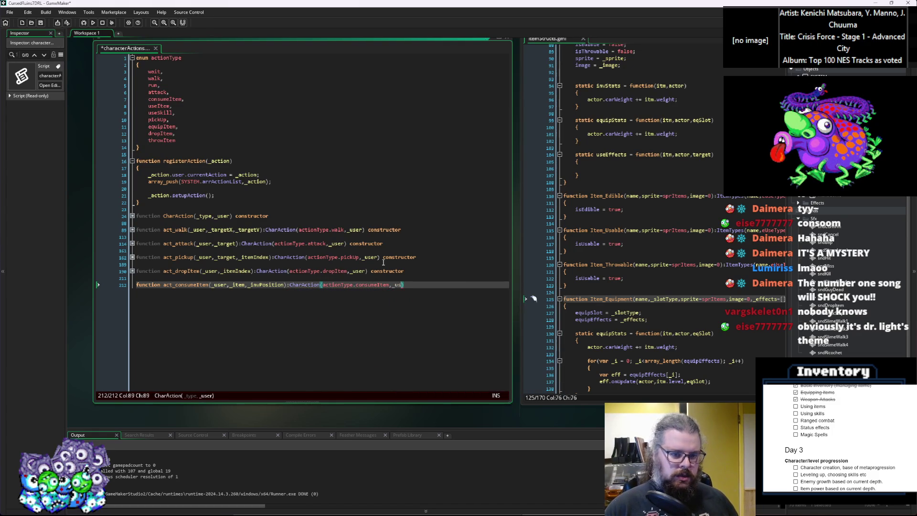
text(r))
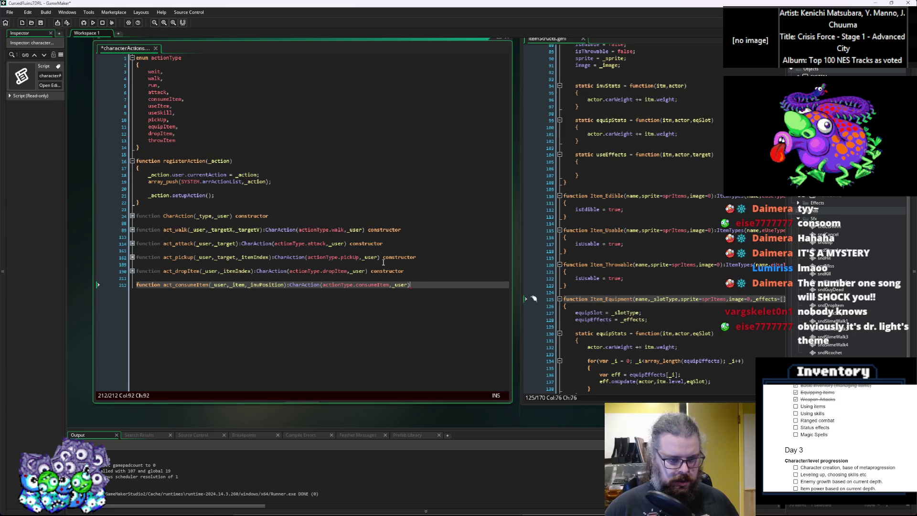
text( constructor)
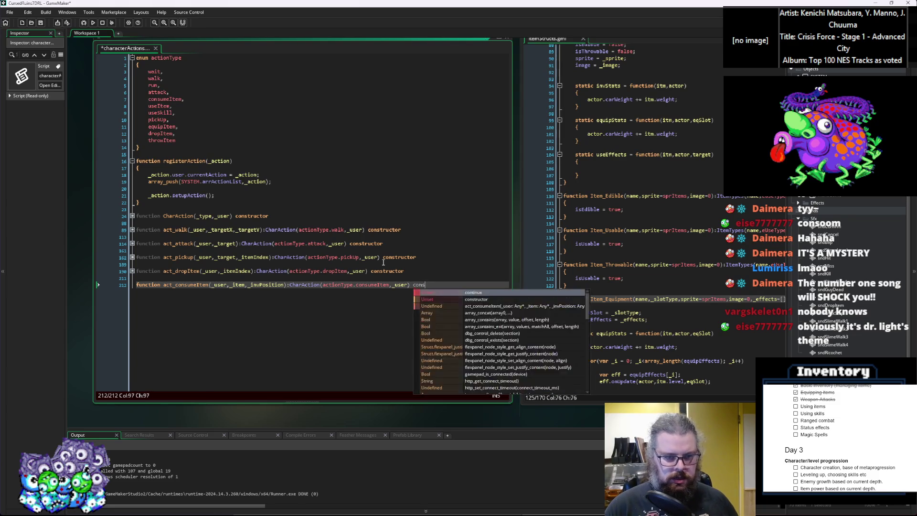
key(Return)
text({)
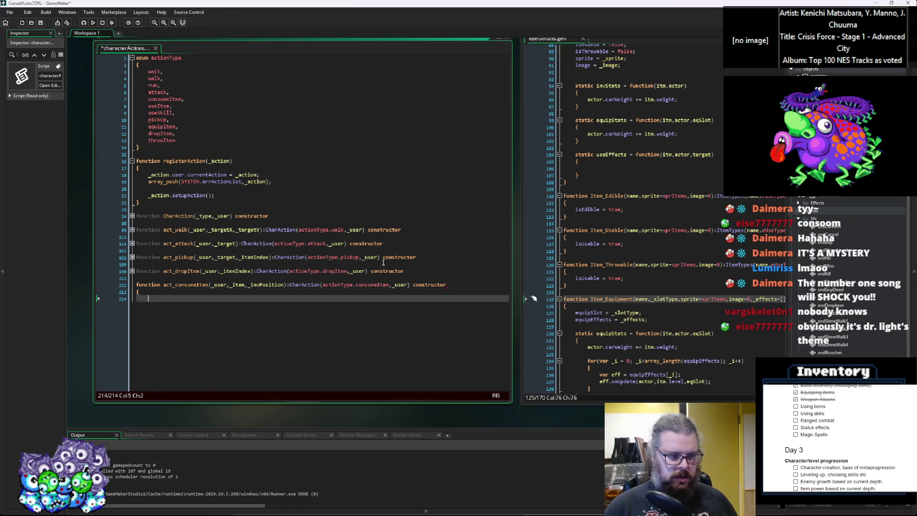
key(Return)
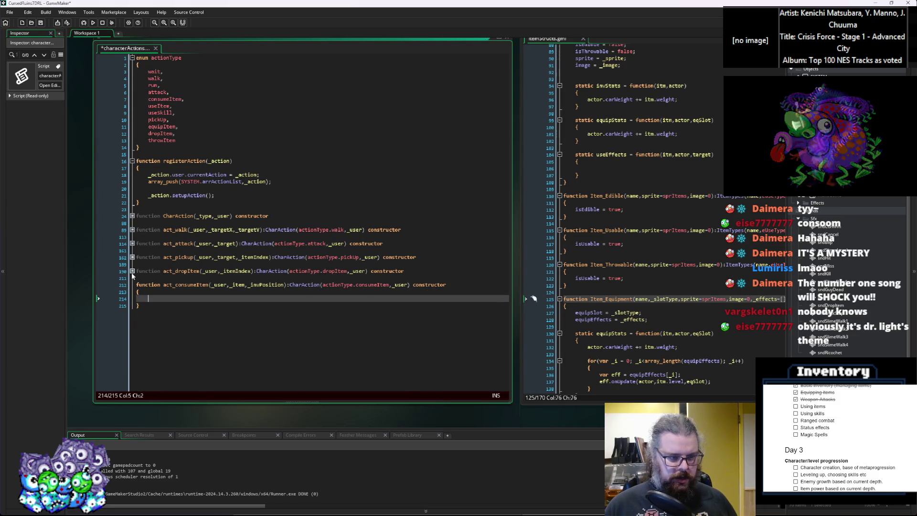
Copy the act_dropItem body (lines 192–209) into act_consumeItem.
click(133, 271)
click(160, 281)
scroll(153, 310, down, 1)
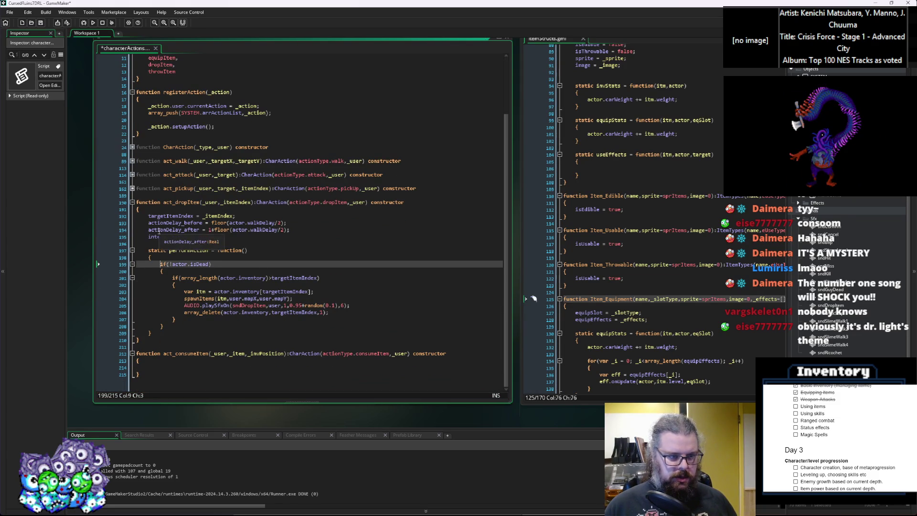
drag(163, 335, 148, 217)
key(ctrl+c)
click(162, 369)
key(ctrl+v)
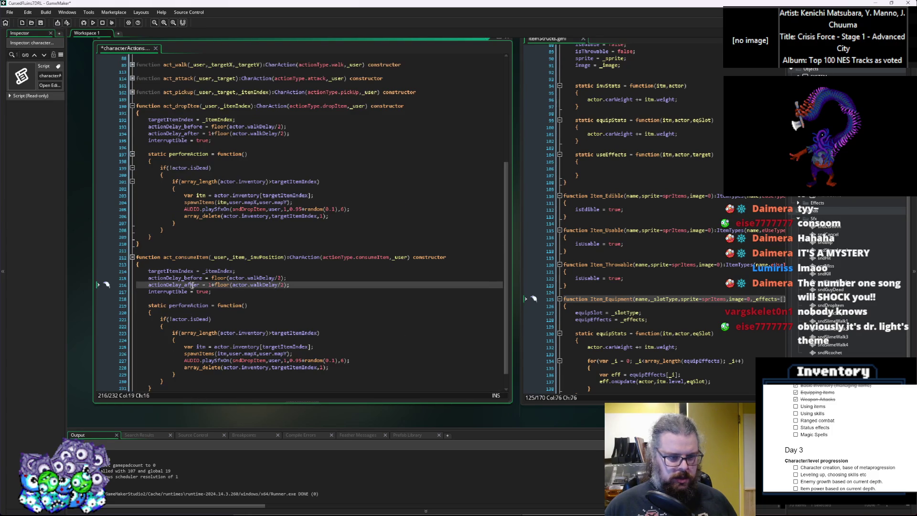
Replace _itemIndex with _invPosition in the targetItemIndex assignment.
click(193, 285)
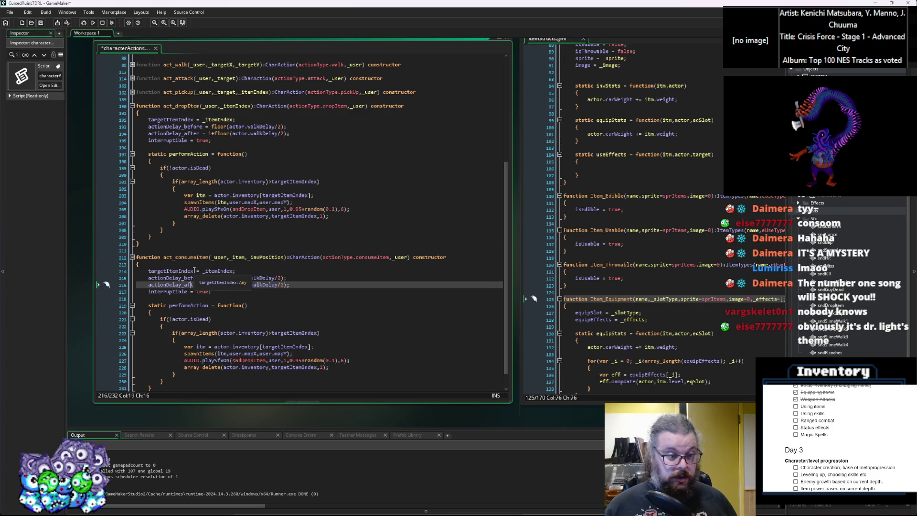
scroll(186, 261, down, 1)
click(184, 251)
double_click(183, 251)
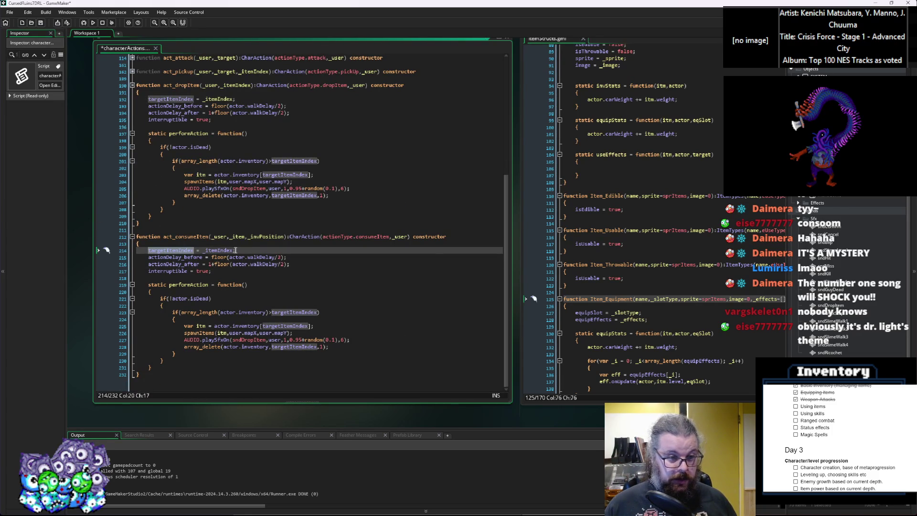
click(266, 236)
double_click(266, 236)
key(ctrl+c)
double_click(220, 250)
key(ctrl+v)
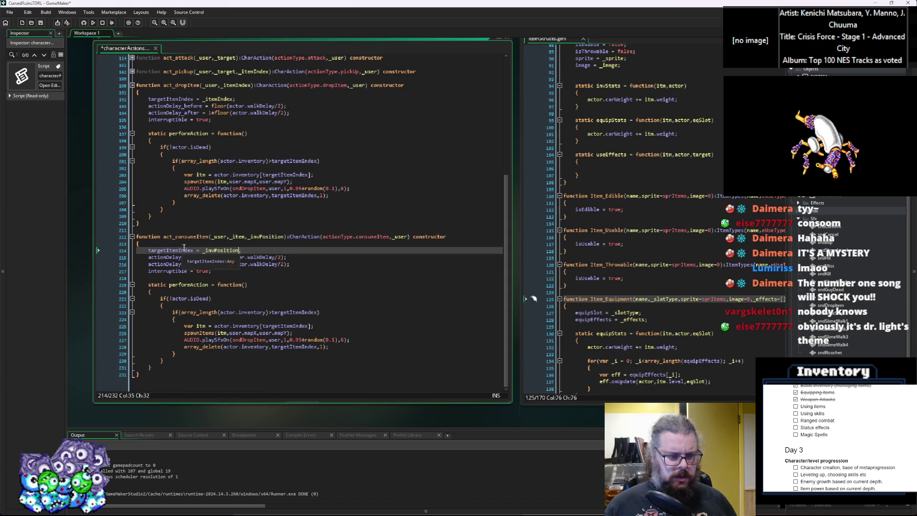
text(;)
click(248, 250)
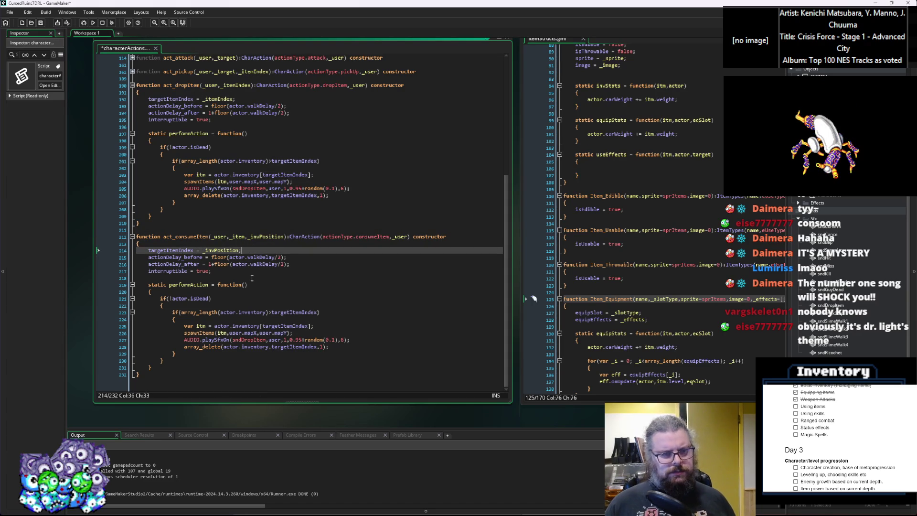
Add itemConsuming = _item; below the targetItemIndex line.
click(245, 236)
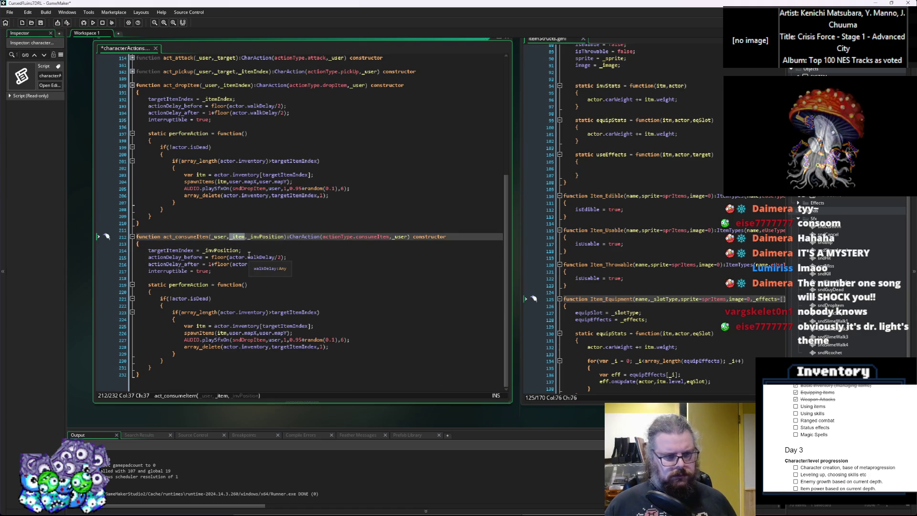
click(254, 250)
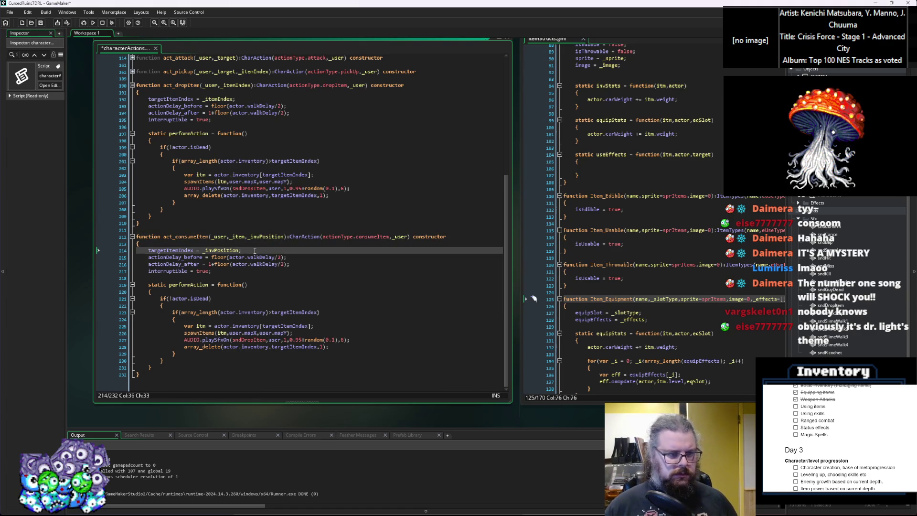
key(Return)
text(item = _item;)
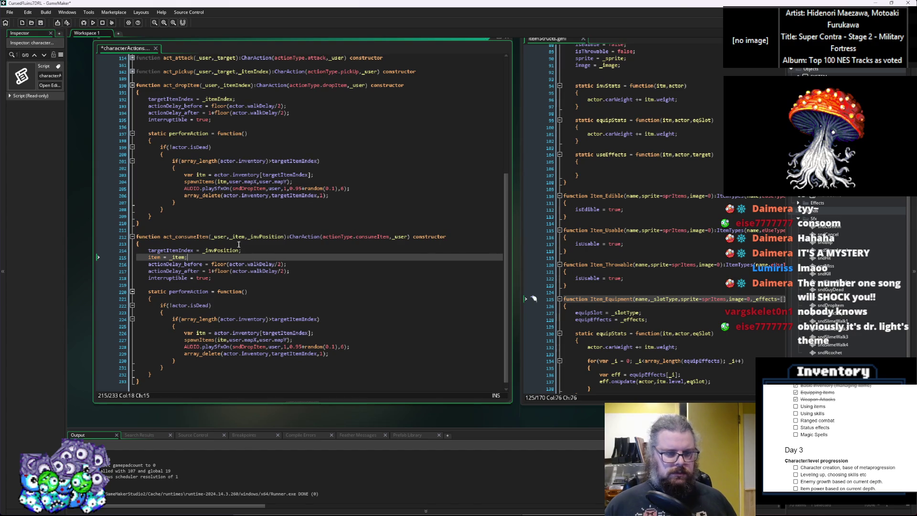
click(160, 257)
text(Consuming)
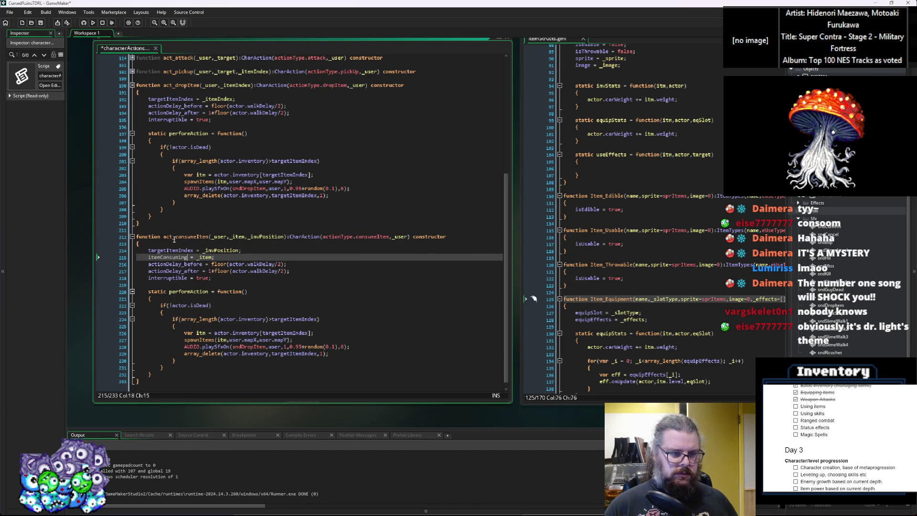
Review the interruptible, isDead and array_delete lines of the pasted performAction.
click(222, 277)
scroll(236, 286, down, 1)
click(251, 300)
drag(251, 300, 318, 278)
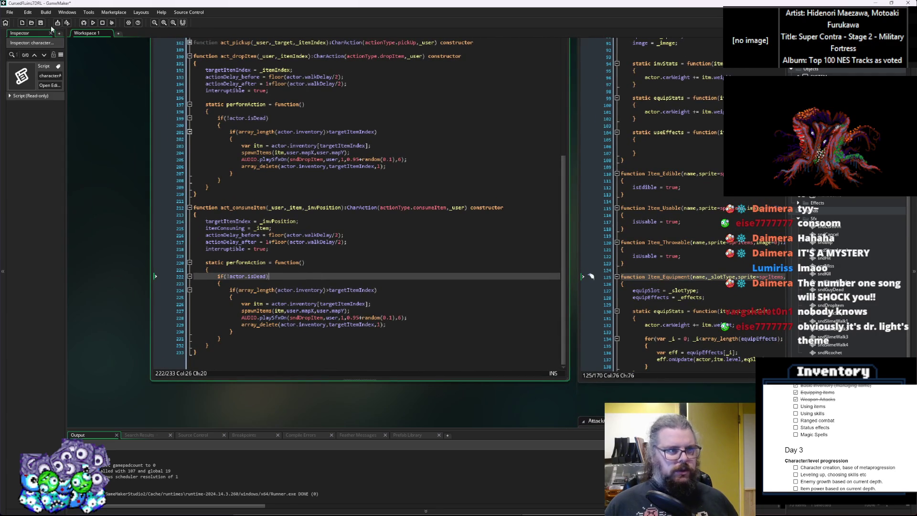
click(437, 256)
drag(436, 272, 360, 388)
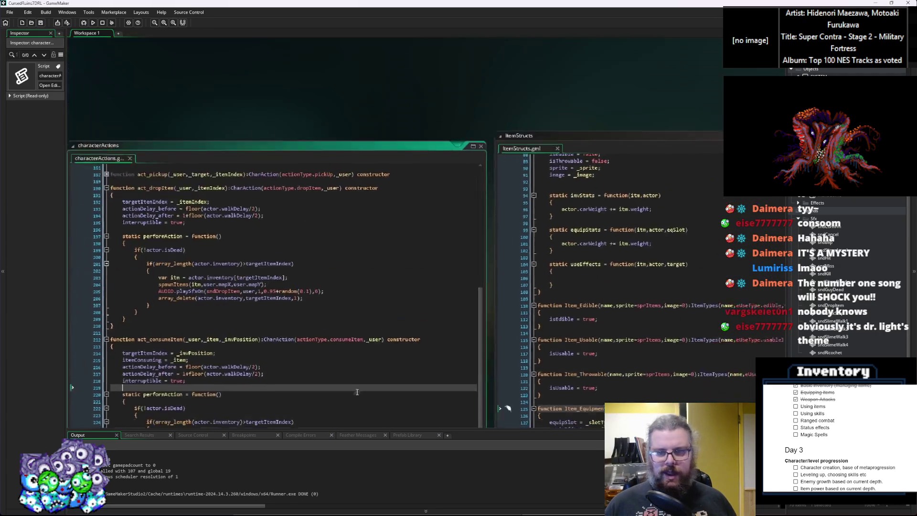
scroll(361, 388, down, 5)
click(308, 190)
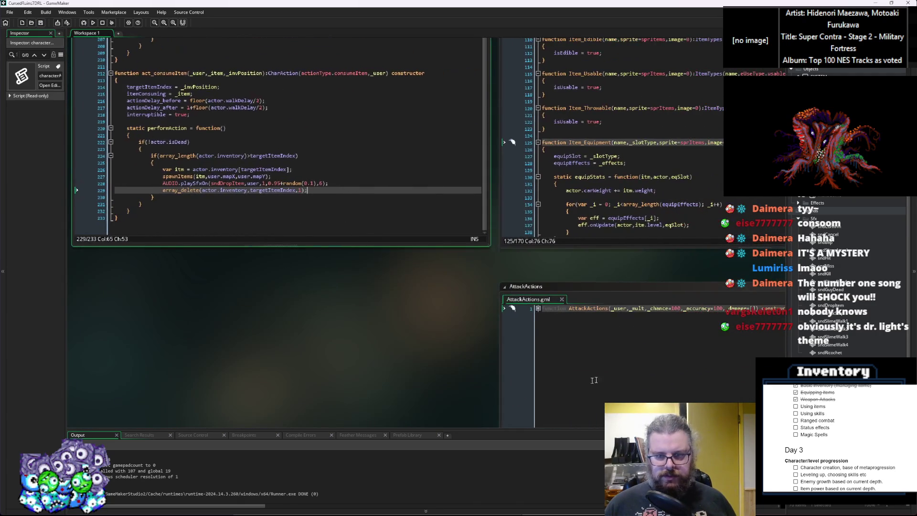
Close the old ItemStructs code window and zoom around the workspace.
scroll(589, 380, up, 5)
scroll(580, 290, down, 3)
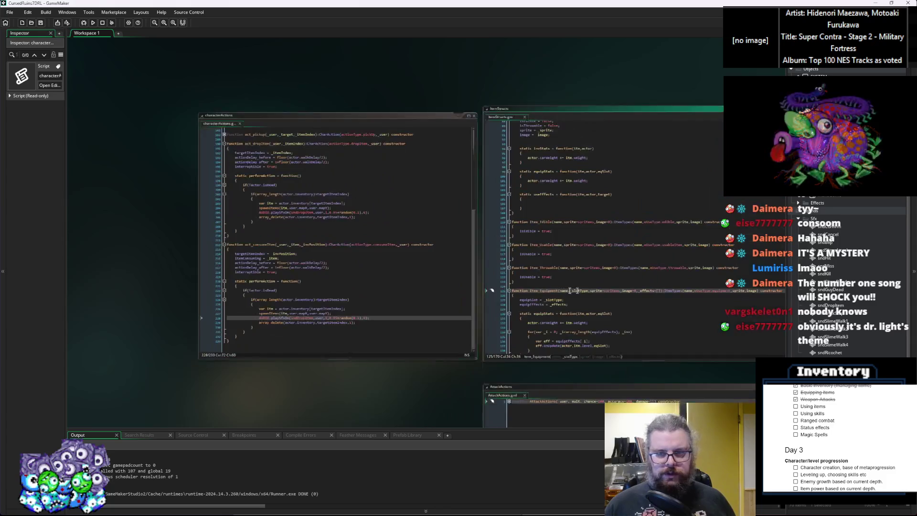
scroll(579, 291, up, 3)
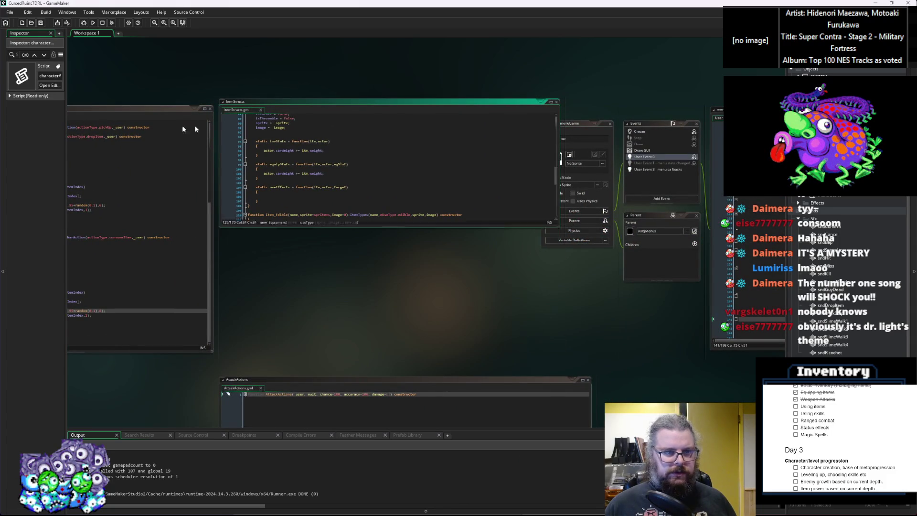
key(ctrl+w)
scroll(233, 218, right, 2)
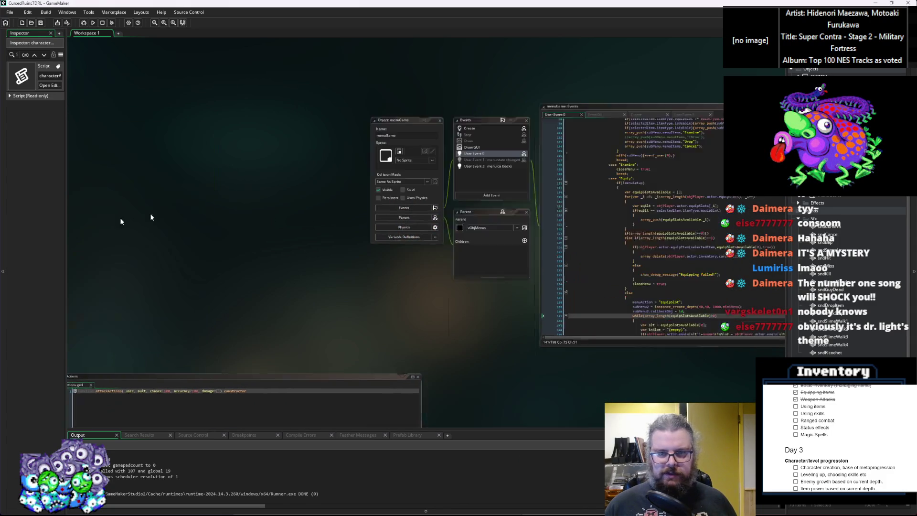
scroll(520, 231, left, 6)
scroll(585, 215, down, 3)
scroll(473, 225, down, 2)
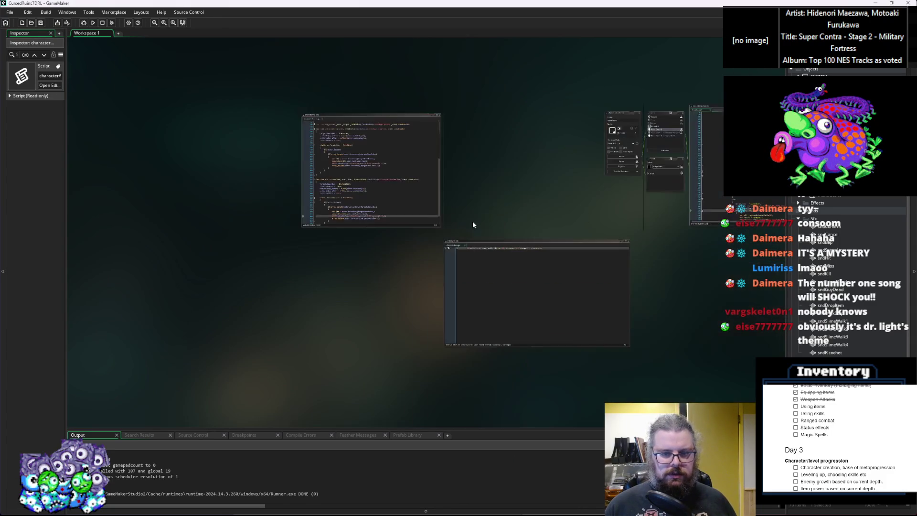
scroll(340, 286, up, 3)
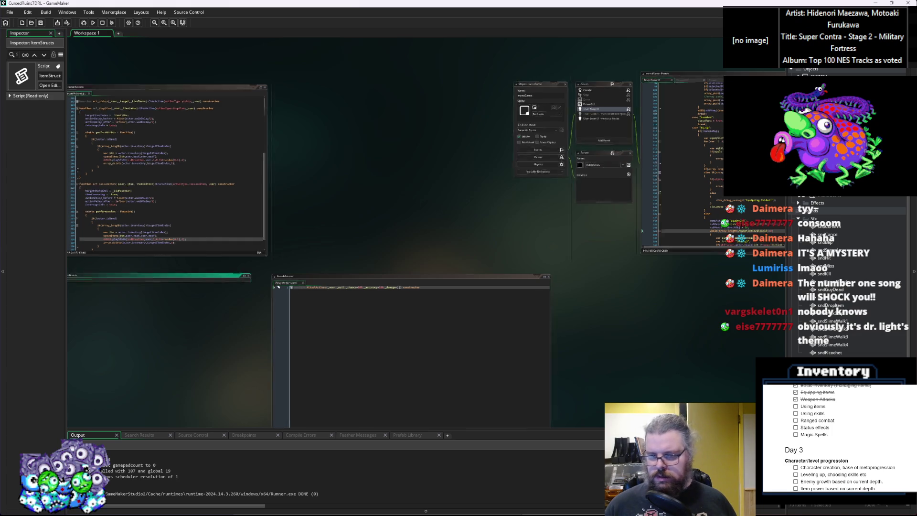
scroll(689, 335, up, 5)
Move the reopened ItemStructs window to the upper left and enlarge it beside characterActions.
mouse_move(688, 323)
mouse_down()
mouse_move(354, 97)
mouse_move(285, 158)
mouse_move(337, 67)
mouse_up()
drag(435, 276, 458, 375)
click(354, 309)
scroll(354, 309, up, 2)
drag(363, 340, 398, 339)
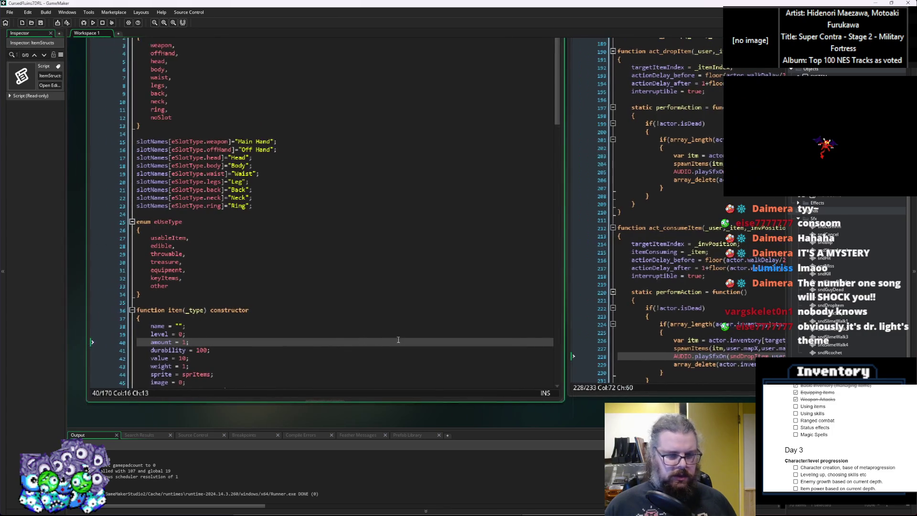
Open a blank line after equipStats in the item constructor for a new method.
drag(334, 346, 391, 356)
scroll(392, 357, down, 6)
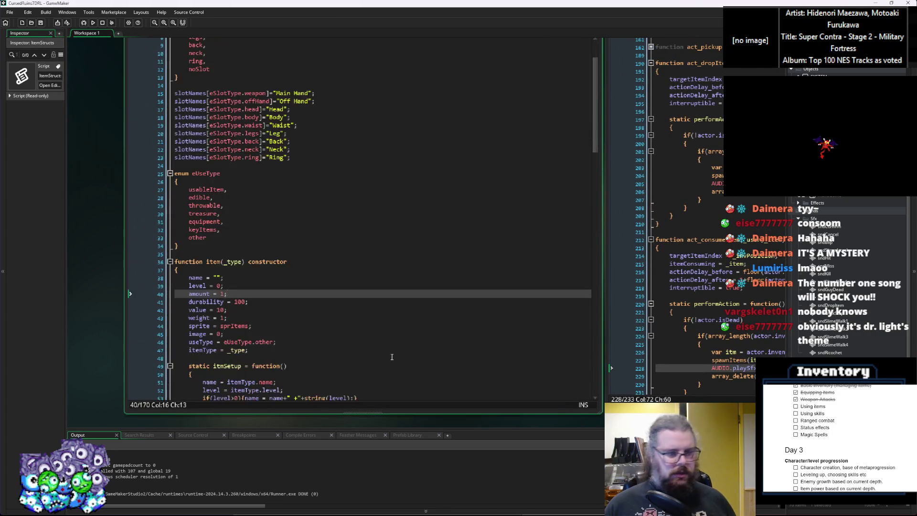
click(41, 26)
click(305, 286)
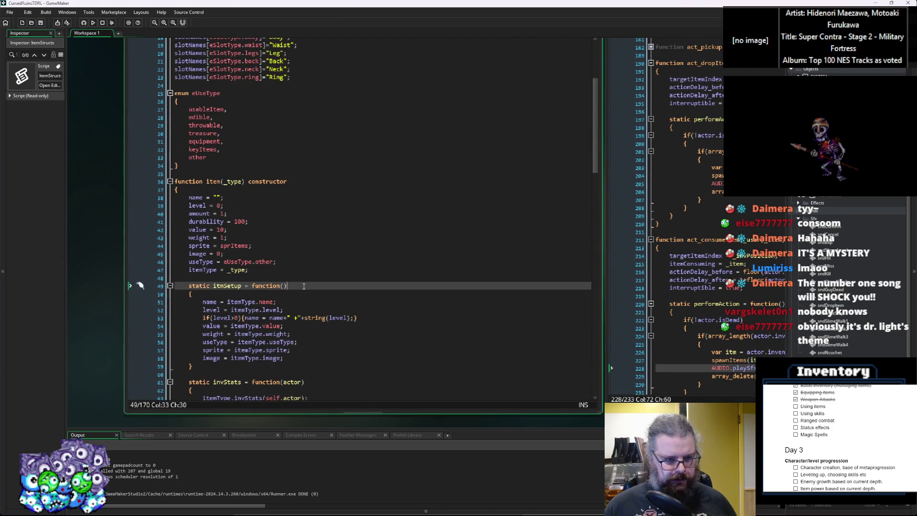
scroll(306, 283, down, 3)
scroll(302, 283, down, 4)
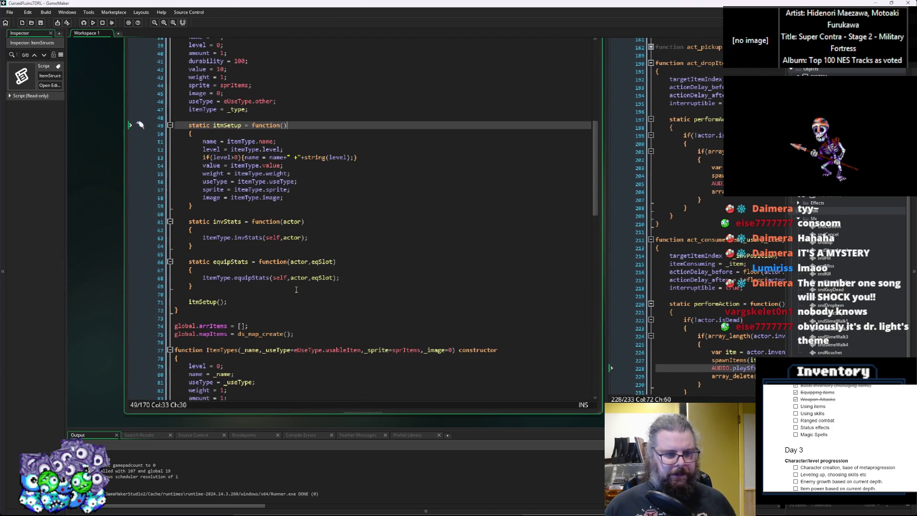
click(278, 295)
scroll(277, 295, up, 2)
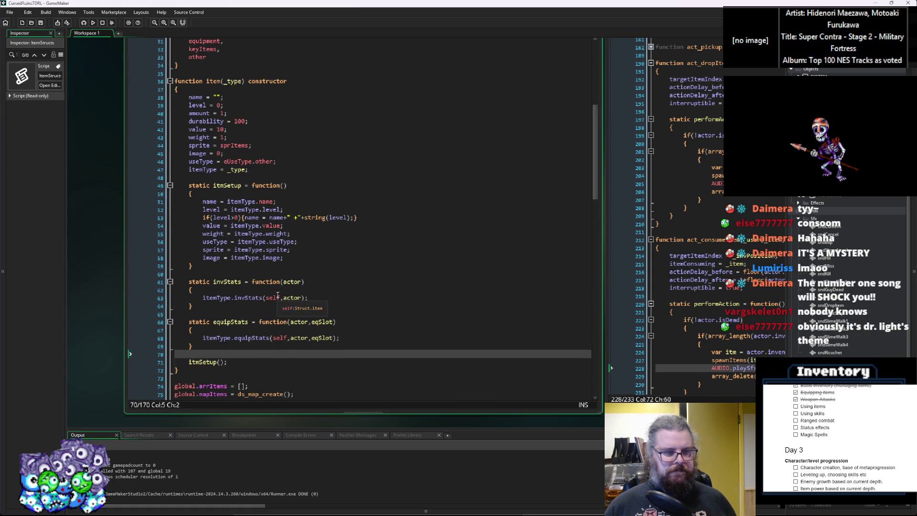
key(Return)
key(Return)
key(Up)
Write static consumeEffects = function(actor) { itemType.consumeEffects(self,actor) }.
text(stat)
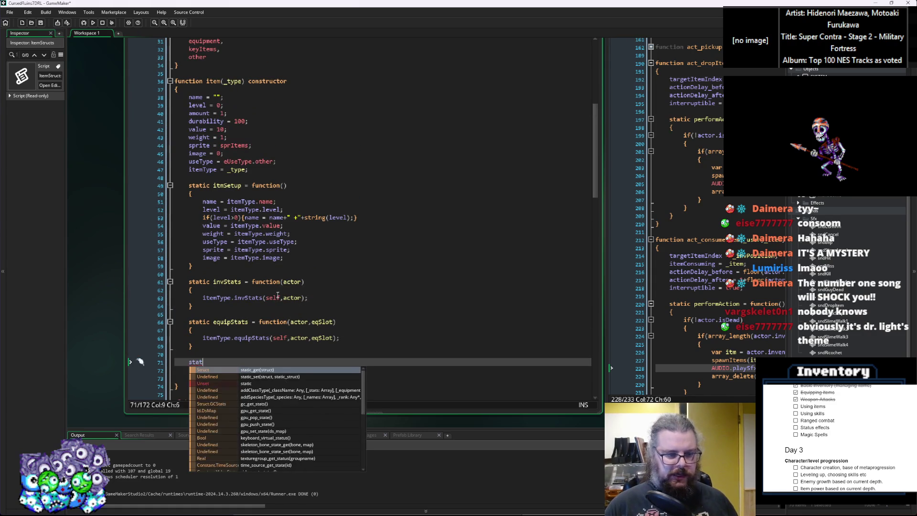
text(ic consume)
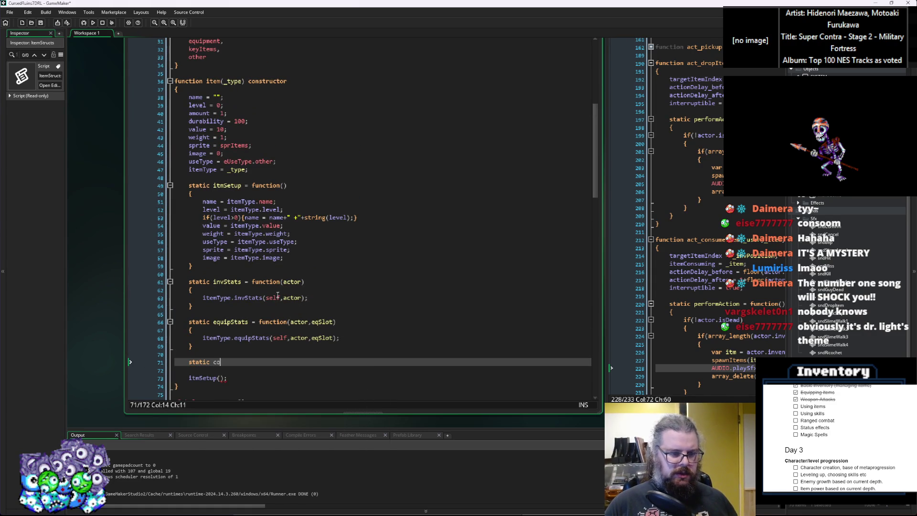
text(Effect)
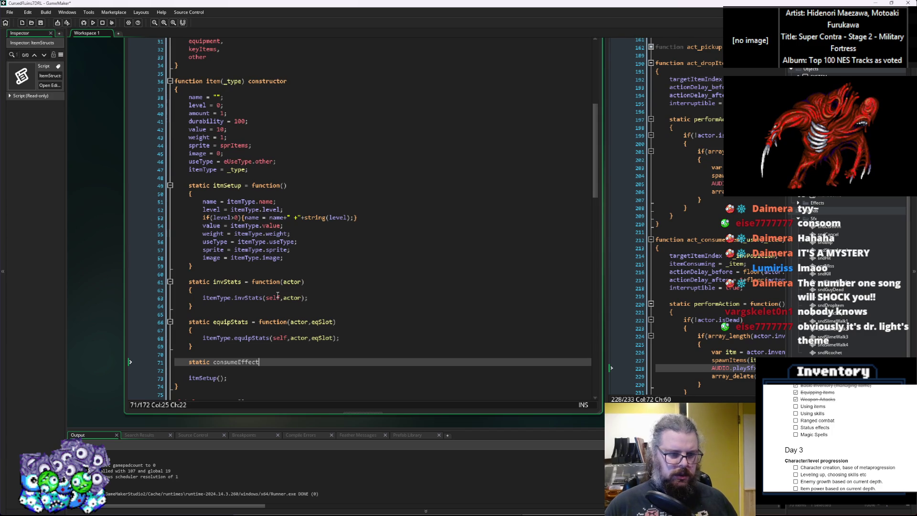
text(s = fun)
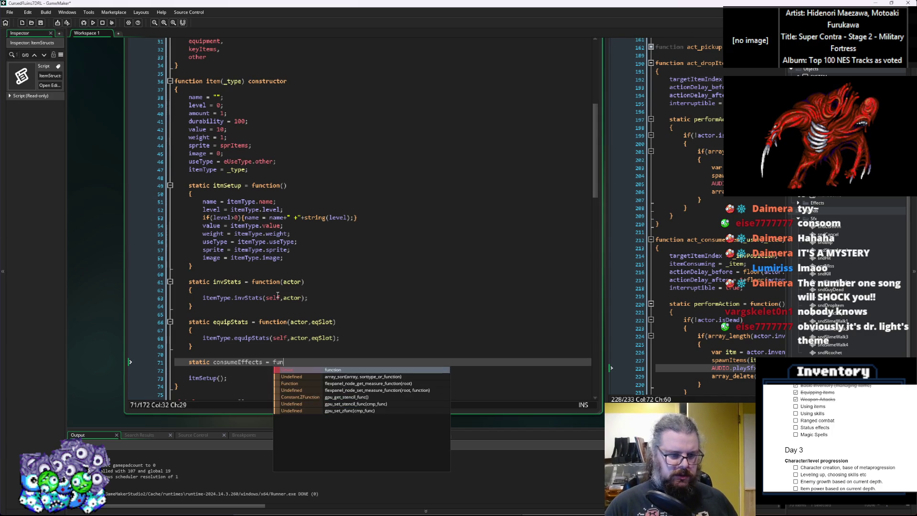
text(ction())
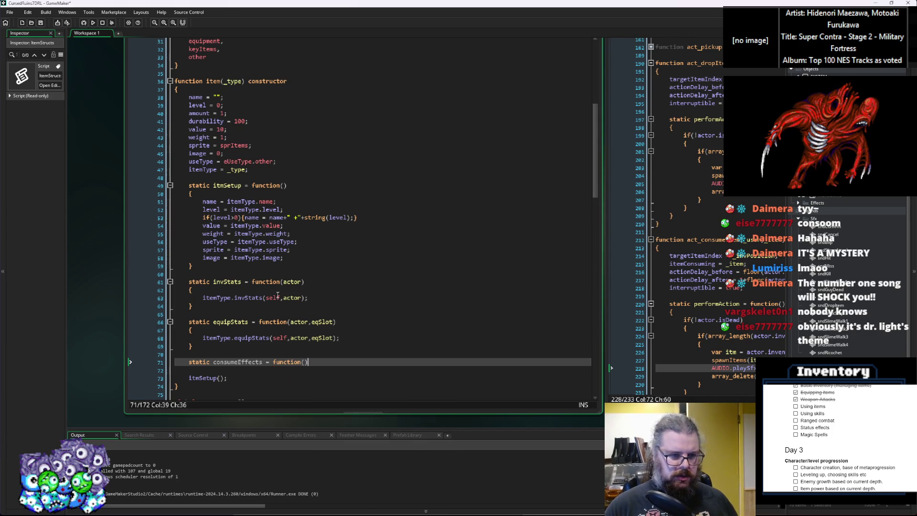
text(actor,e)
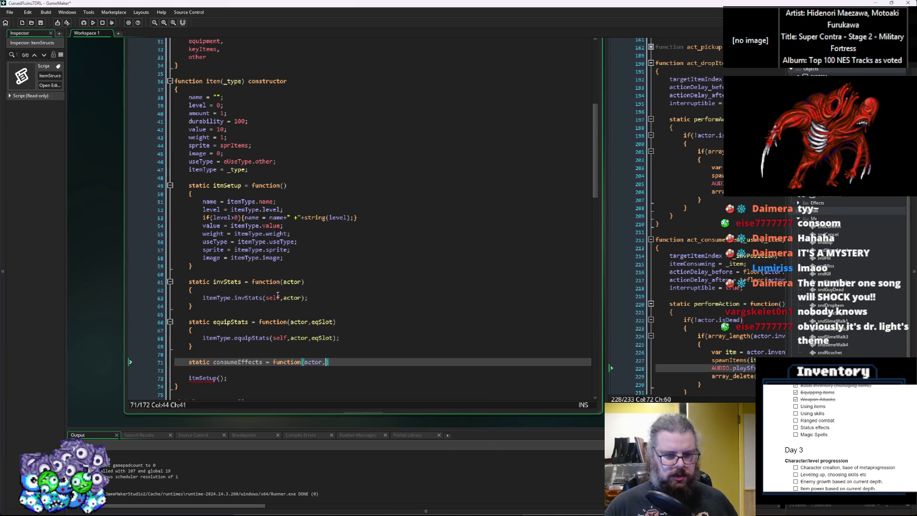
key(BackSpace)
key(BackSpace)
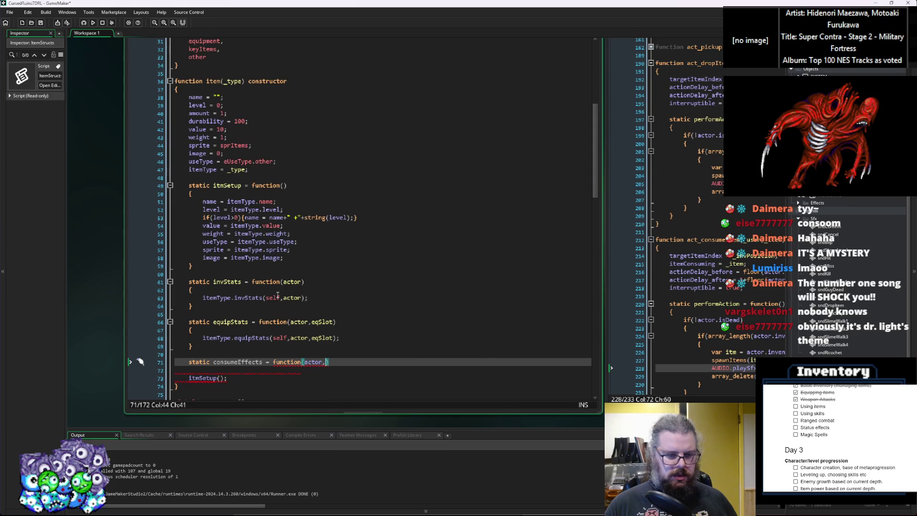
text())
key(Return)
text({)
key(Return)
key(Return)
text(})
key(Up)
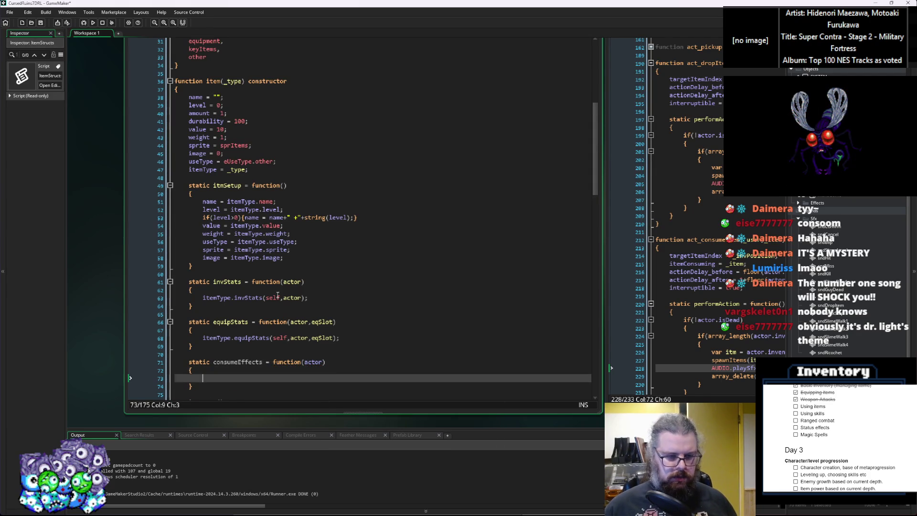
scroll(278, 295, down, 3)
text(itemType.)
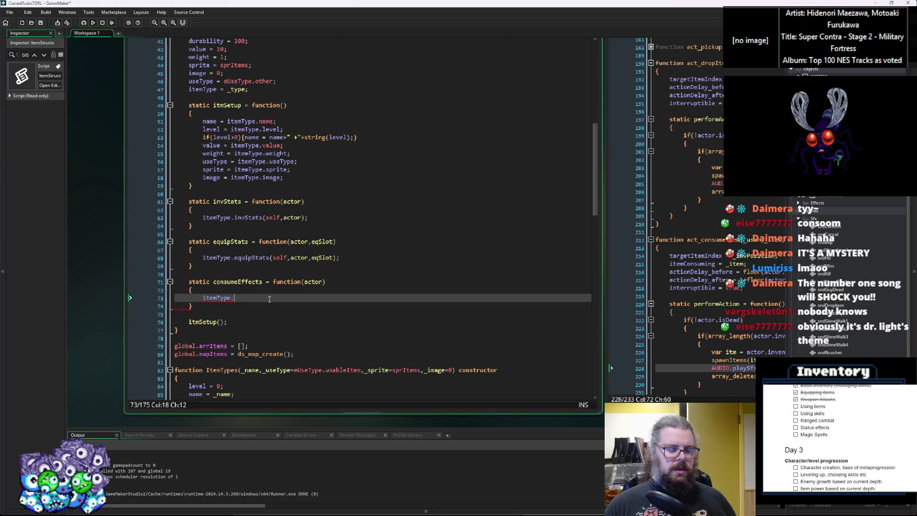
text(consumeE)
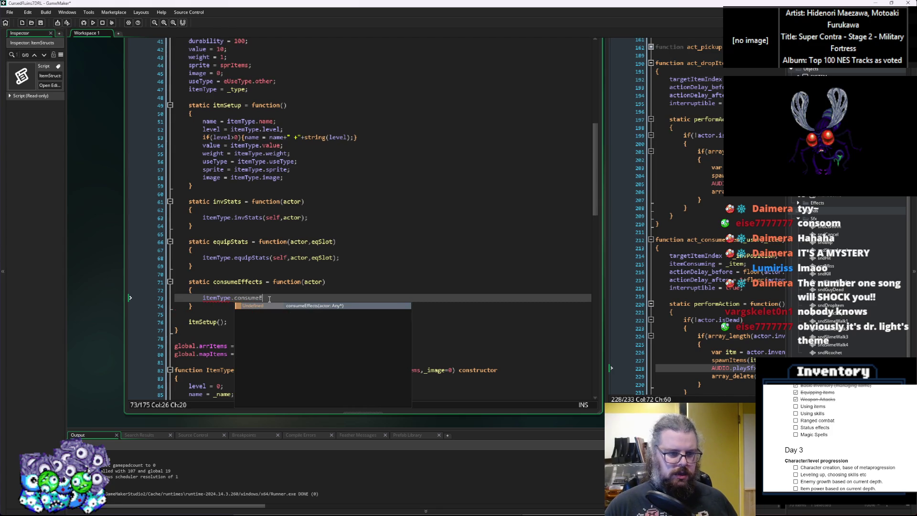
text(ffects(self)
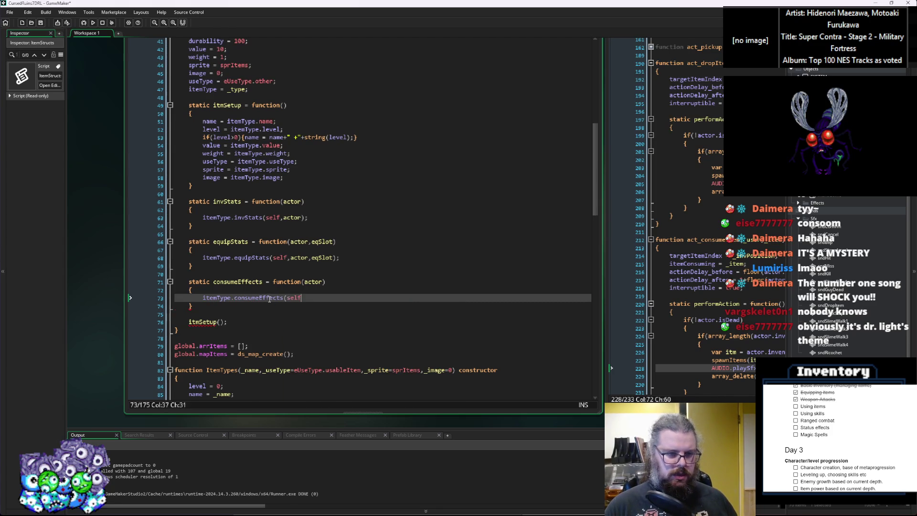
text(,actor);)
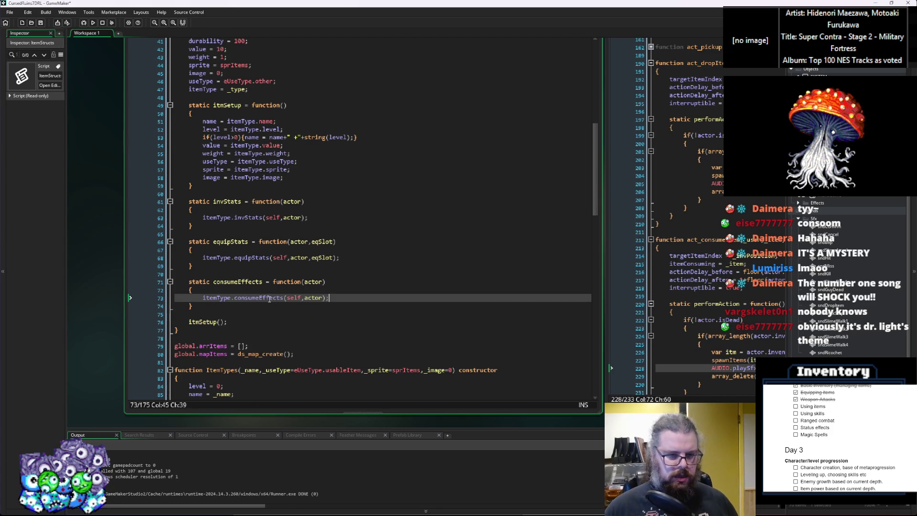
scroll(283, 296, down, 3)
Paste the consumeEffects method into the ItemTypes constructor between equipStats and useEffects.
scroll(283, 299, down, 3)
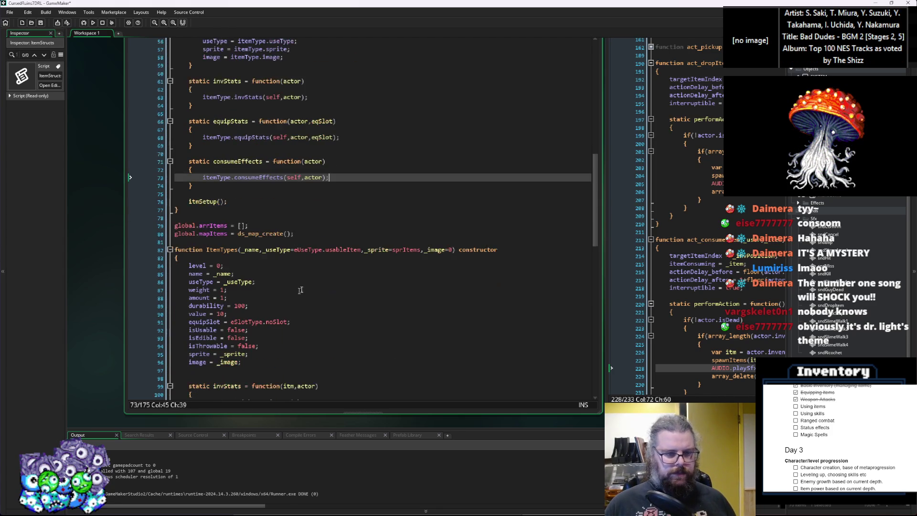
click(246, 234)
mouse_move(193, 152)
mouse_down()
mouse_move(191, 128)
mouse_move(179, 124)
mouse_up()
scroll(219, 335, down, 5)
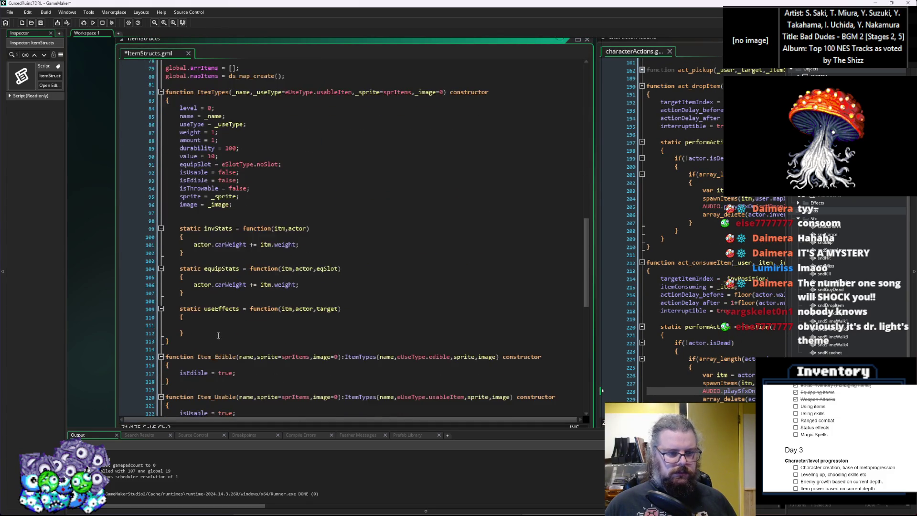
scroll(218, 336, up, 1)
click(215, 308)
click(213, 321)
key(ctrl+v)
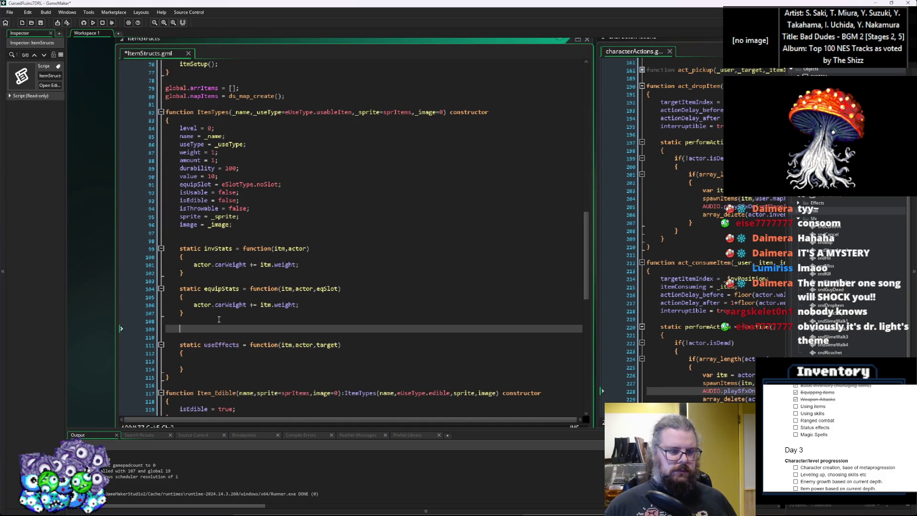
scroll(263, 337, down, 2)
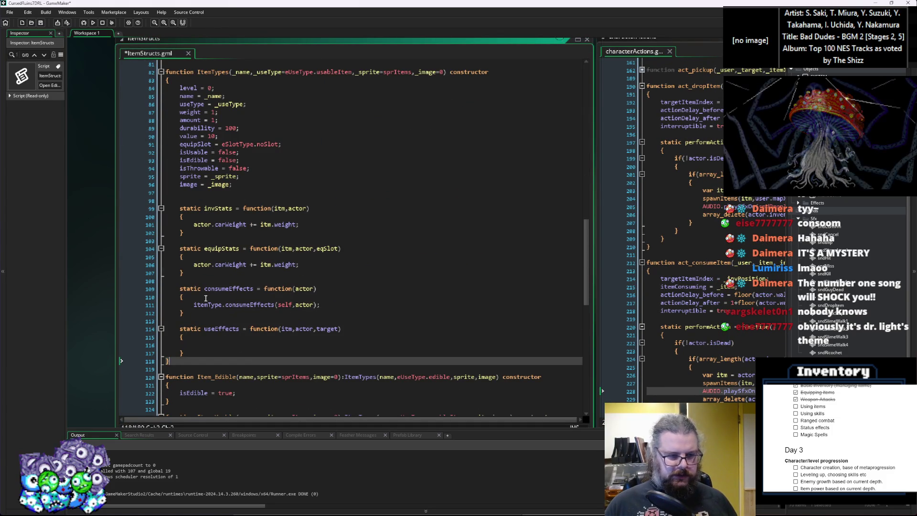
Comment out the pasted itemType.consumeEffects(self,actor) call with //.
click(193, 306)
click(193, 306)
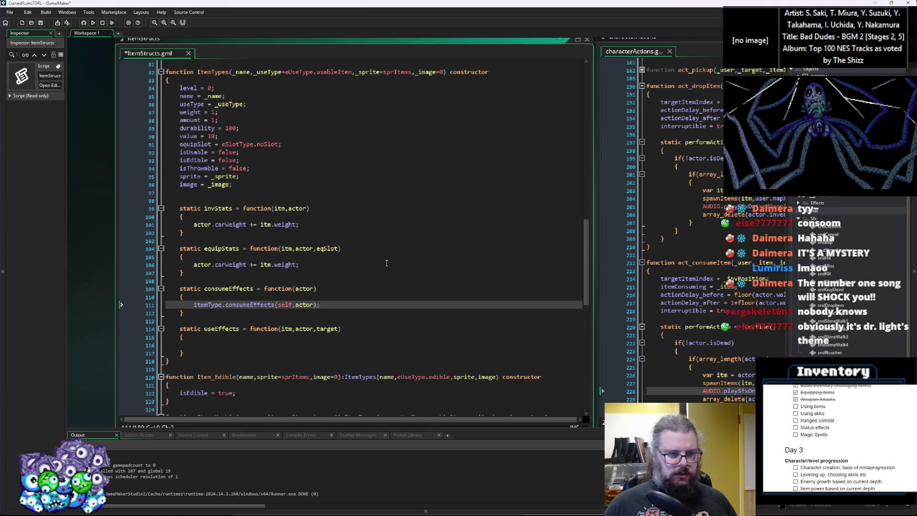
text(//)
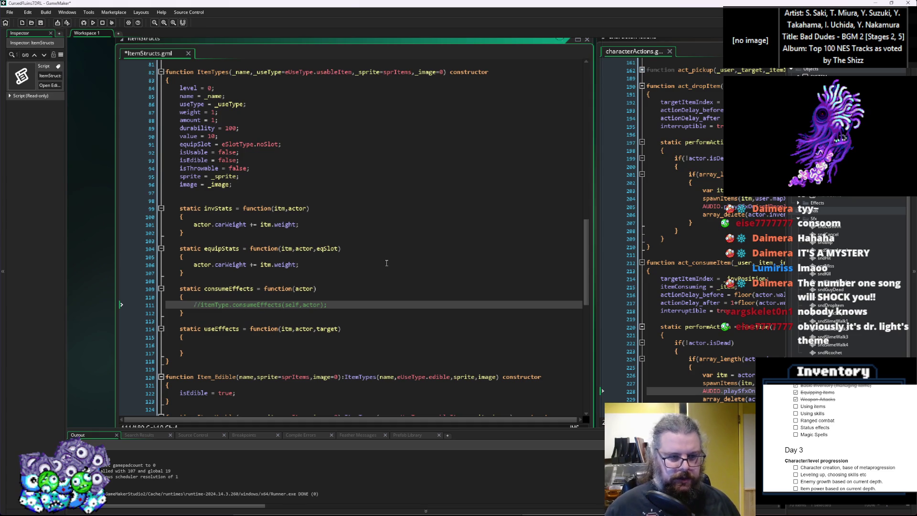
scroll(373, 276, down, 5)
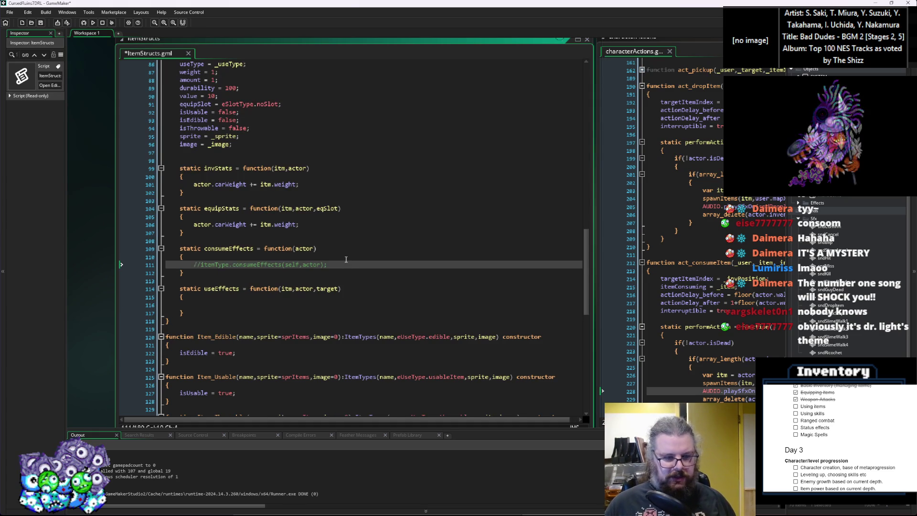
scroll(342, 261, down, 1)
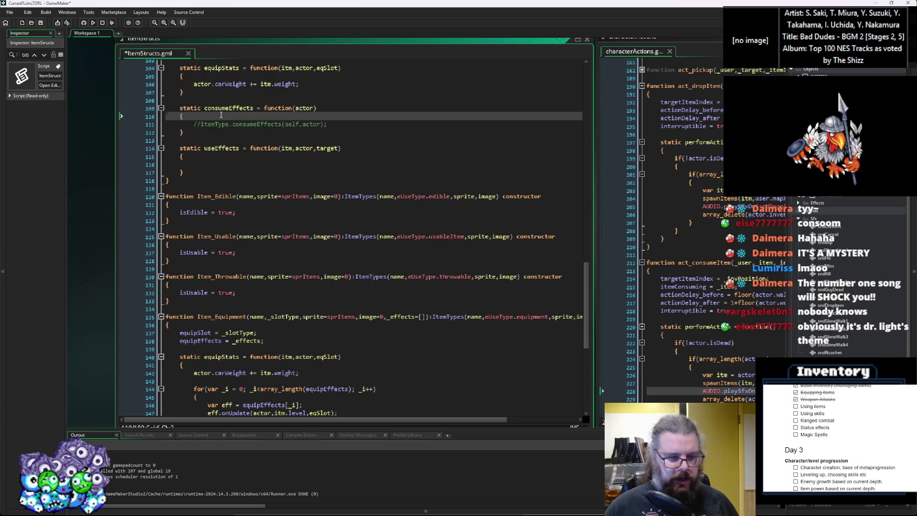
Add a blank line in consumeEffects and inspect the equipStats effects loop with its onUpdate call.
key(Return)
scroll(227, 281, down, 4)
drag(213, 328, 194, 296)
scroll(219, 251, up, 3)
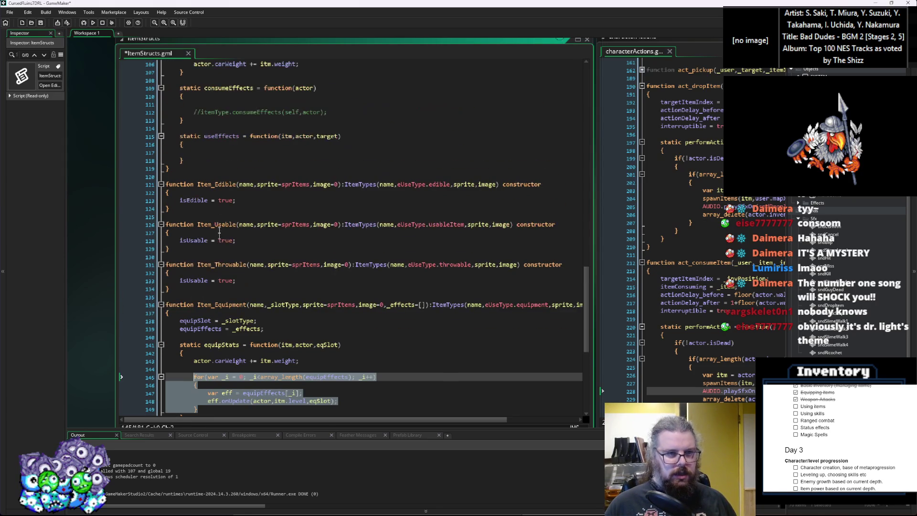
scroll(275, 395, down, 2)
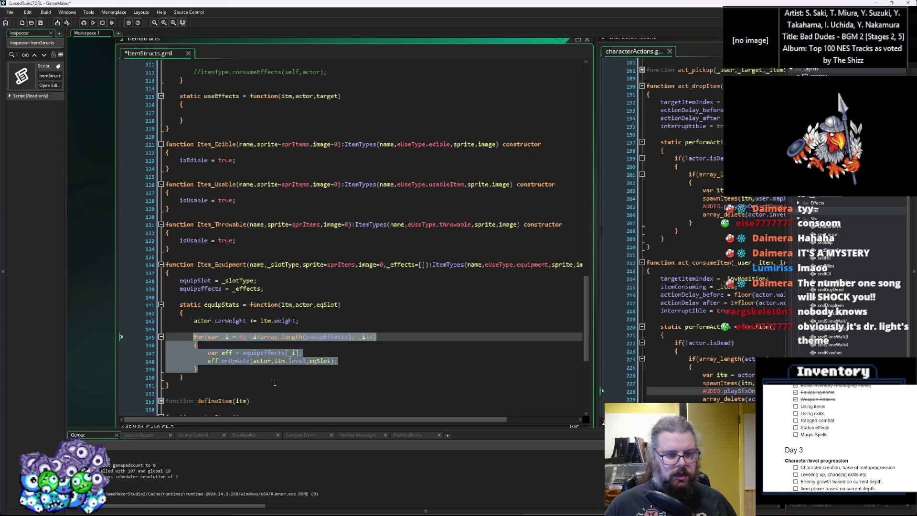
click(275, 383)
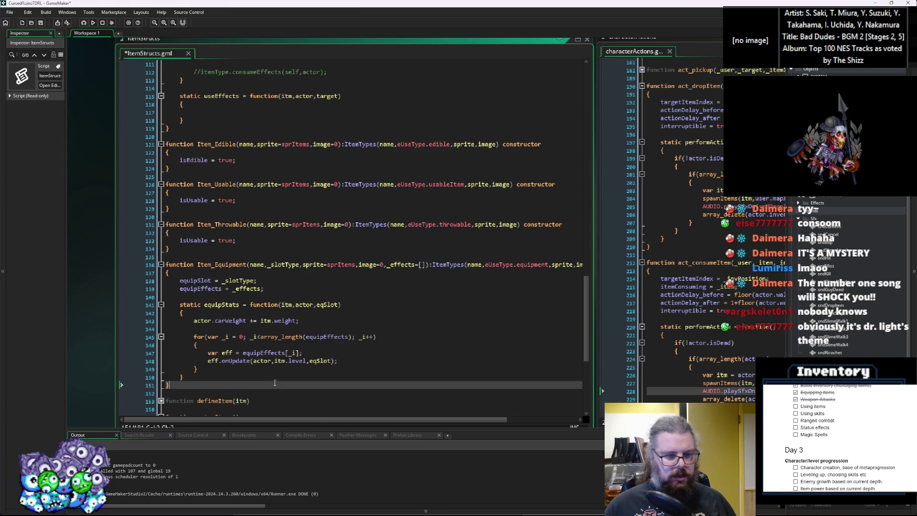
double_click(236, 360)
click(209, 360)
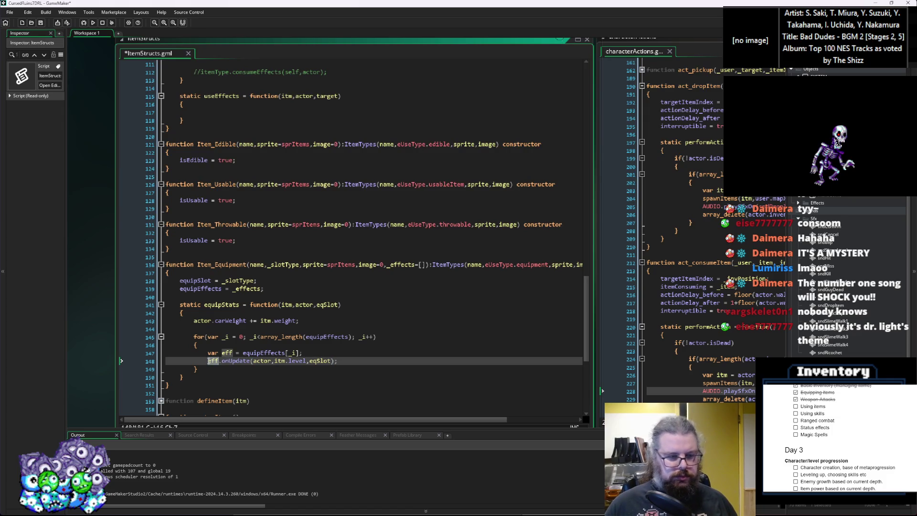
double_click(229, 362)
drag(213, 370, 167, 337)
key(ctrl+c)
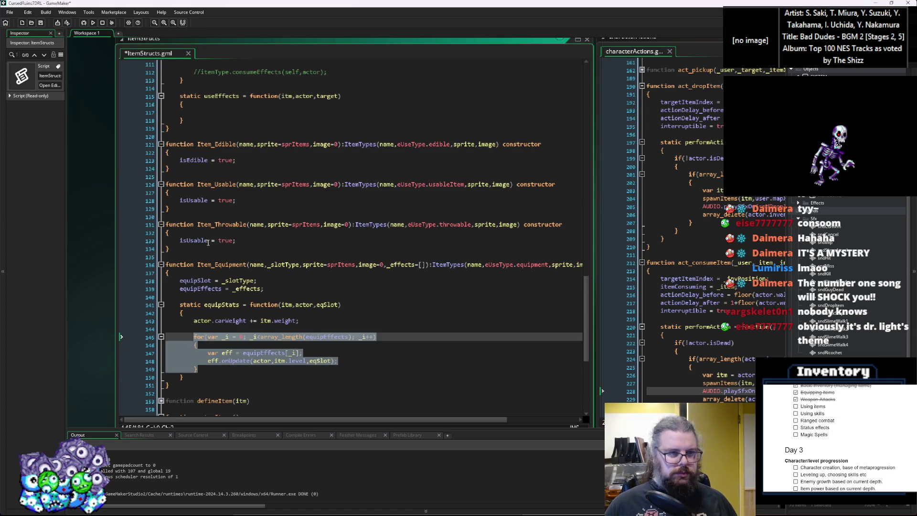
scroll(200, 184, up, 4)
scroll(191, 214, up, 2)
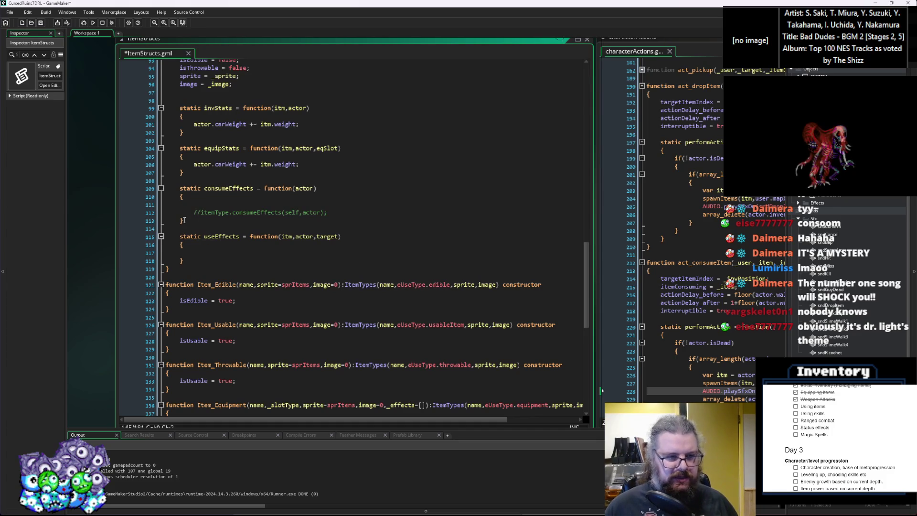
scroll(185, 220, down, 3)
scroll(184, 220, down, 3)
scroll(184, 220, up, 5)
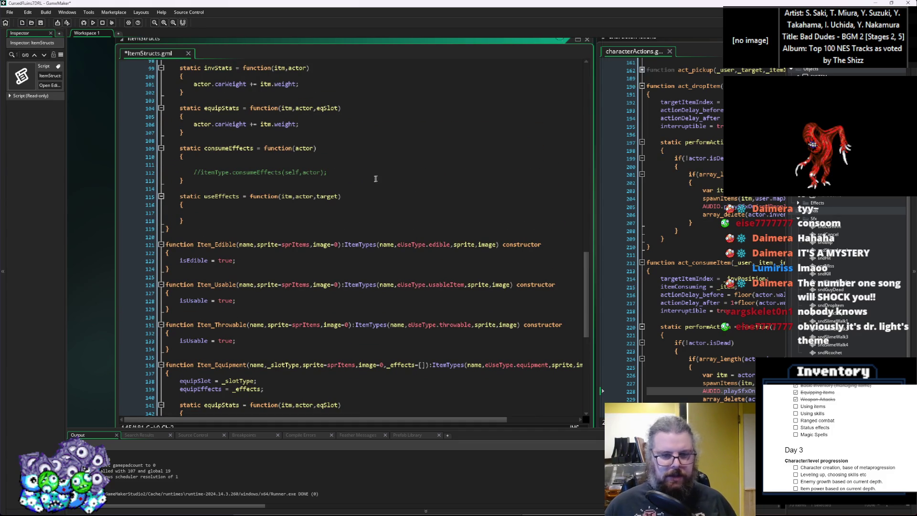
Replace the commented line with the effects loop, renaming its array to consumeEffects.
drag(338, 173, 194, 173)
key(ctrl+v)
click(221, 166)
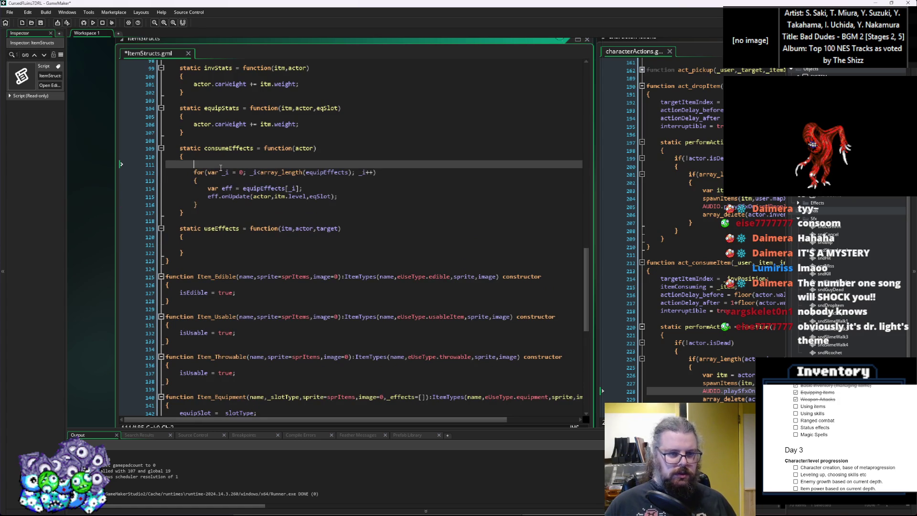
key(BackSpace)
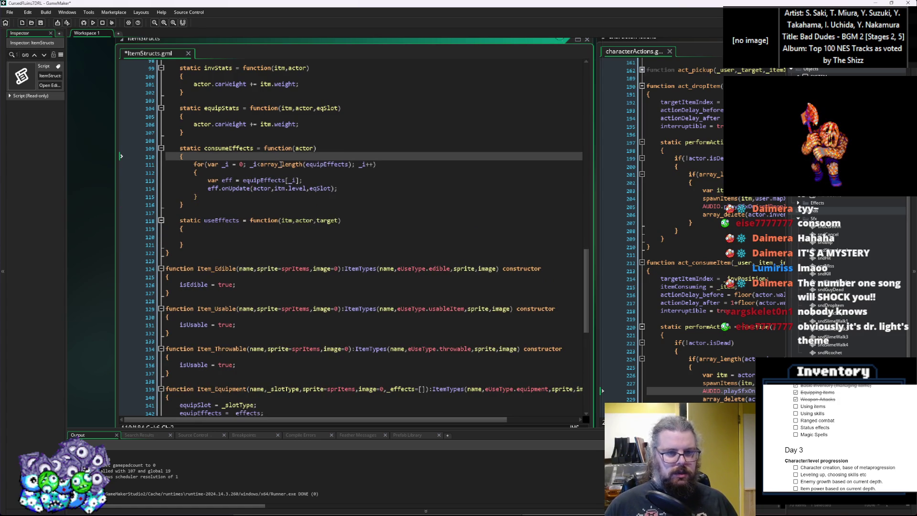
drag(324, 164, 307, 167)
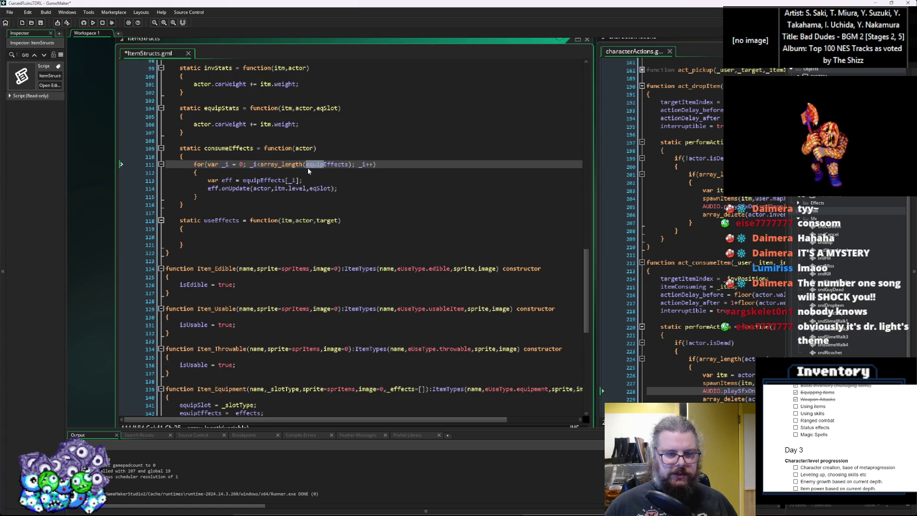
text(confumse)
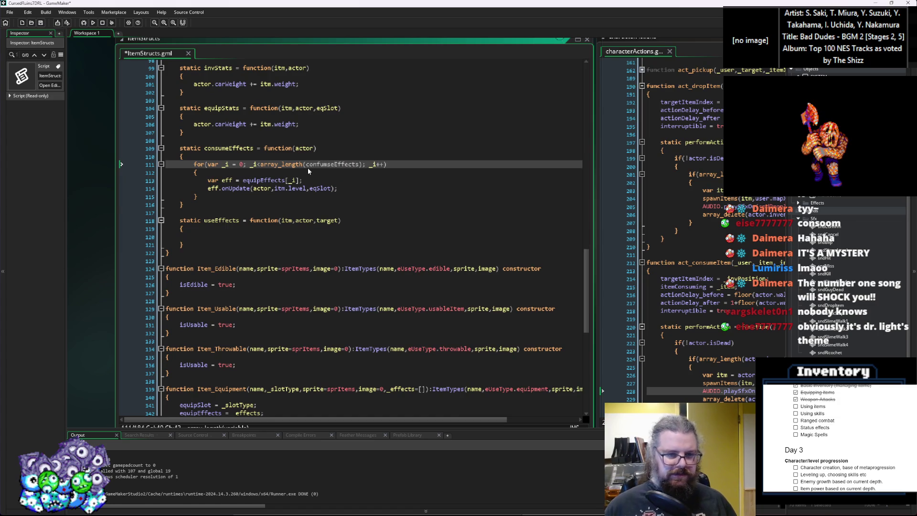
scroll(363, 235, up, 2)
key(BackSpace)
key(BackSpace)
key(BackSpace)
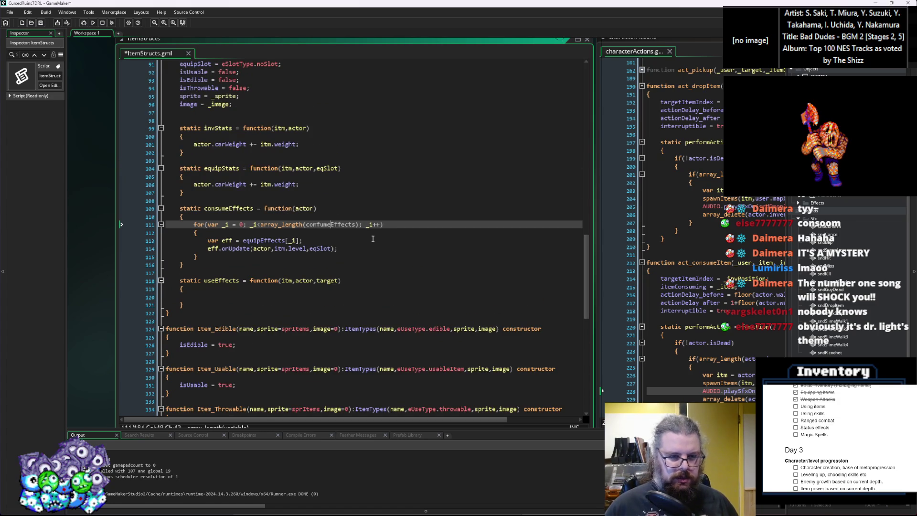
text(sume)
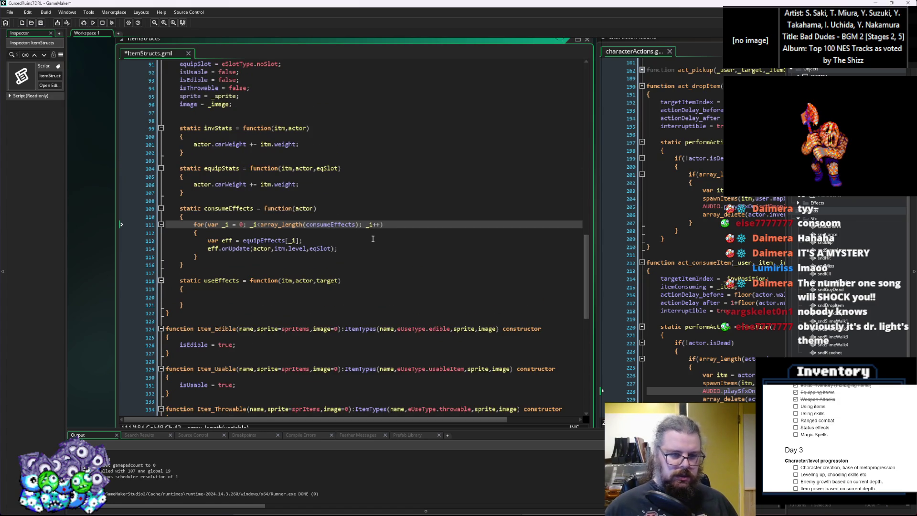
Change equipEffects to consumeEffects on the loop's element line.
double_click(334, 224)
key(ctrl+c)
double_click(268, 240)
key(ctrl+v)
click(352, 248)
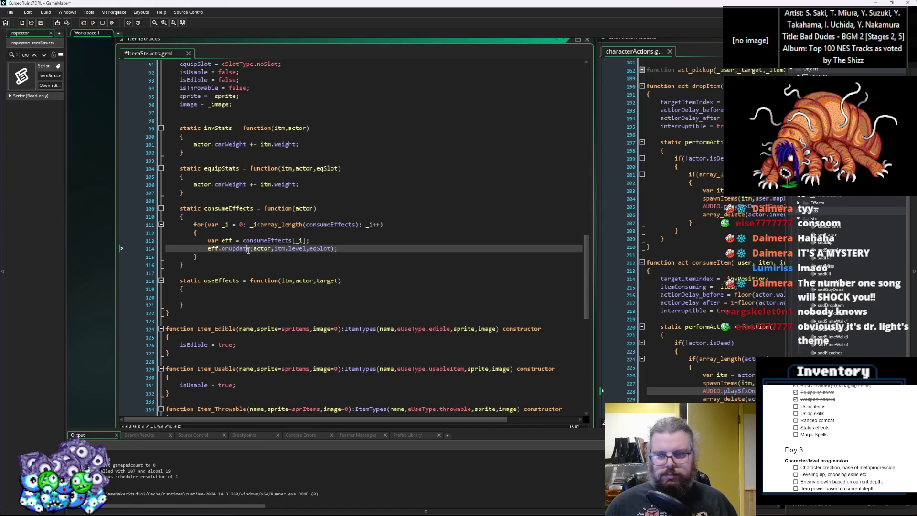
click(291, 287)
Check consumeItem in characterActions, then open the Effects script in its own window.
click(668, 276)
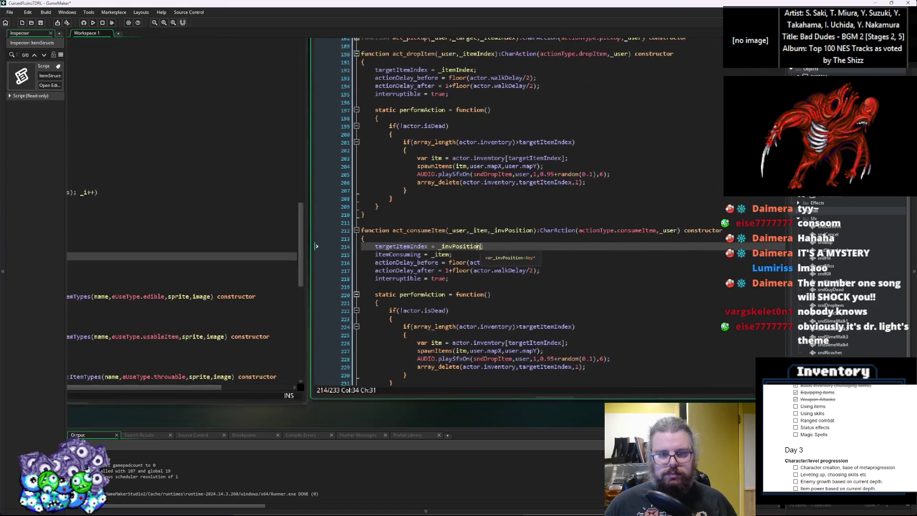
scroll(551, 246, down, 2)
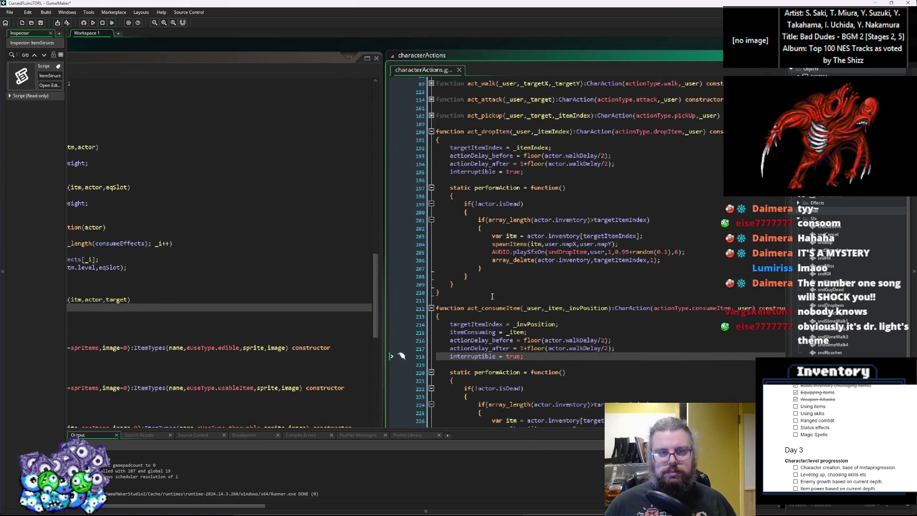
click(255, 309)
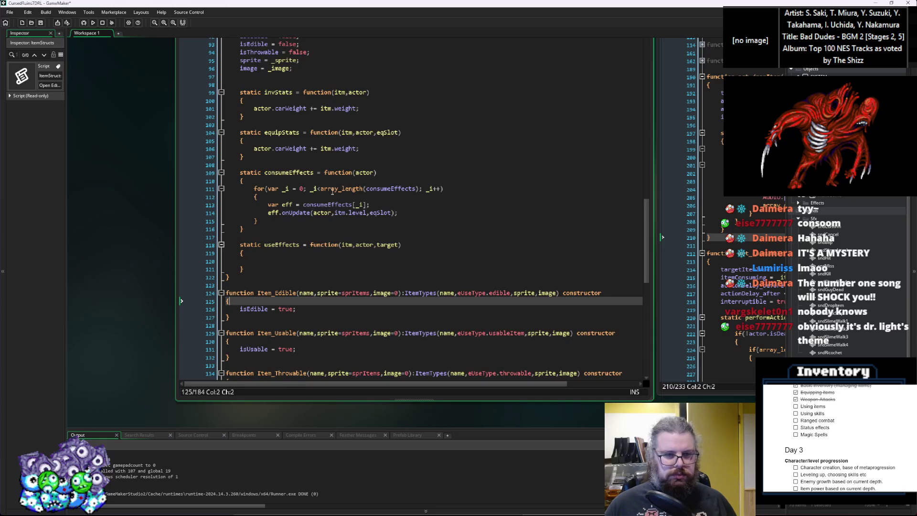
click(306, 214)
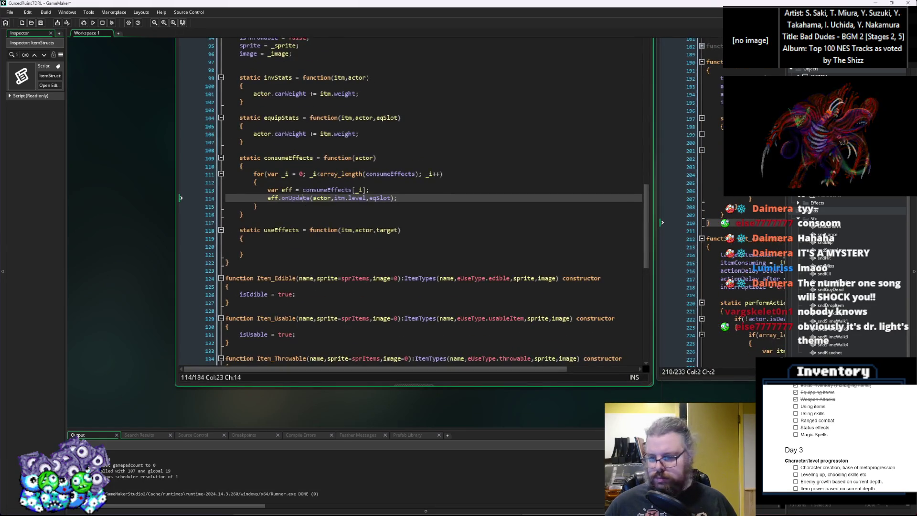
middle_click(285, 203)
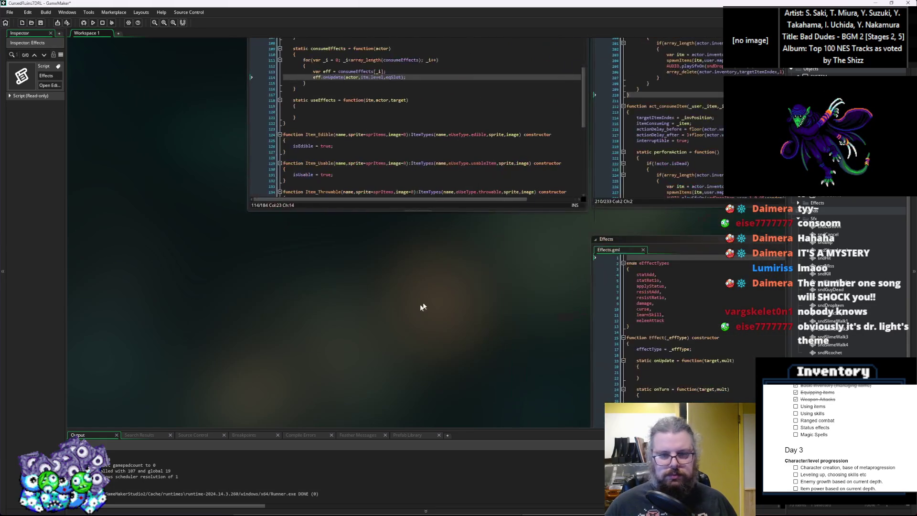
mouse_move(630, 240)
mouse_down()
mouse_move(304, 209)
mouse_move(180, 143)
mouse_move(327, 252)
mouse_move(328, 272)
mouse_move(148, 67)
mouse_move(262, 172)
mouse_move(198, 54)
mouse_up()
drag(299, 276, 341, 288)
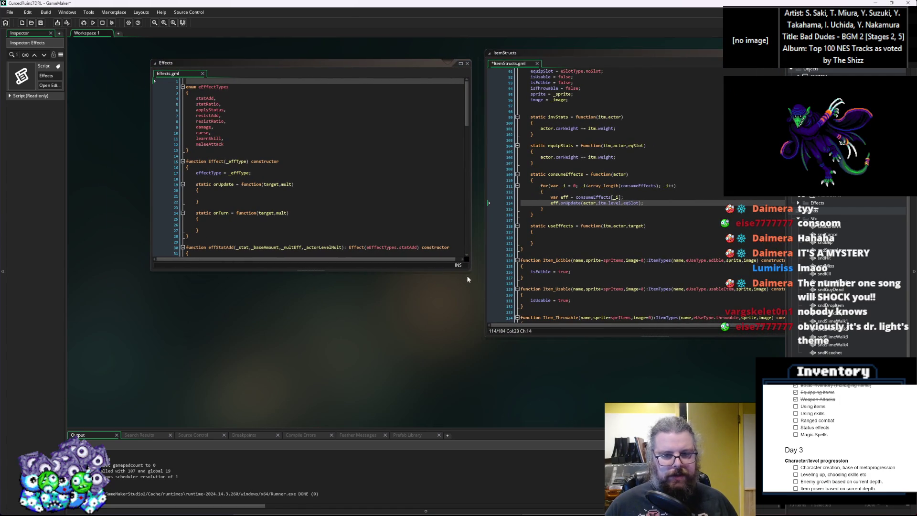
drag(468, 271, 473, 330)
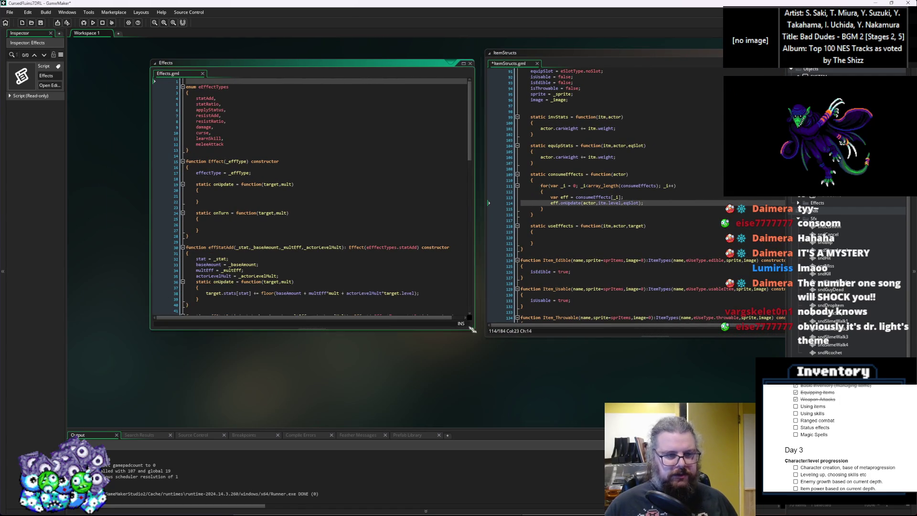
click(361, 264)
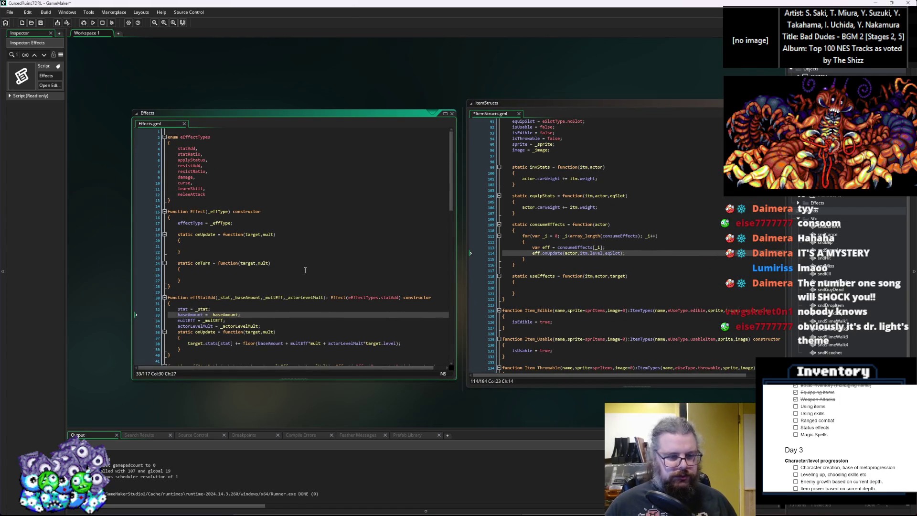
scroll(305, 271, down, 3)
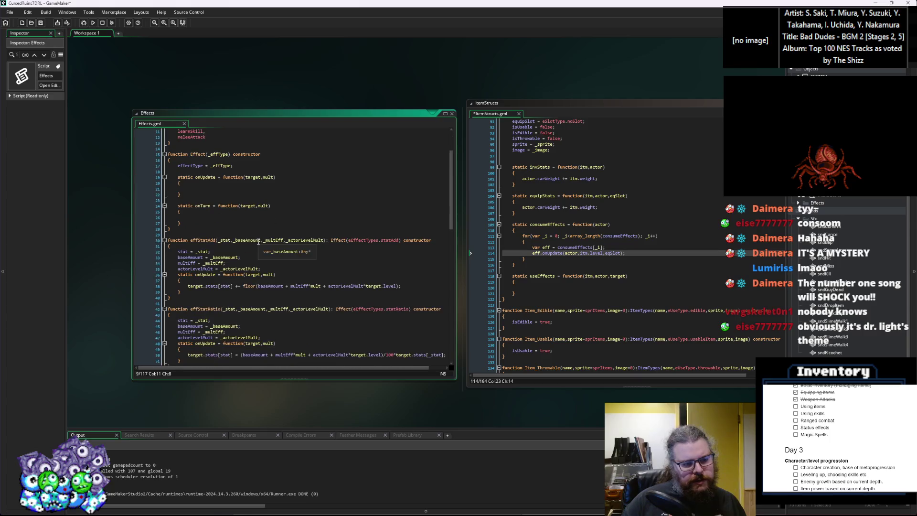
scroll(259, 241, down, 7)
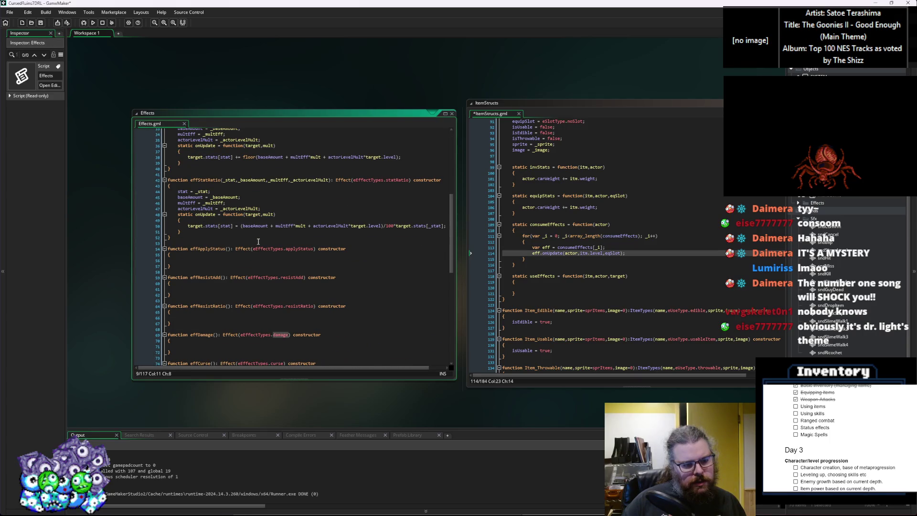
scroll(259, 241, down, 3)
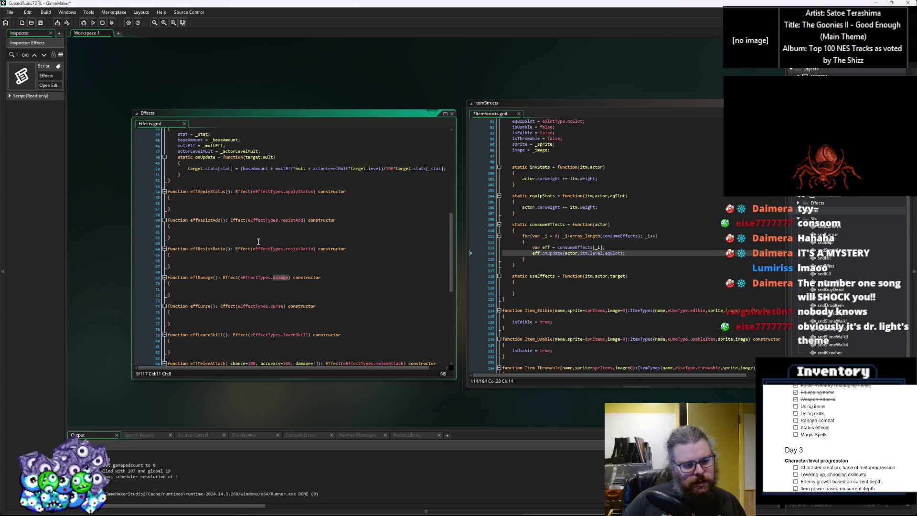
scroll(259, 242, down, 3)
scroll(258, 241, down, 3)
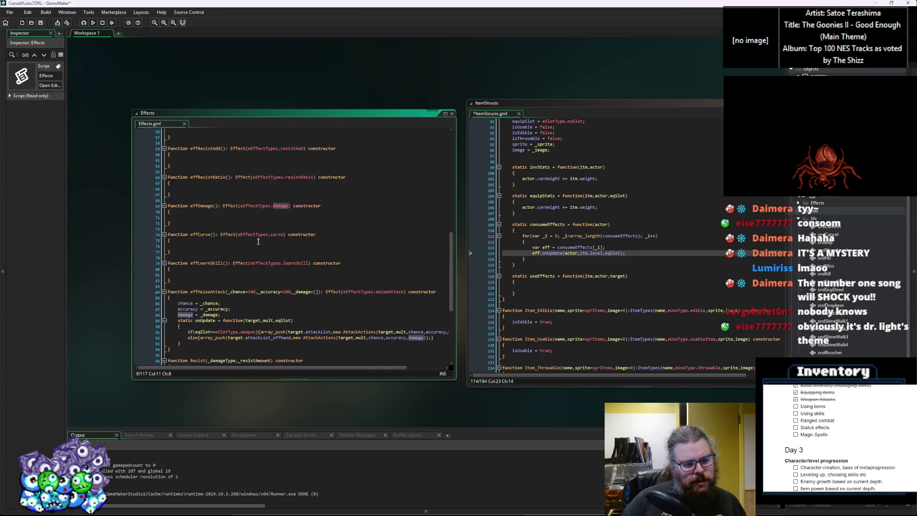
scroll(259, 241, down, 2)
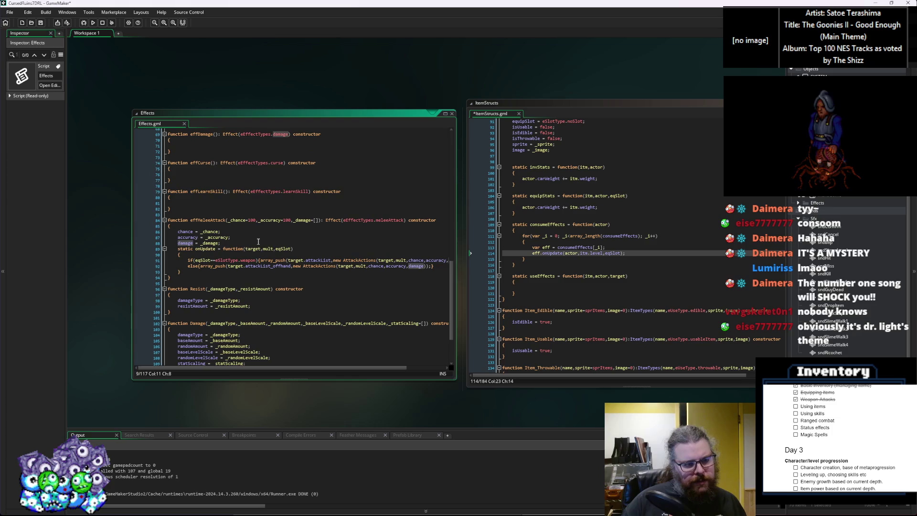
scroll(258, 241, down, 2)
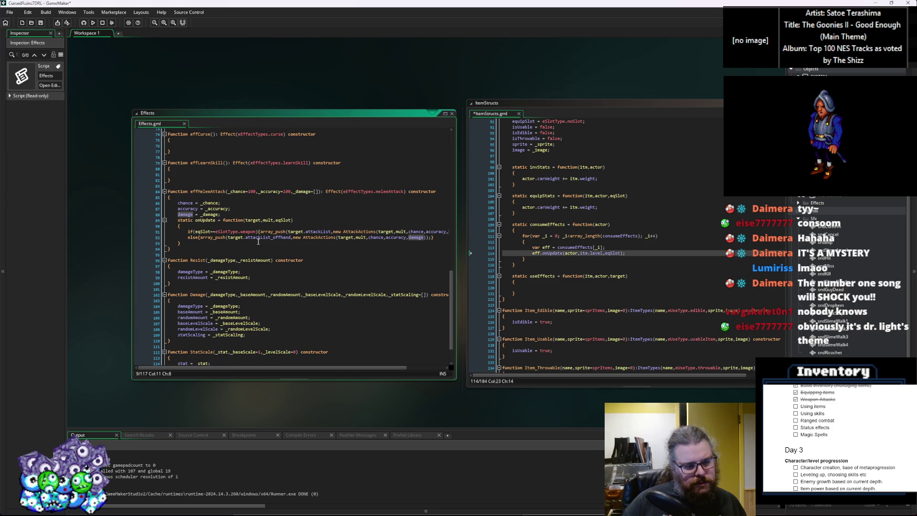
scroll(261, 241, up, 20)
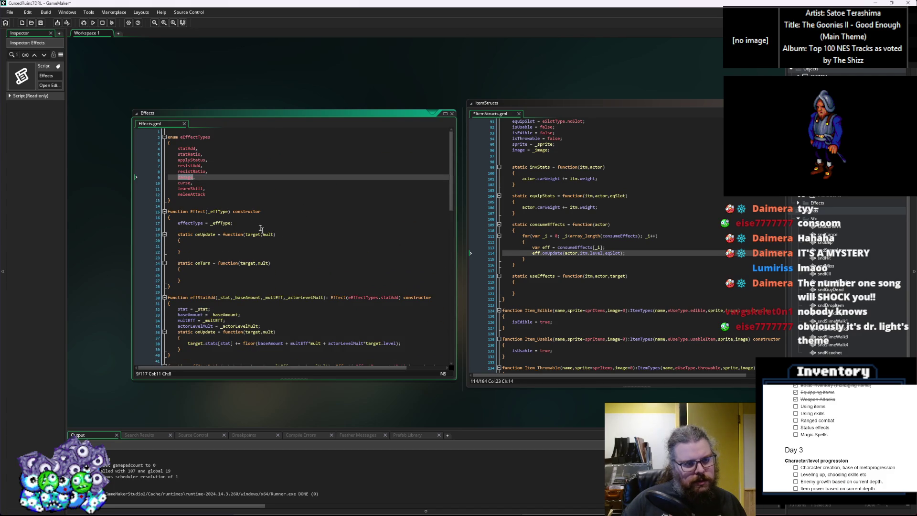
click(208, 176)
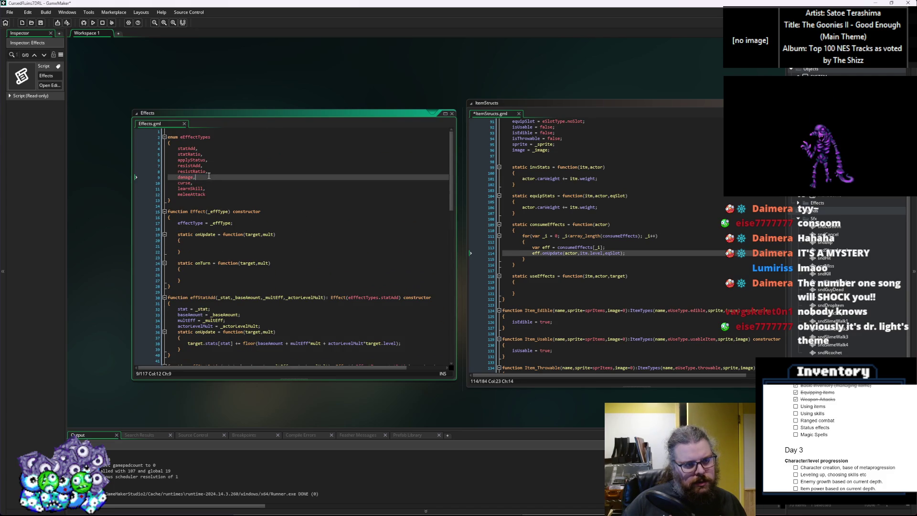
mouse_move(220, 213)
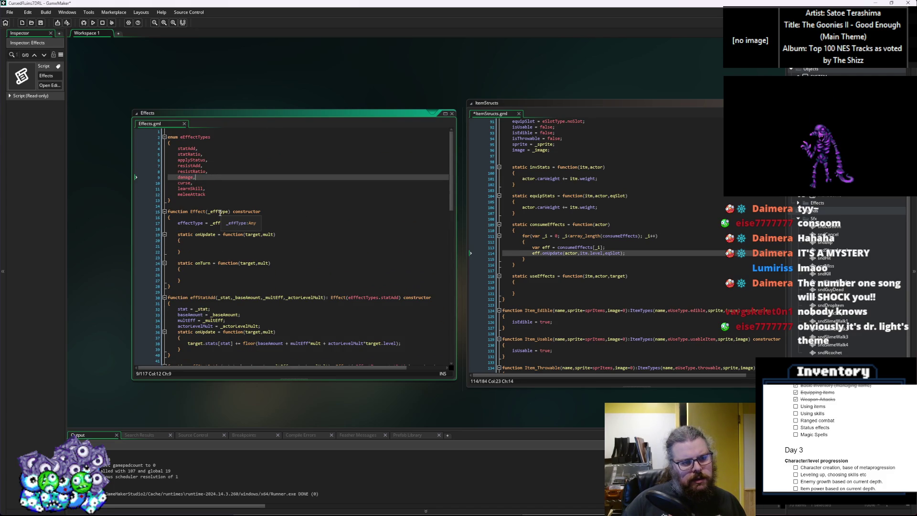
key(Up)
key(Up)
key(Up)
key(ctrl+Left)
key(ctrl+shift+Right)
mouse_move(229, 233)
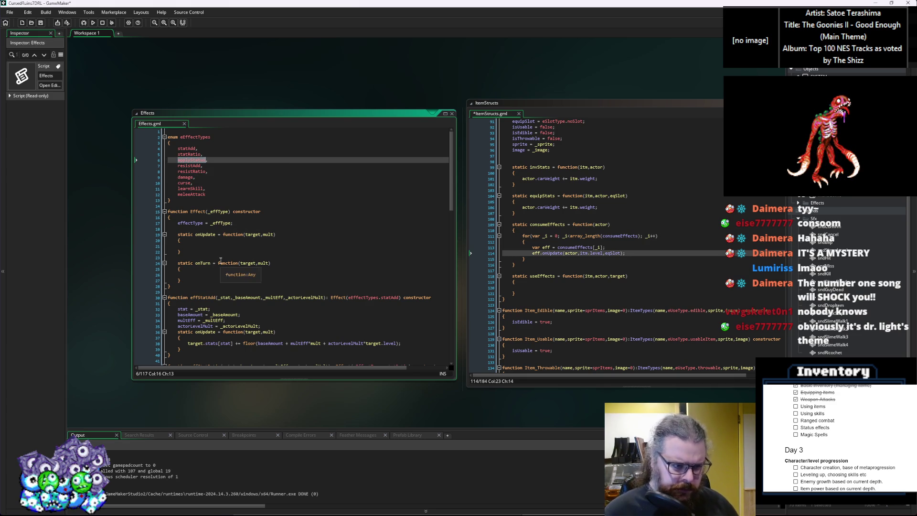
Duplicate the onTurn method below itself and rename the copy to onUse.
drag(194, 281, 178, 263)
key(ctrl+c)
click(195, 281)
key(Return)
key(Return)
key(ctrl+v)
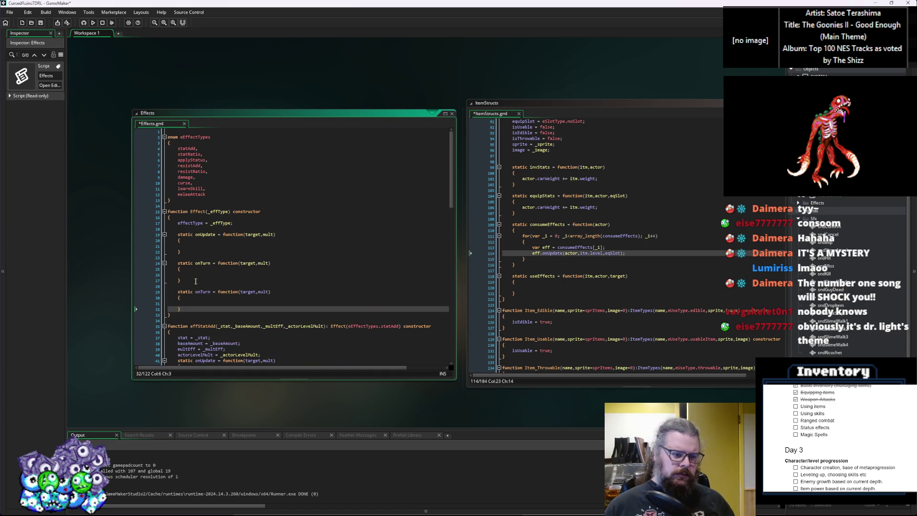
double_click(210, 292)
text(onUse)
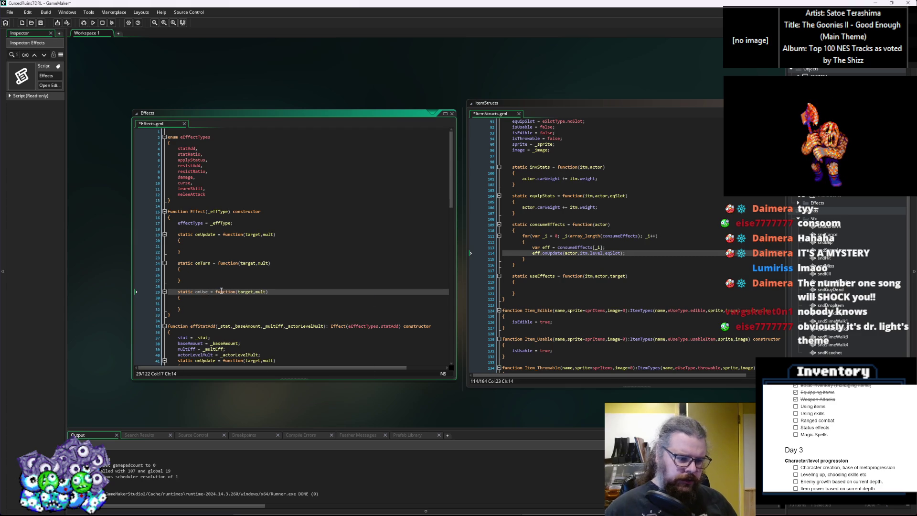
click(263, 297)
scroll(227, 277, down, 3)
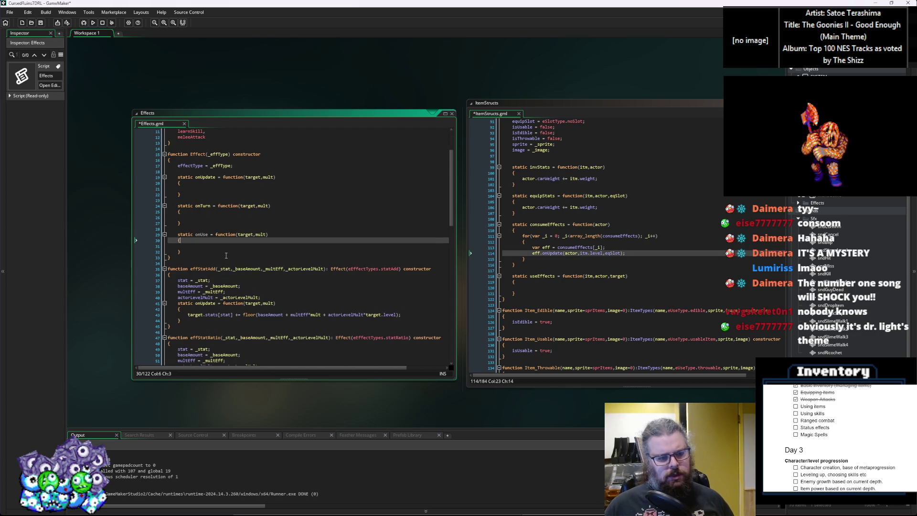
scroll(226, 255, down, 5)
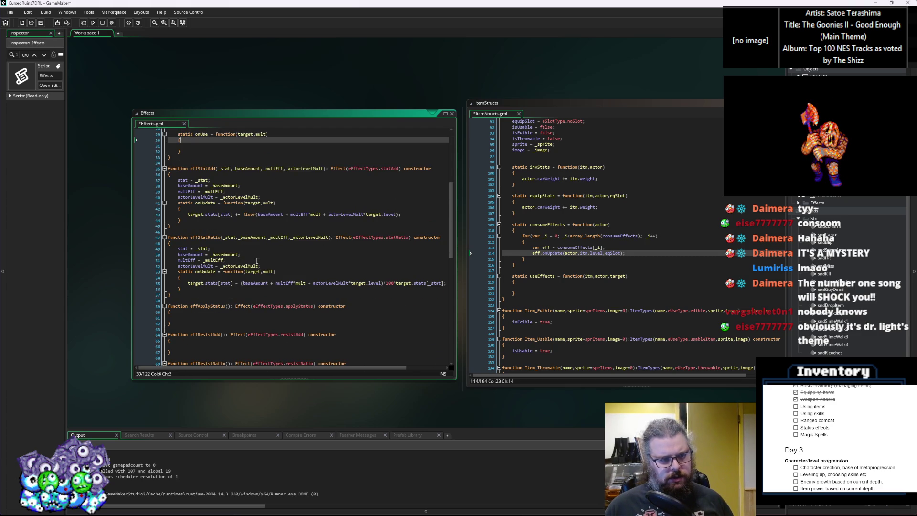
scroll(257, 261, up, 5)
scroll(204, 239, up, 1)
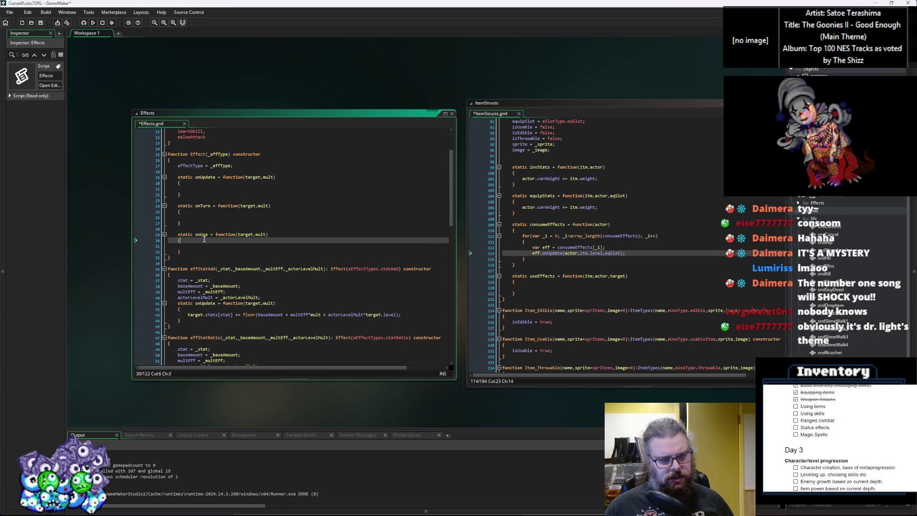
Review the empty onUse body and move into the empty effApplyStatus constructor.
drag(189, 251, 179, 239)
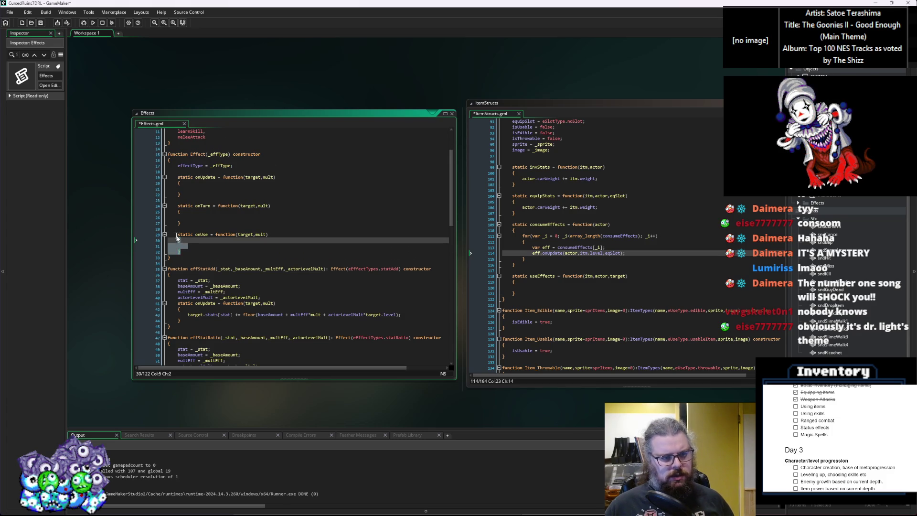
click(234, 252)
scroll(243, 254, down, 4)
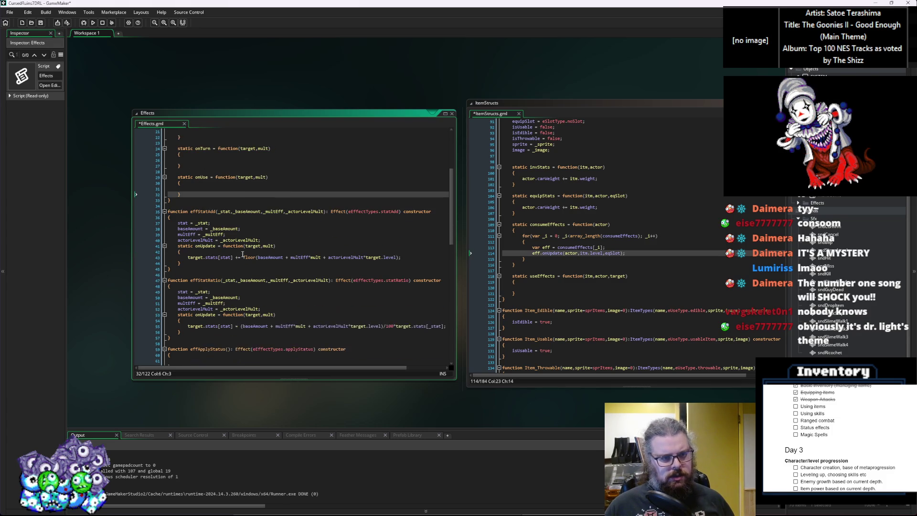
click(211, 263)
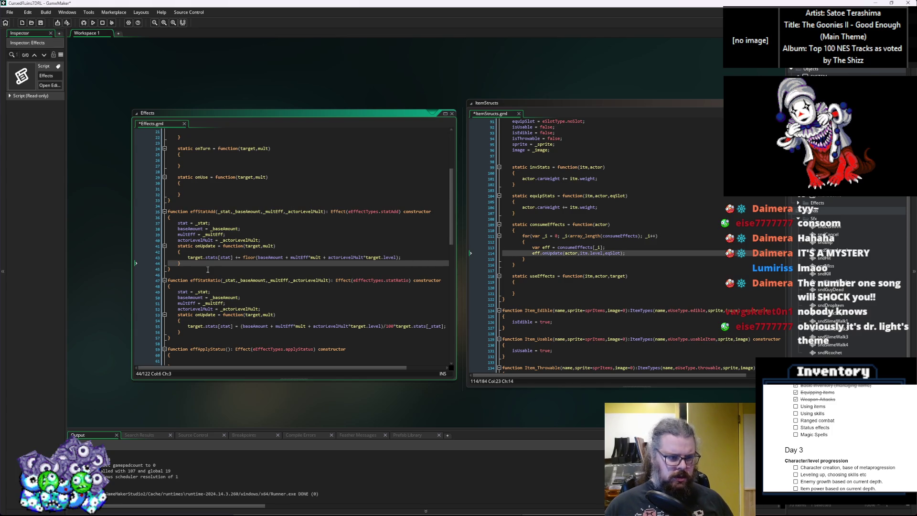
scroll(207, 270, down, 3)
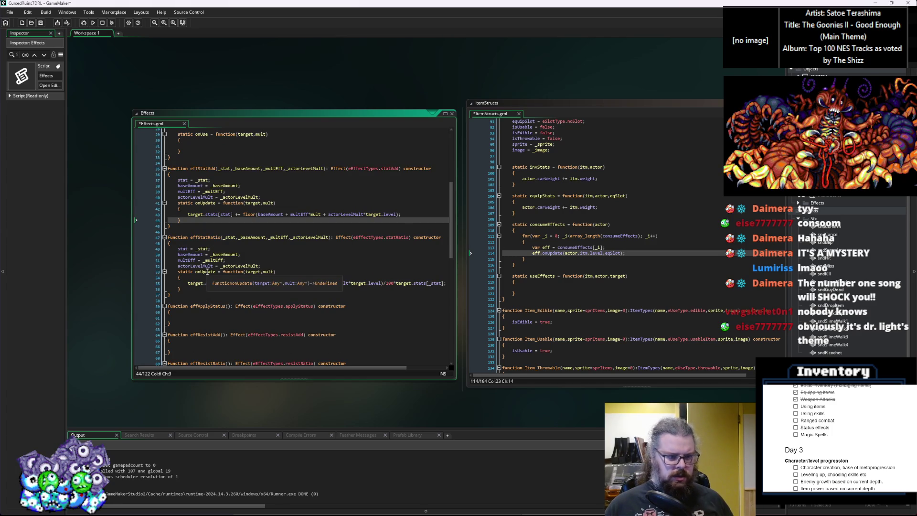
click(228, 318)
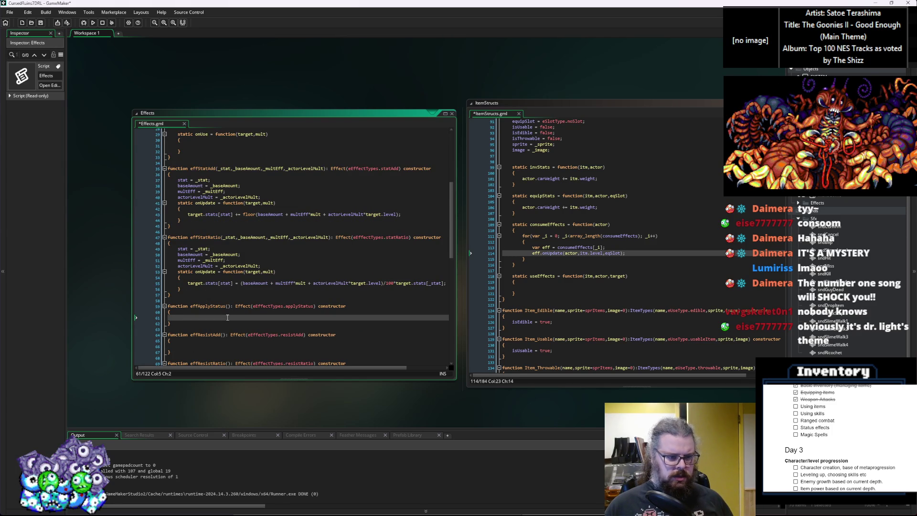
scroll(228, 318, down, 3)
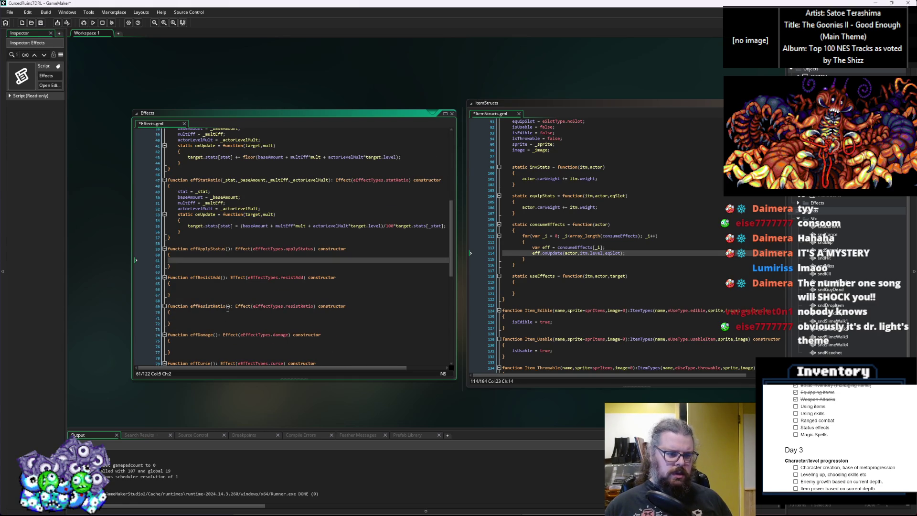
Add static onUse = function(target,mult) to effApplyStatus and save Effects.
text(static onUse = function(target,mult))
key(Return)
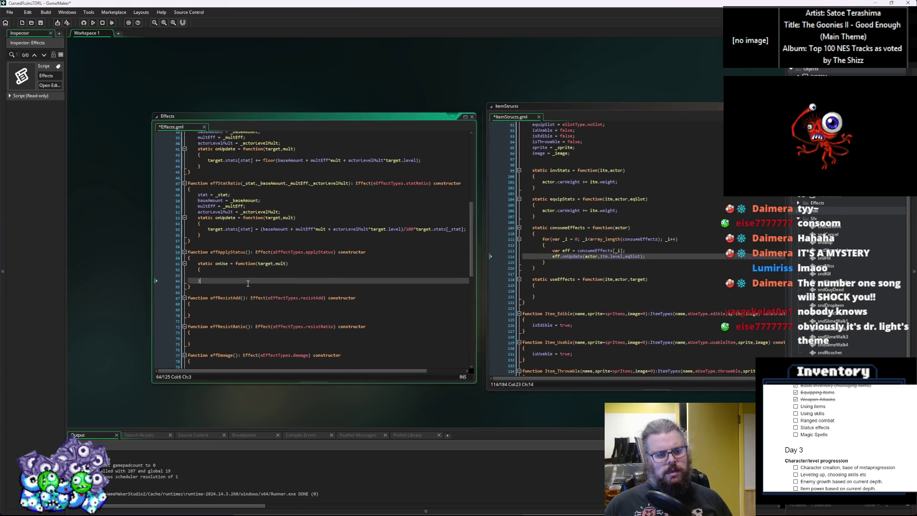
click(40, 22)
scroll(259, 276, up, 2)
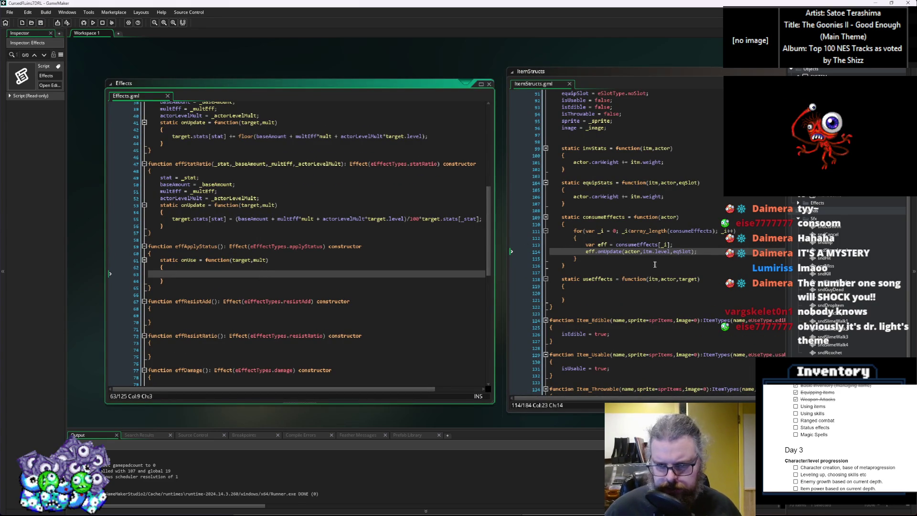
In ItemStructs, change the loop's eff.onUpdate call to eff.onUse(actor,itm.level), dropping eqSlot.
click(561, 288)
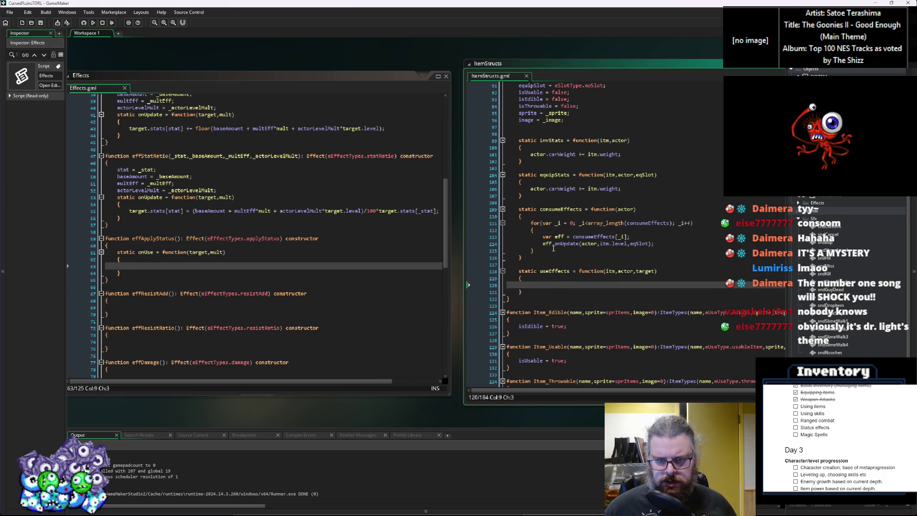
click(570, 245)
click(565, 244)
text(Use)
click(610, 237)
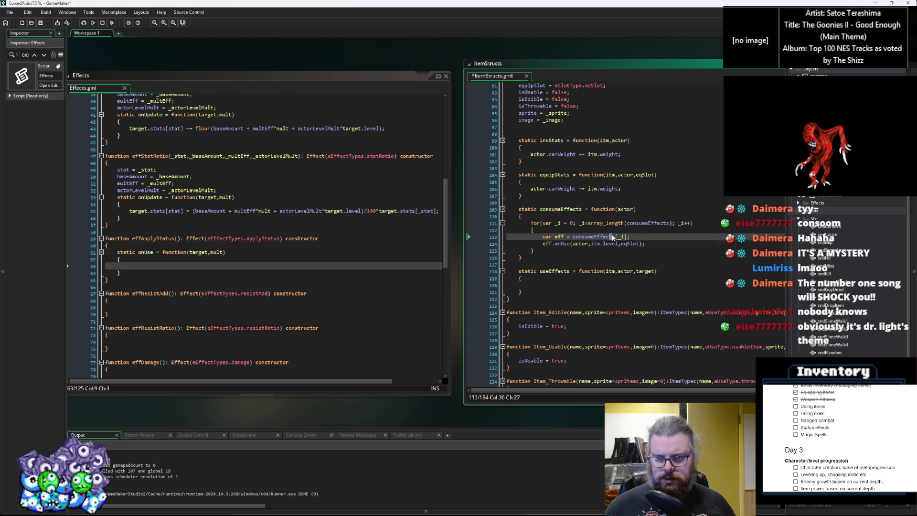
click(595, 246)
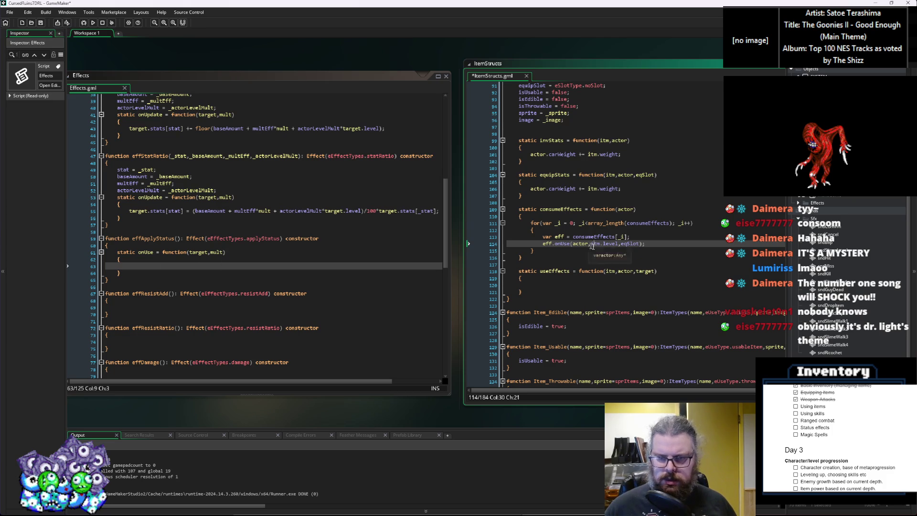
click(629, 244)
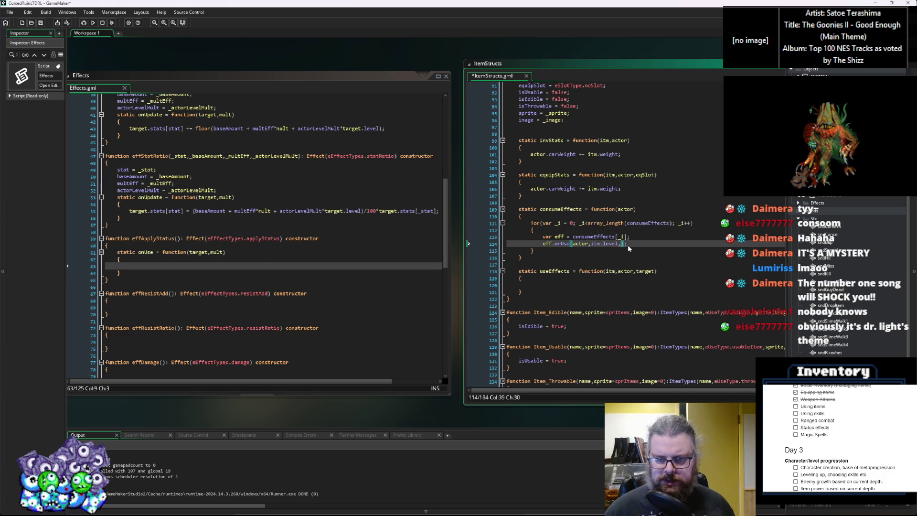
key(BackSpace)
key(BackSpace)
key(BackSpace)
key(Up)
key(Up)
key(Up)
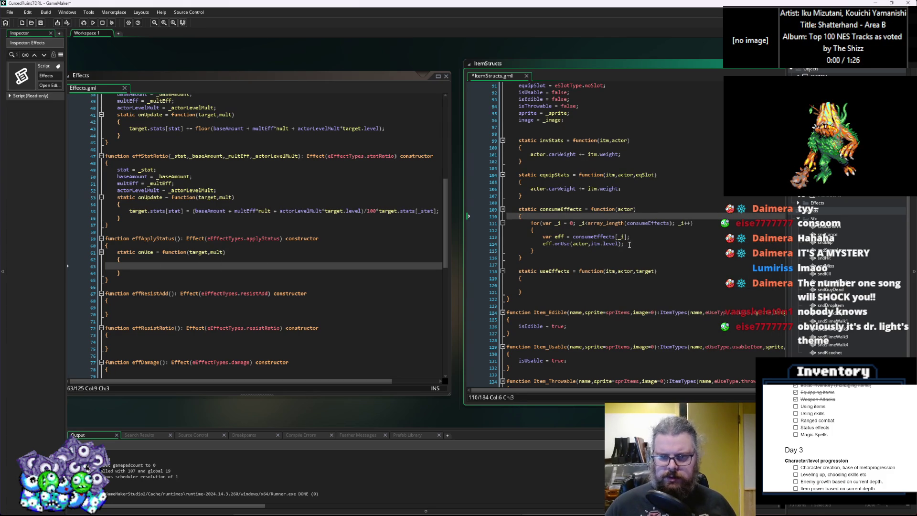
click(629, 244)
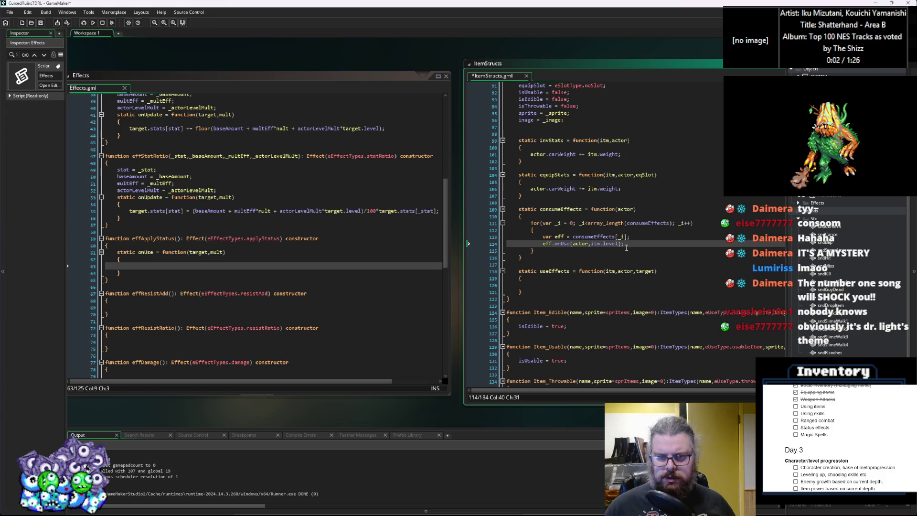
scroll(627, 247, up, 2)
scroll(627, 248, down, 2)
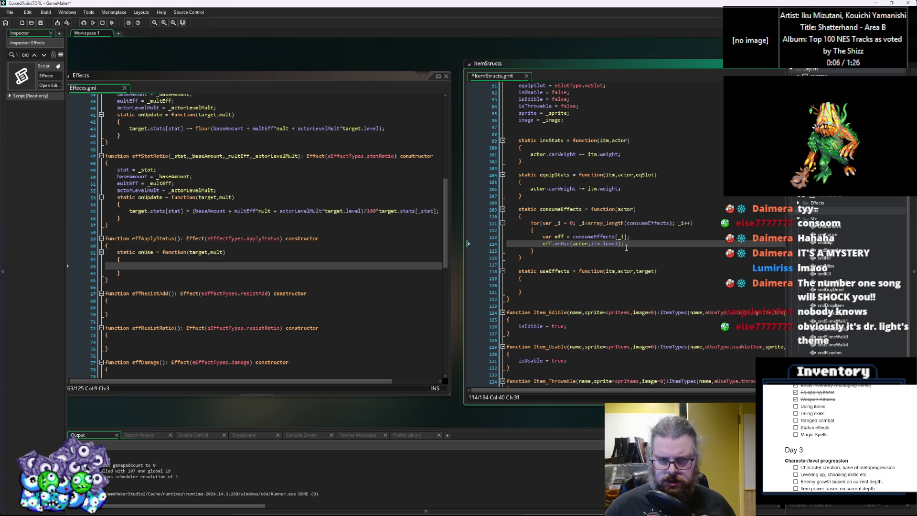
click(221, 265)
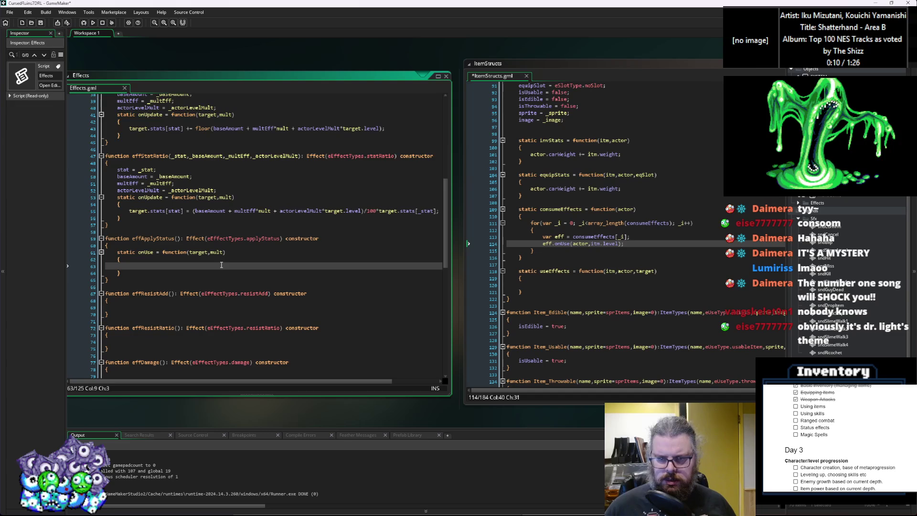
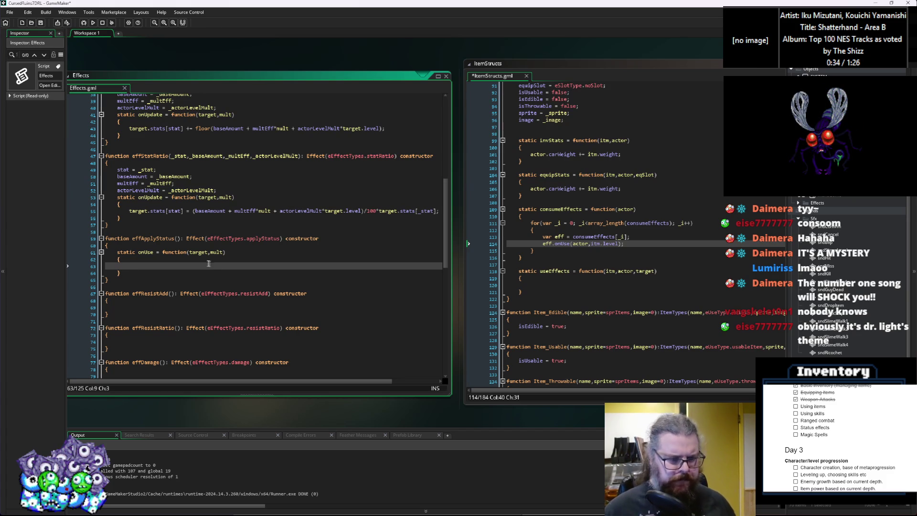
Remove the half-written if statement from the onUse body.
text(if)
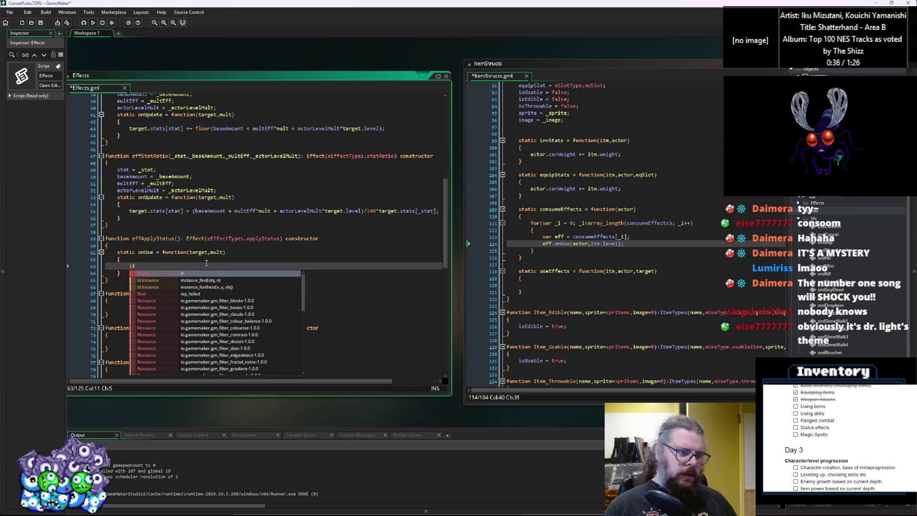
text(()
key(BackSpace)
key(BackSpace)
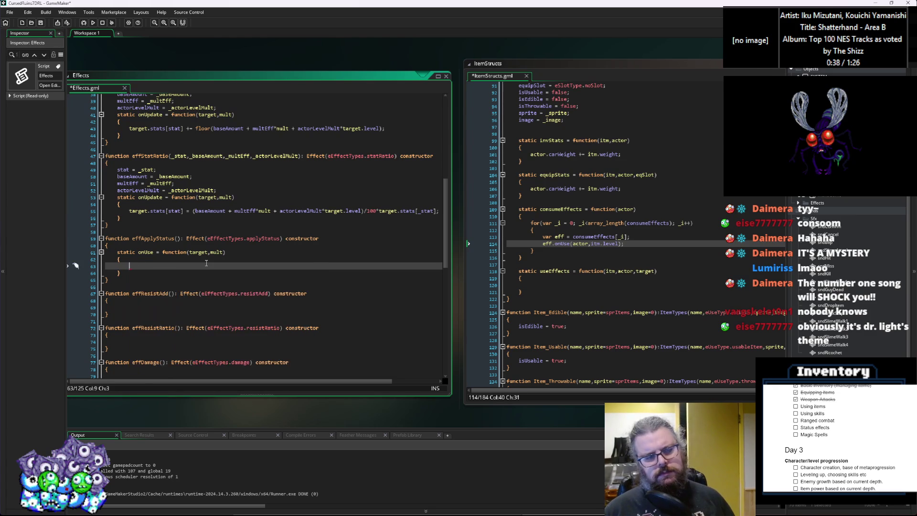
key(Up)
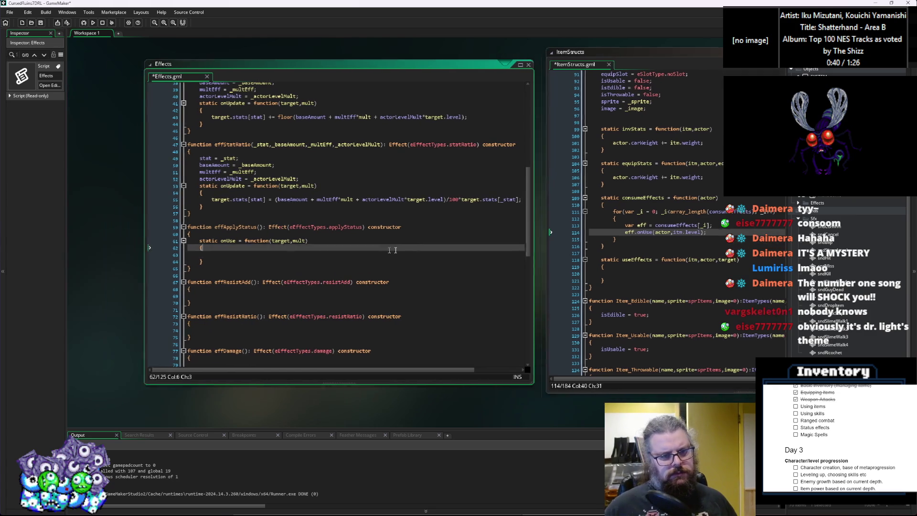
ctrl+scroll(247, 252, up, 2)
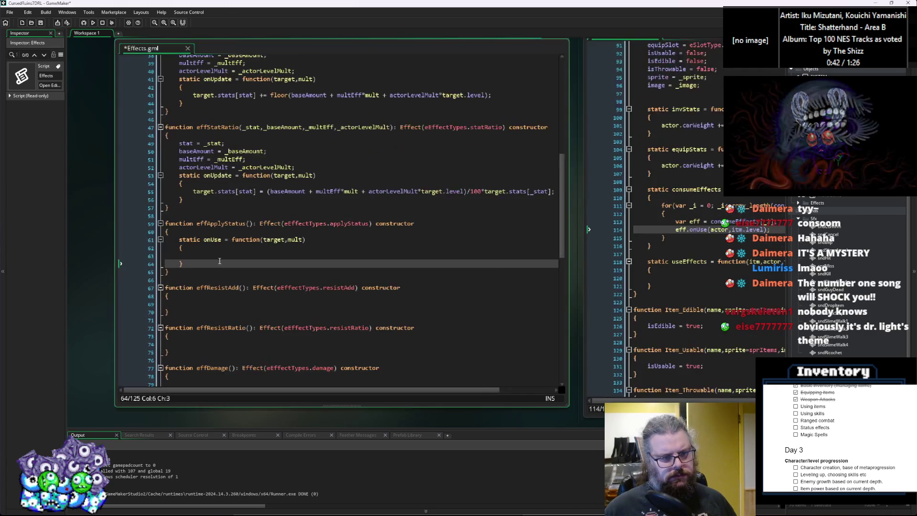
key(Down)
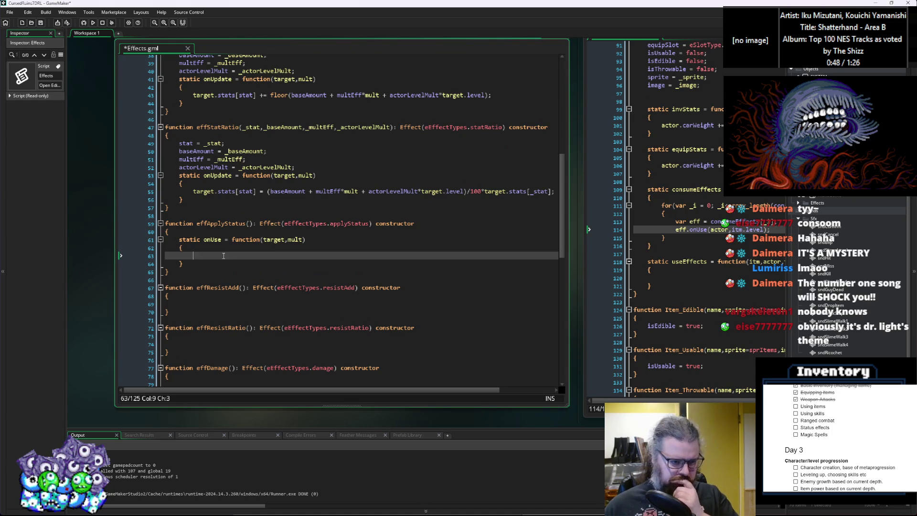
scroll(223, 255, up, 2)
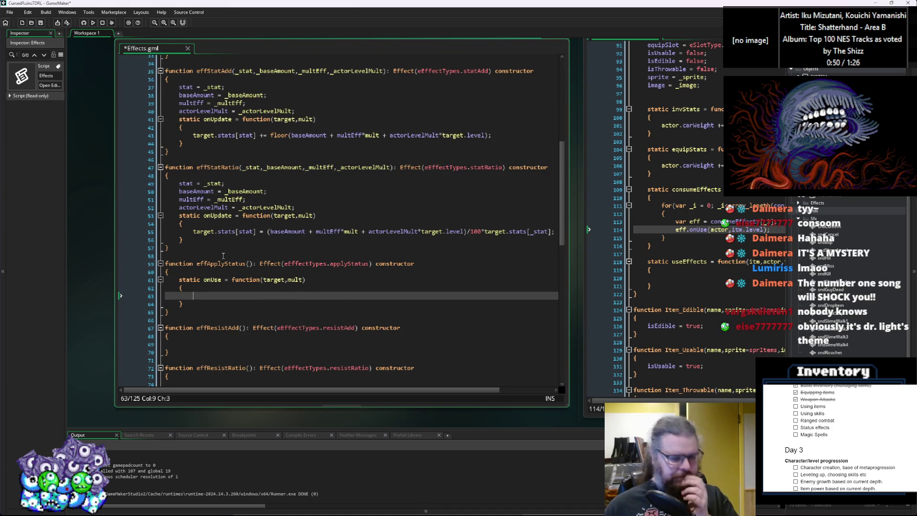
scroll(223, 256, down, 2)
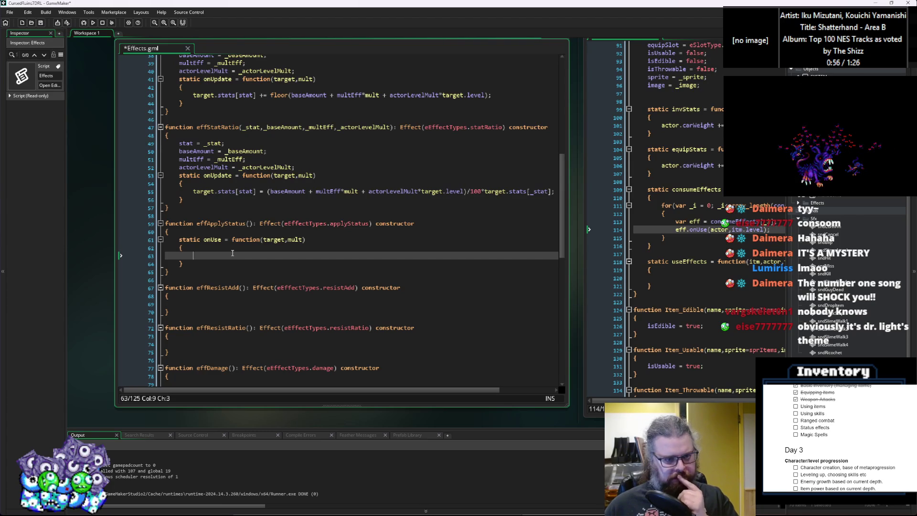
Add a statusApply() call as the first line of the constructor body.
click(243, 231)
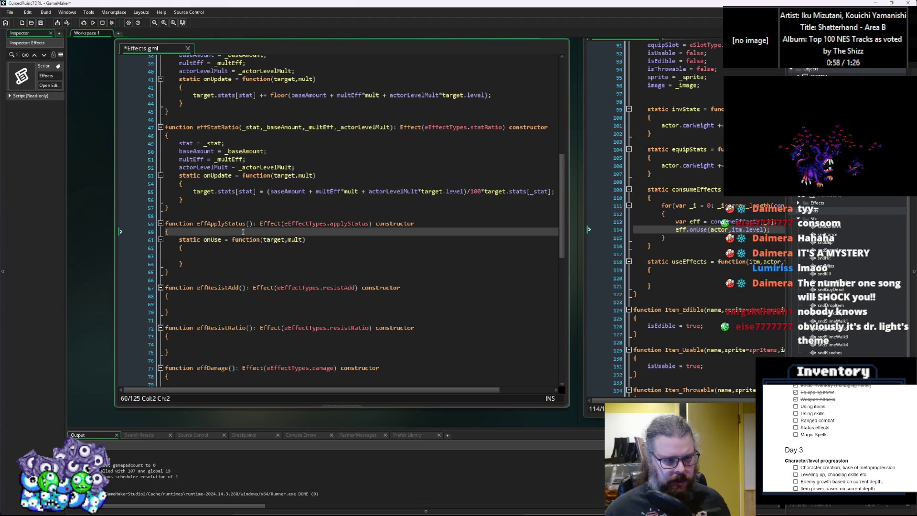
key(Return)
text(stat)
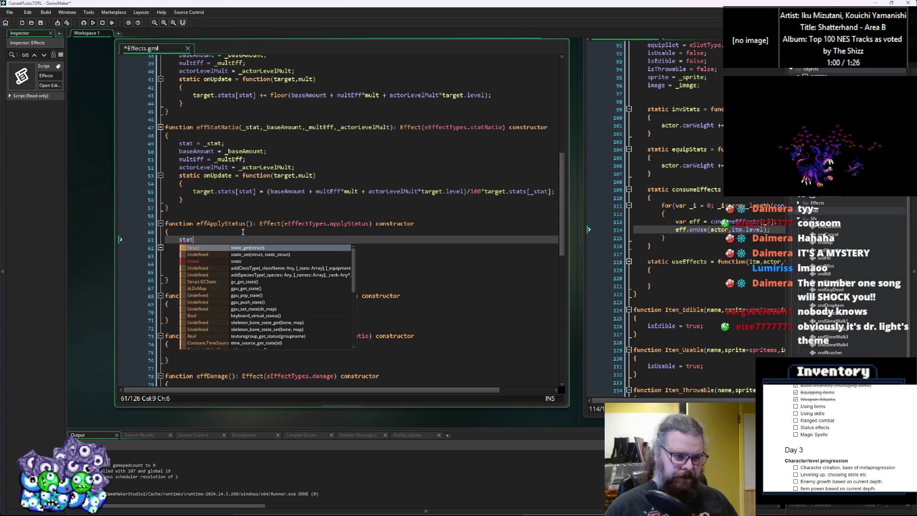
text(usAppl,)
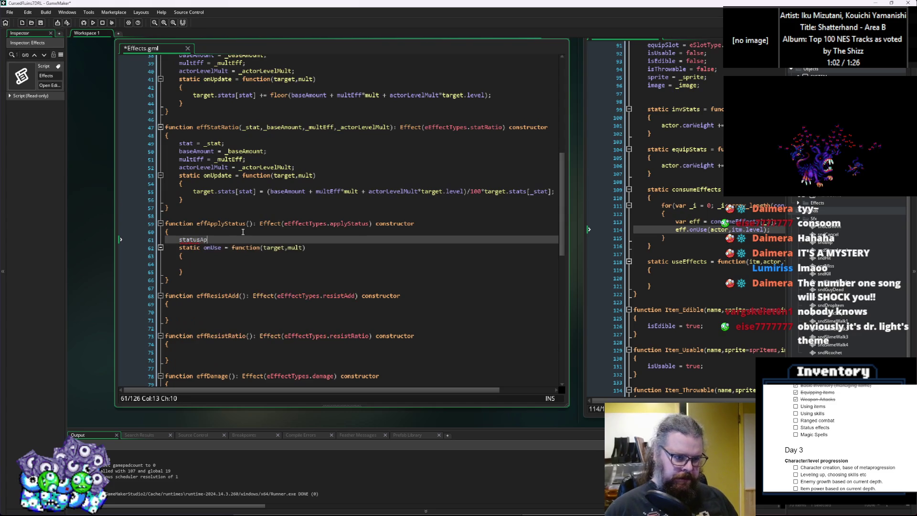
key(BackSpace)
text(y())
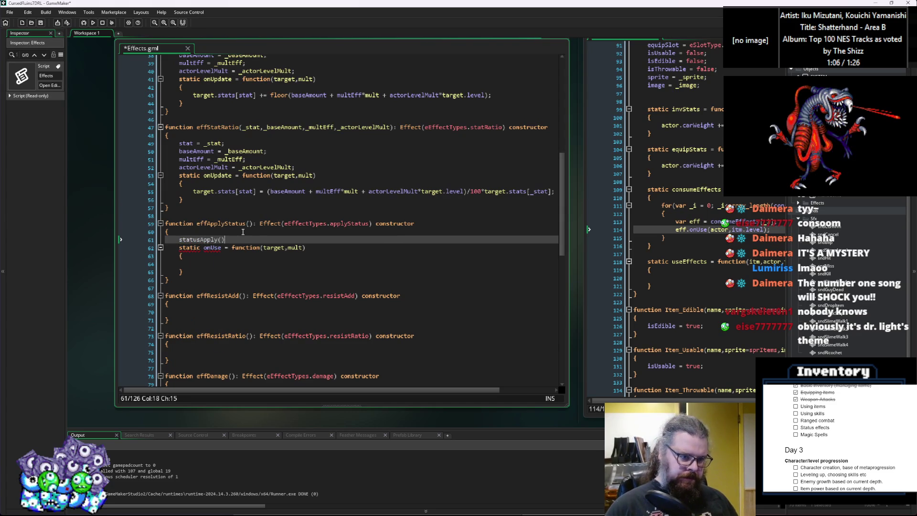
Rename the constructor from effApplyStatus to effApplyDamage.
key(Up)
key(Up)
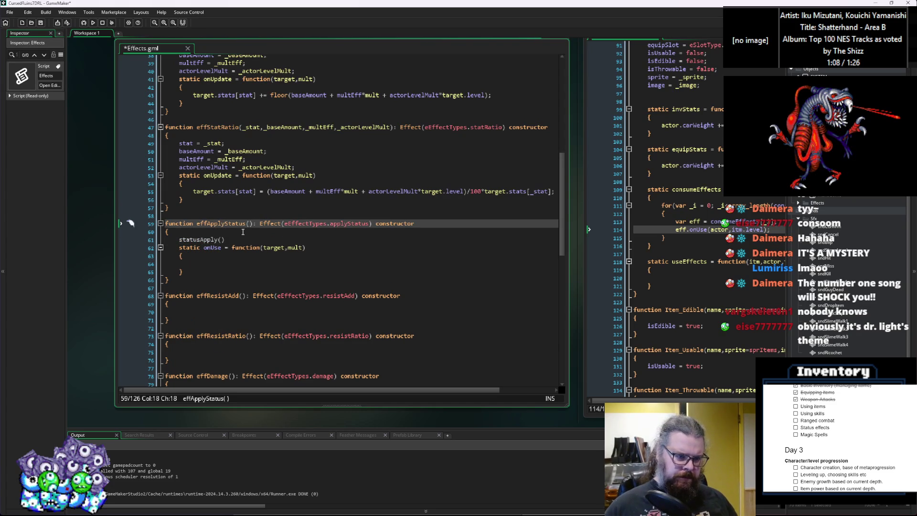
key(Right)
key(Right)
key(Right)
key(BackSpace)
key(BackSpace)
key(BackSpace)
key(BackSpace)
key(BackSpace)
text(Damage)
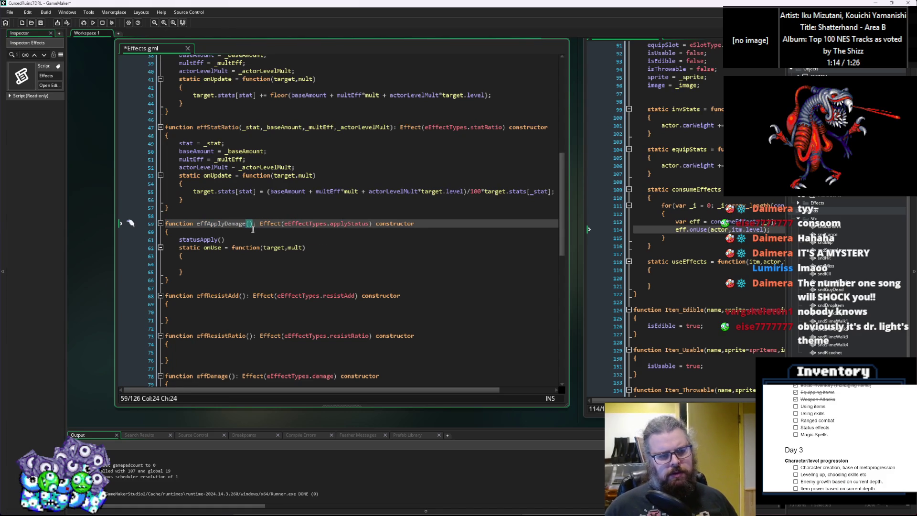
Put effApplyDamage in place of applyStatus as the type passed to Effect().
drag(250, 231, 228, 229)
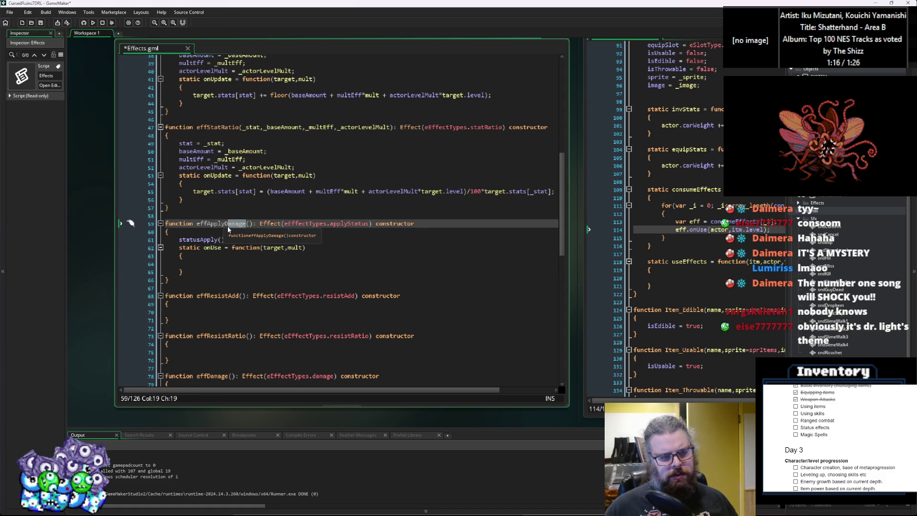
key(ctrl+Left)
double_click(212, 223)
key(ctrl+c)
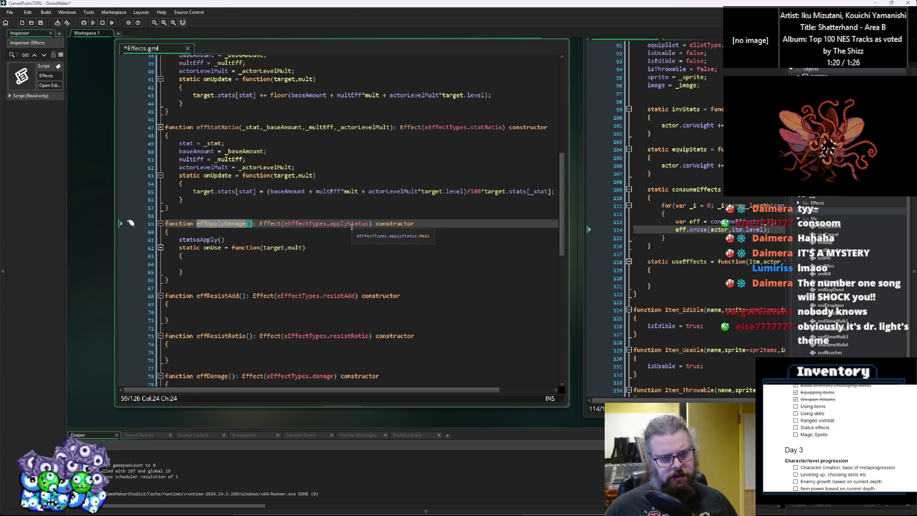
click(352, 227)
key(Right)
key(Right)
key(Right)
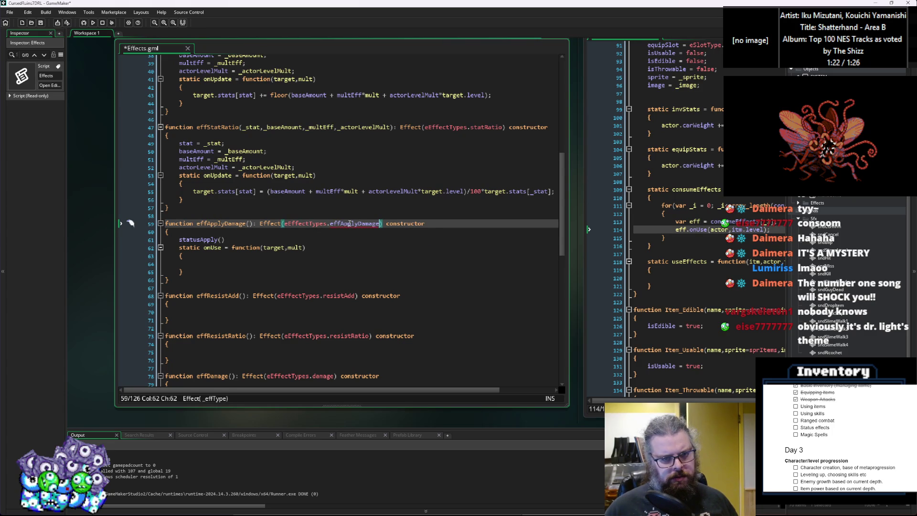
scroll(351, 230, up, 7)
scroll(334, 233, up, 5)
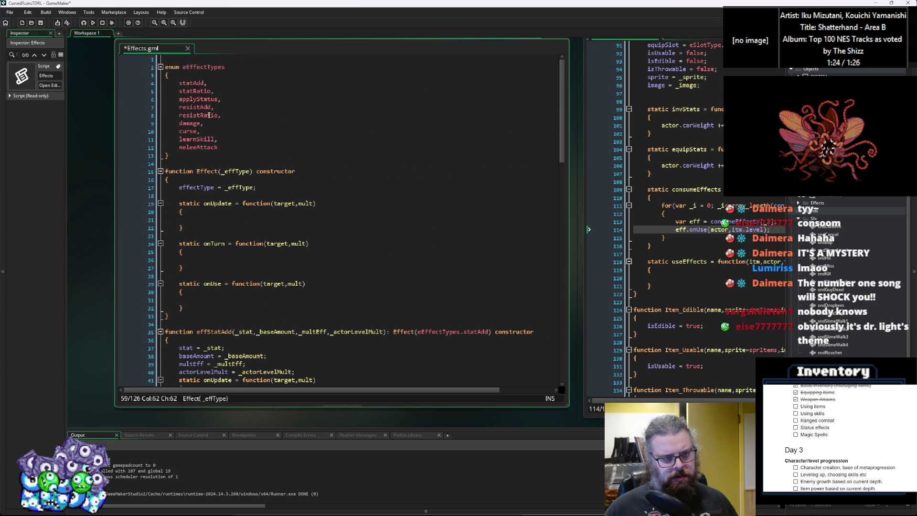
Paste effApplyDamage over the applyStatus entry in the eEffectTypes enum.
double_click(200, 99)
key(ctrl+v)
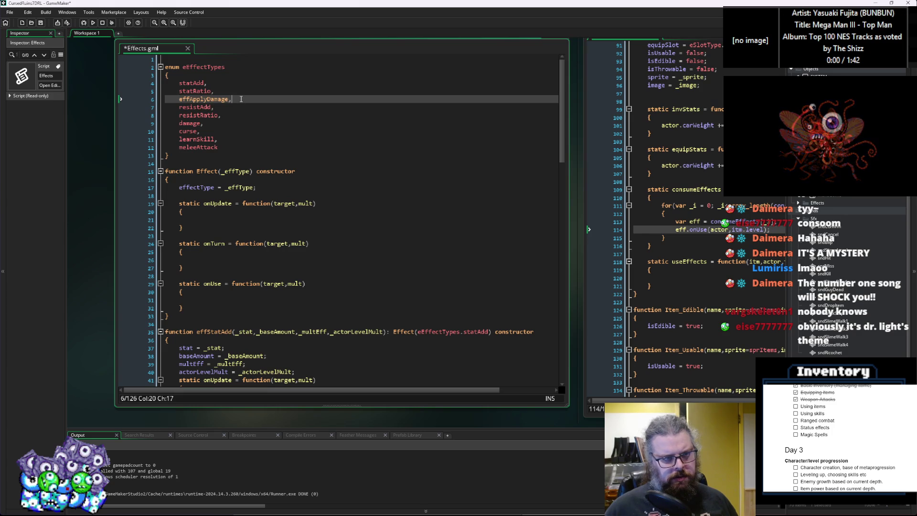
scroll(252, 164, down, 11)
scroll(252, 163, down, 2)
scroll(238, 218, up, 1)
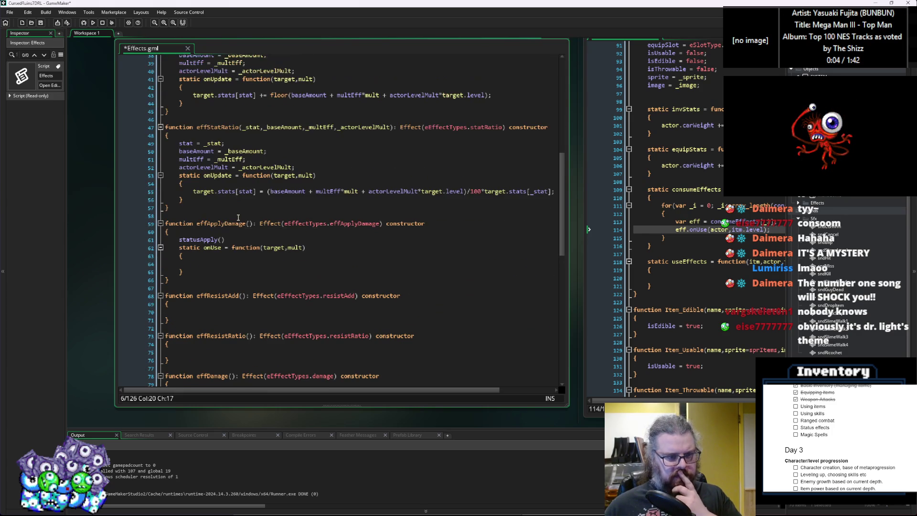
double_click(344, 223)
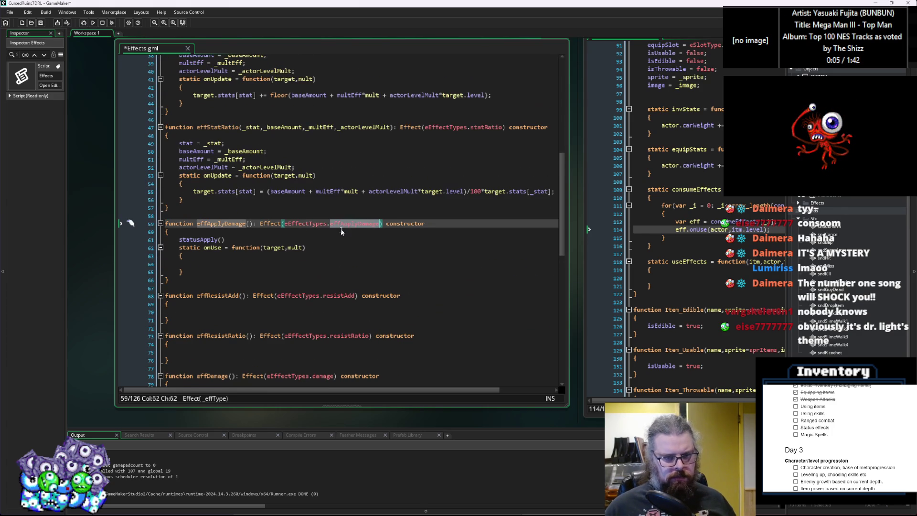
click(315, 239)
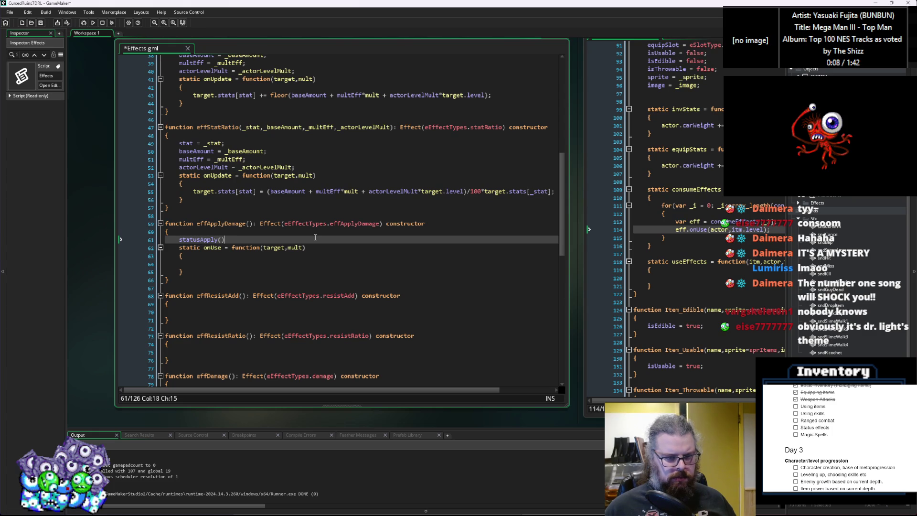
click(334, 224)
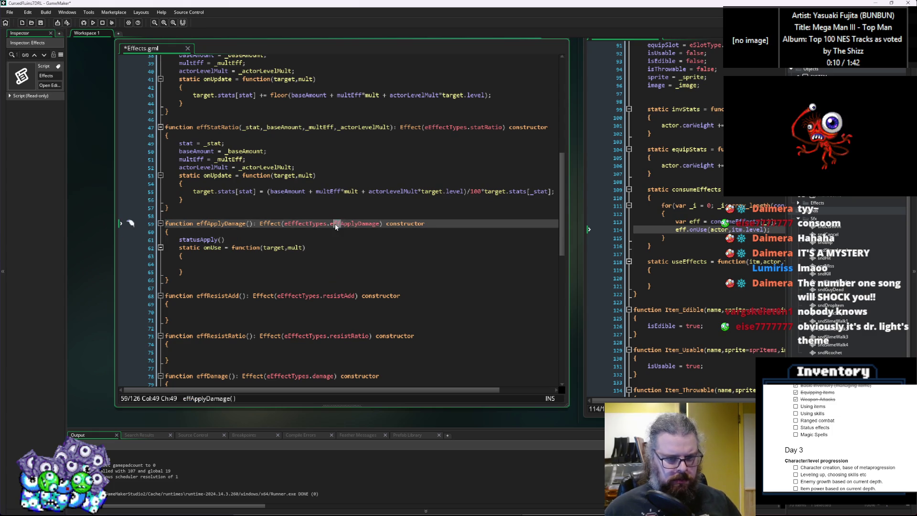
scroll(325, 232, up, 12)
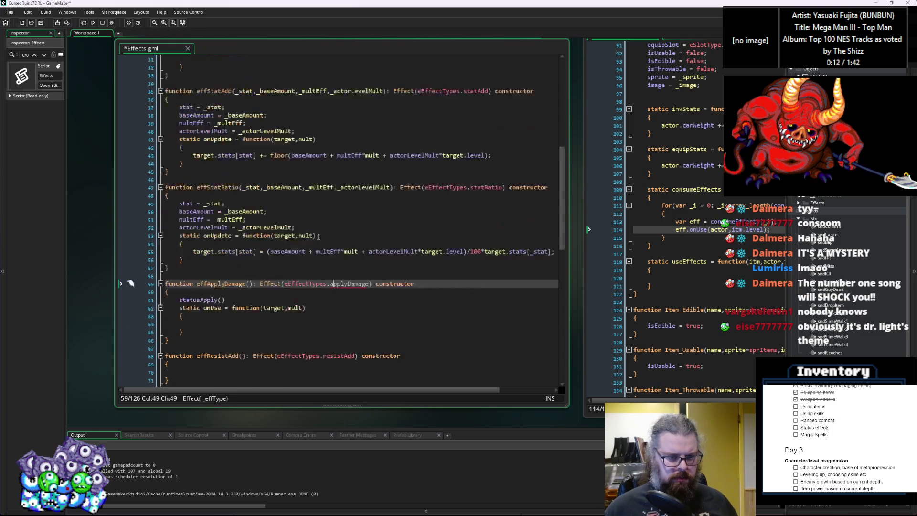
Shorten the enum entry to applyDamage and save Effects.gml.
click(222, 99)
key(Home)
key(Delete)
key(Delete)
key(Delete)
text(a)
key(End)
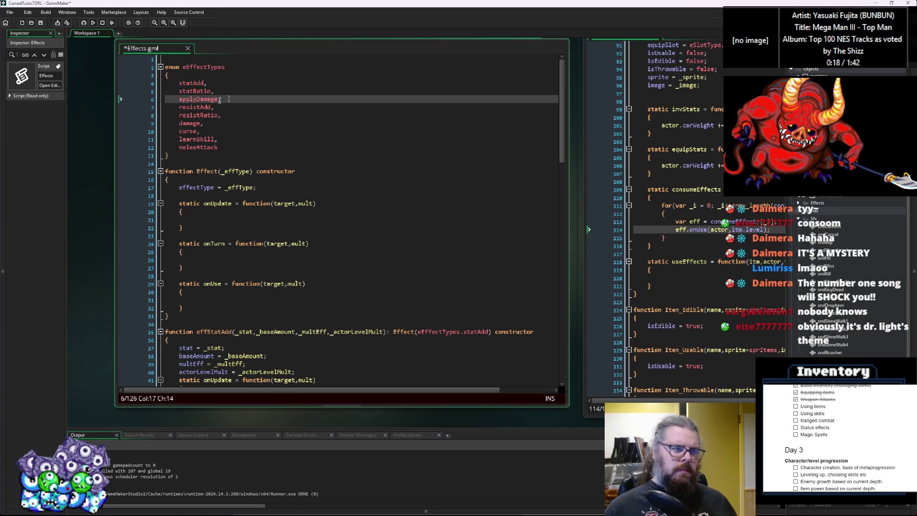
key(ctrl+s)
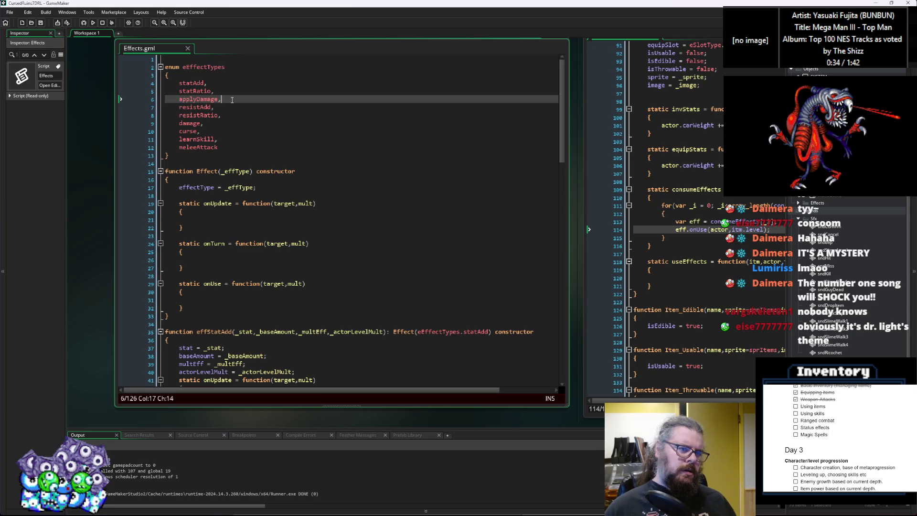
Restore the enum entry to applyStatus, drop the extra blank line, and save again.
key(Return)
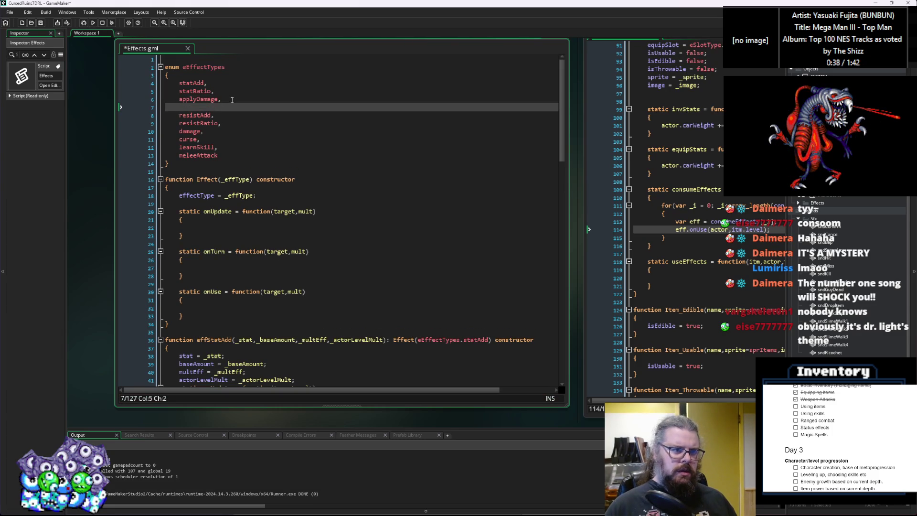
key(BackSpace)
key(Left)
key(BackSpace)
key(BackSpace)
key(BackSpace)
text(Status)
key(End)
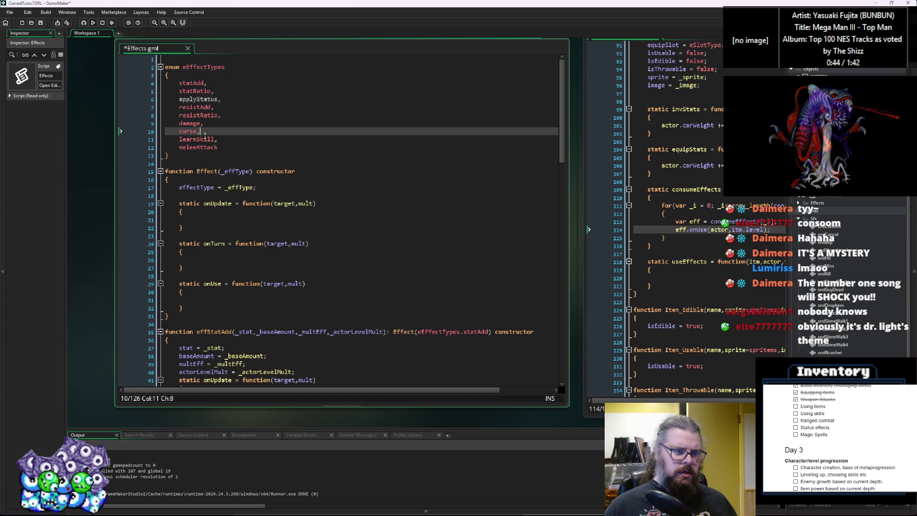
double_click(205, 124)
click(41, 22)
Copy the applyStatus enum name and select applyDamage in the Effect call.
click(164, 91)
double_click(195, 100)
scroll(315, 228, down, 15)
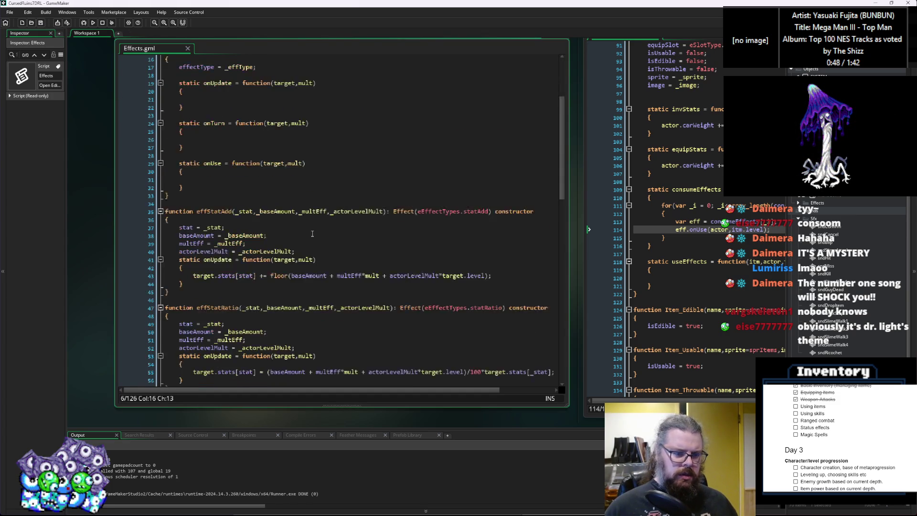
scroll(316, 228, up, 2)
double_click(350, 184)
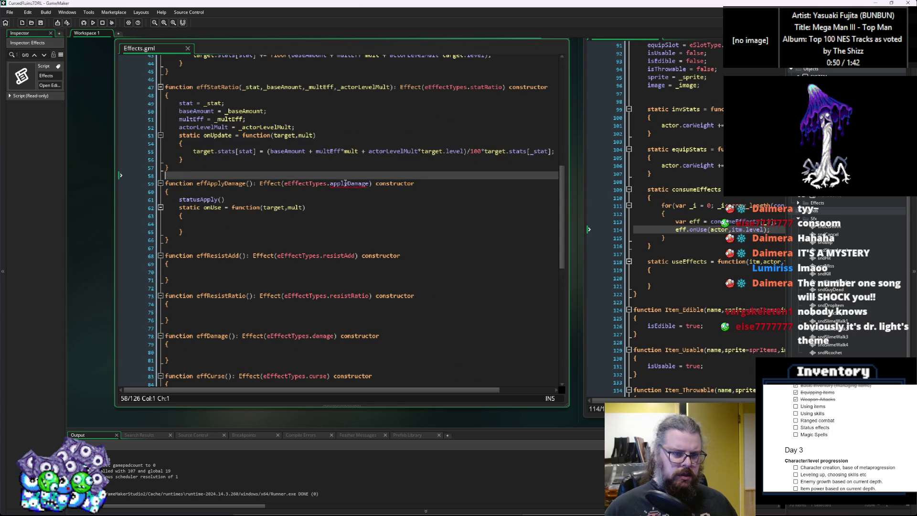
Paste applyStatus over applyDamage and delete the stray statusApply() line.
key(ctrl+v)
click(257, 216)
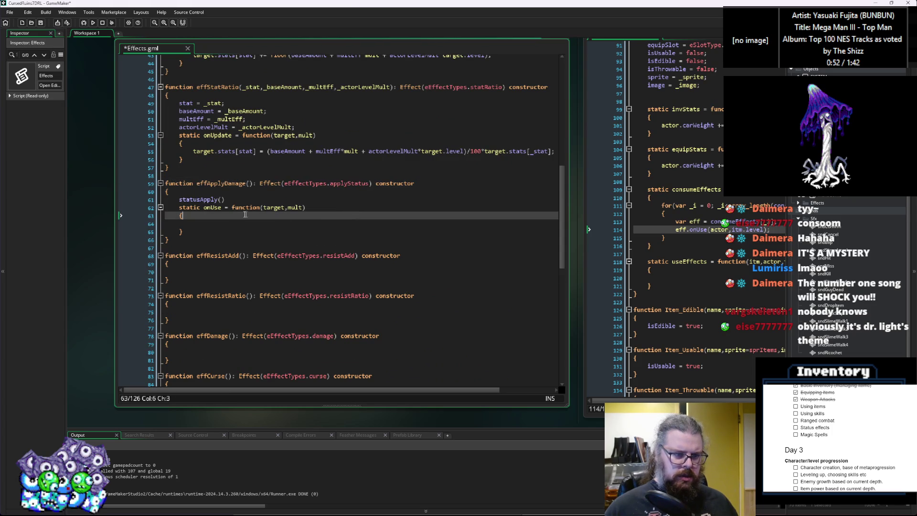
click(225, 200)
key(shift+Home)
key(BackSpace)
key(BackSpace)
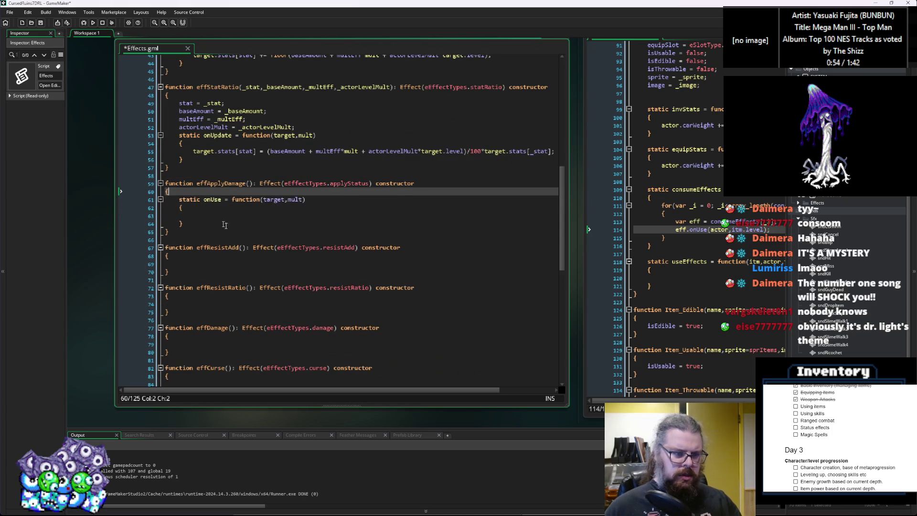
Copy the empty onUse function into the effDamage constructor body.
click(242, 230)
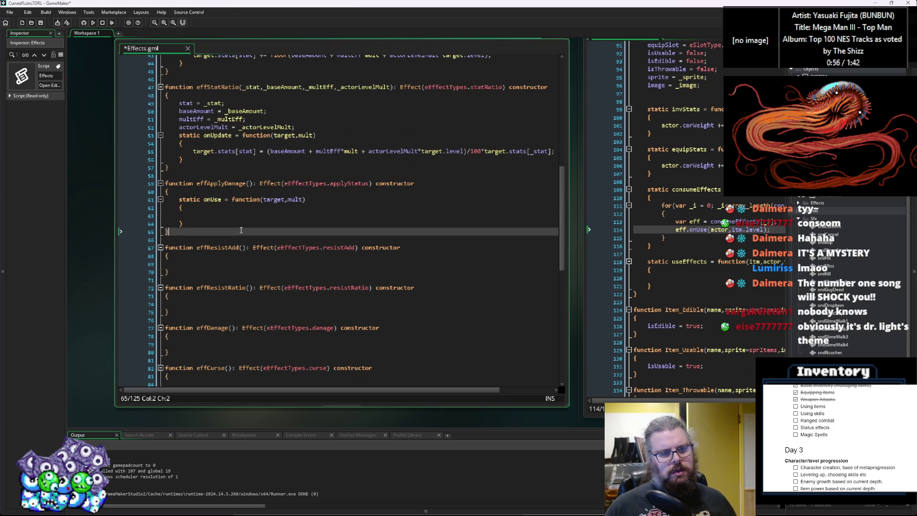
click(242, 184)
click(242, 174)
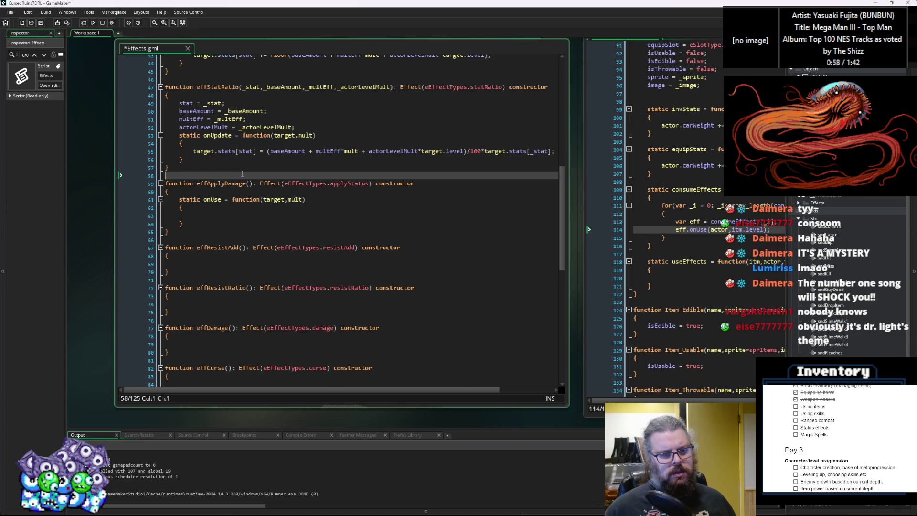
scroll(242, 173, down, 2)
click(215, 284)
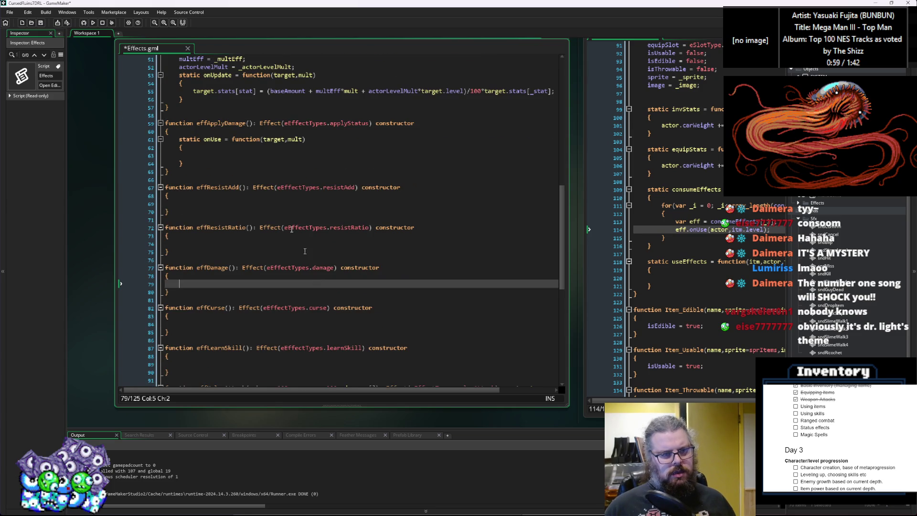
click(190, 156)
click(187, 147)
click(199, 283)
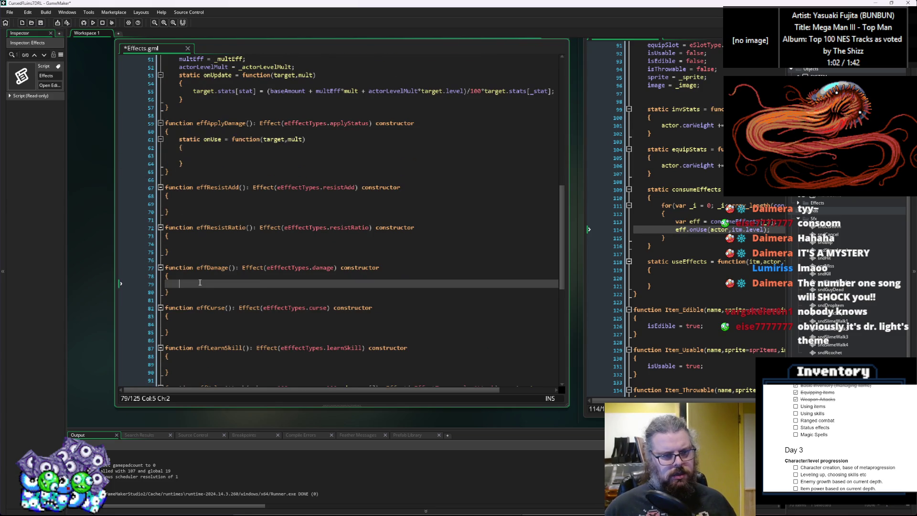
text(static onUse = function(target,mult) 	{ 		 	})
key(Up)
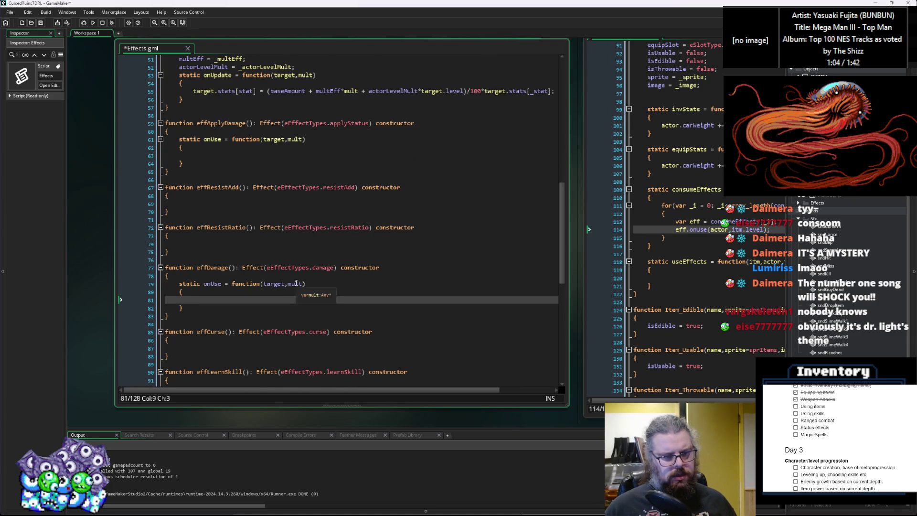
Start a damageApply variable on a new line above onUse in effDamage.
click(299, 283)
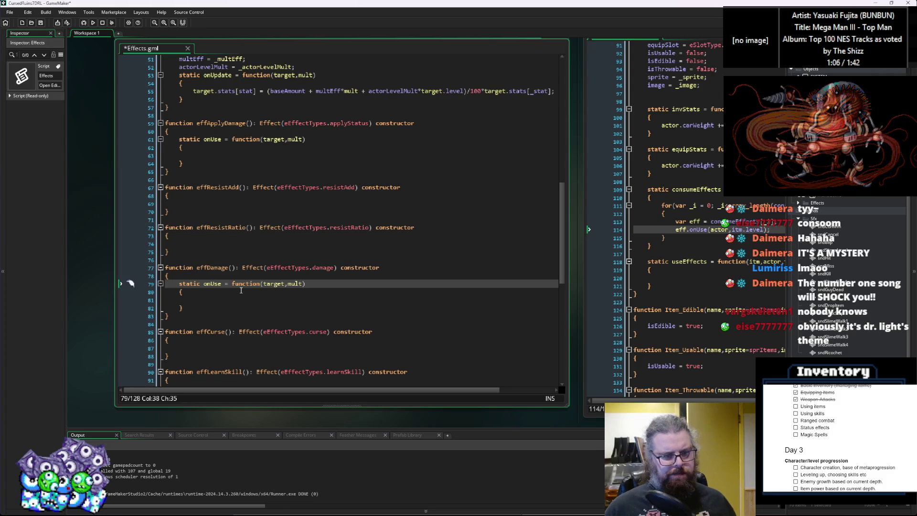
click(237, 274)
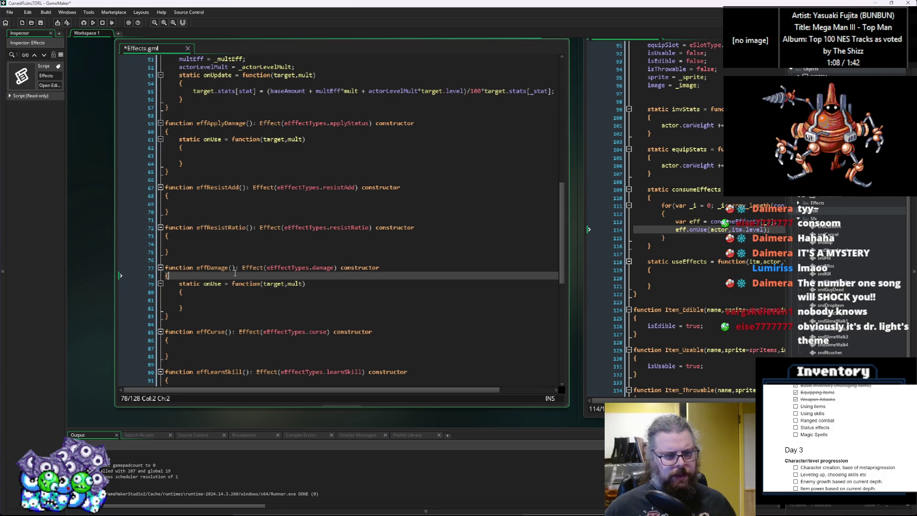
key(Return)
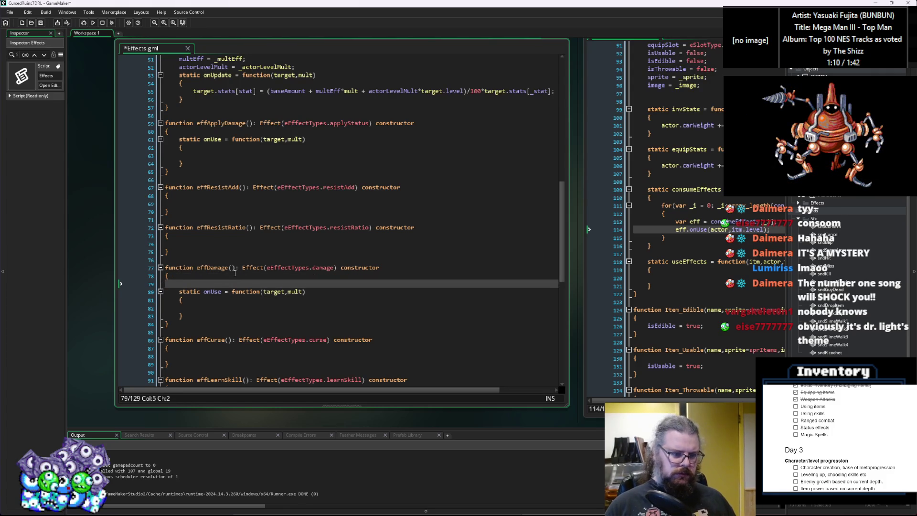
text(damageEff)
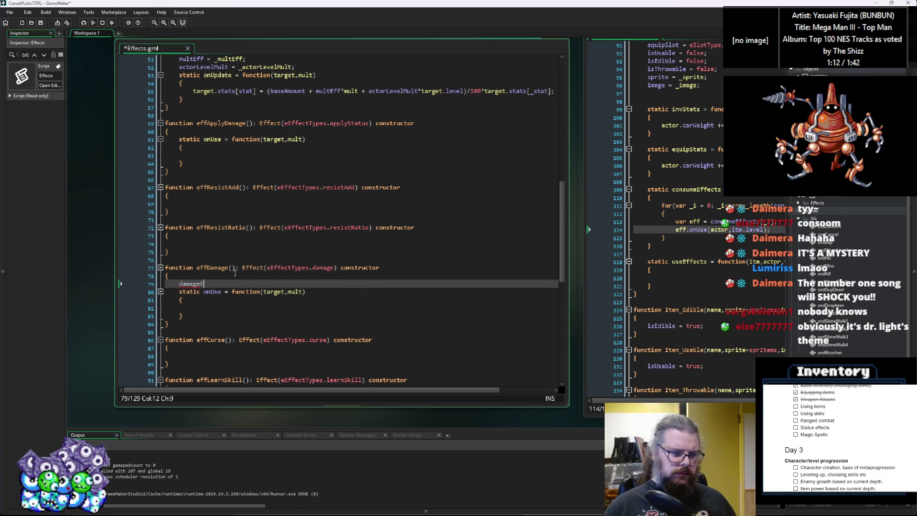
key(BackSpace)
key(BackSpace)
key(BackSpace)
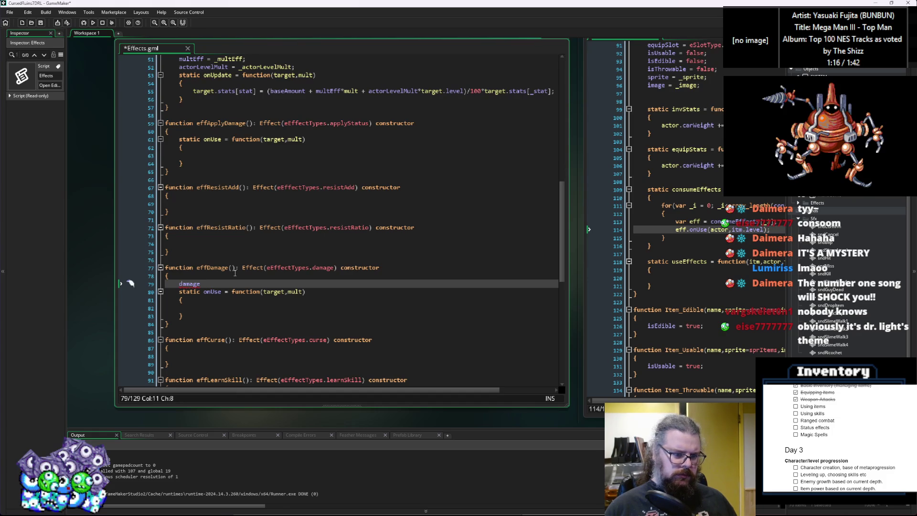
text(Apply =)
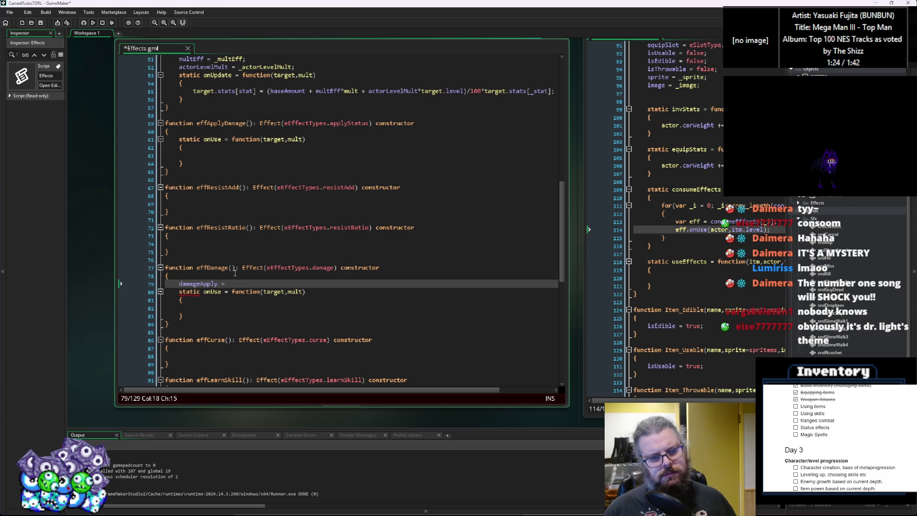
Add a _damage = [] parameter to effDamage and set damageApply = _damage;.
click(234, 271)
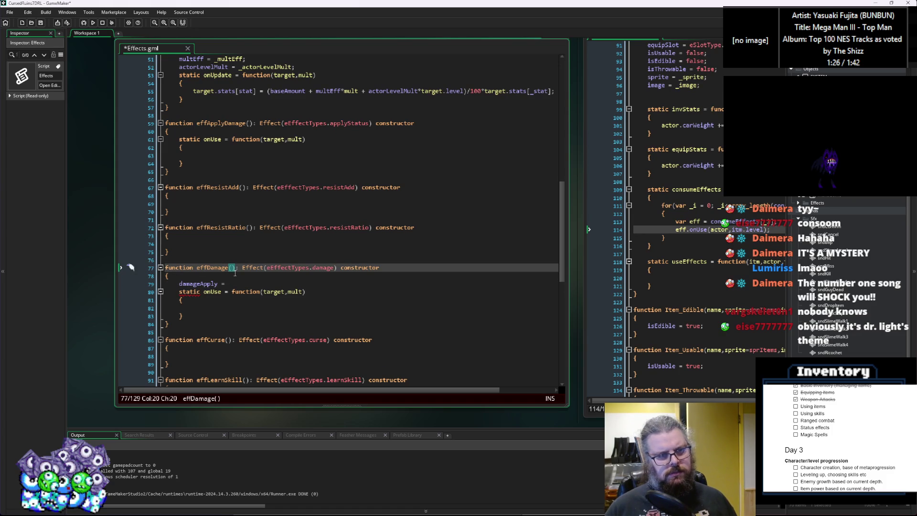
scroll(234, 273, down, 4)
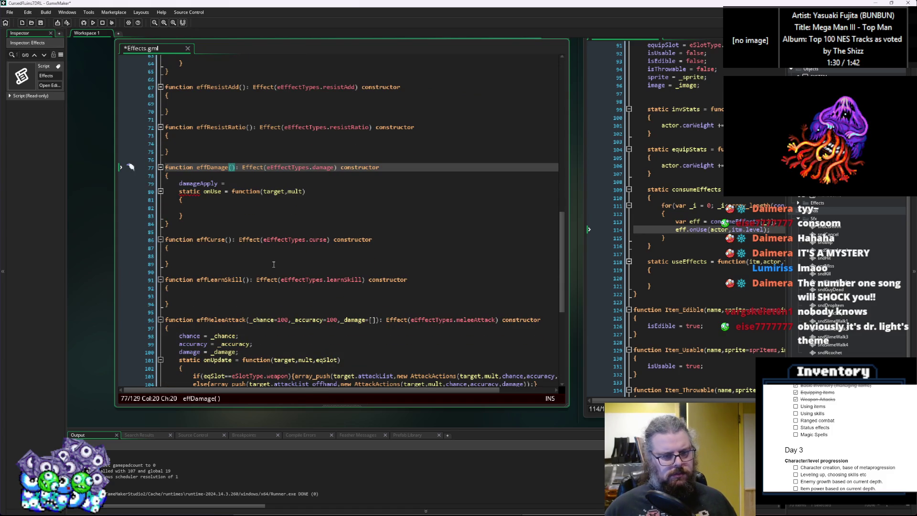
text(_damage = [])
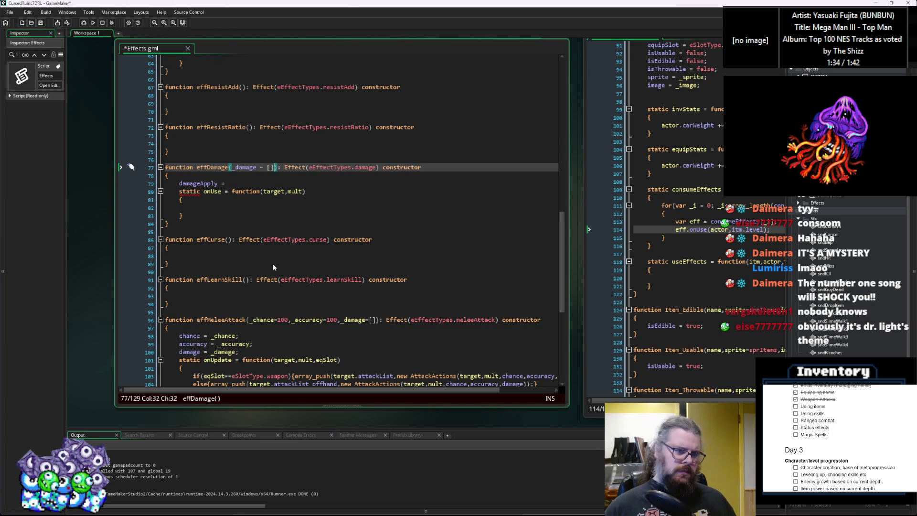
key(Down)
key(Down)
key(Down)
key(Up)
key(Up)
key(Up)
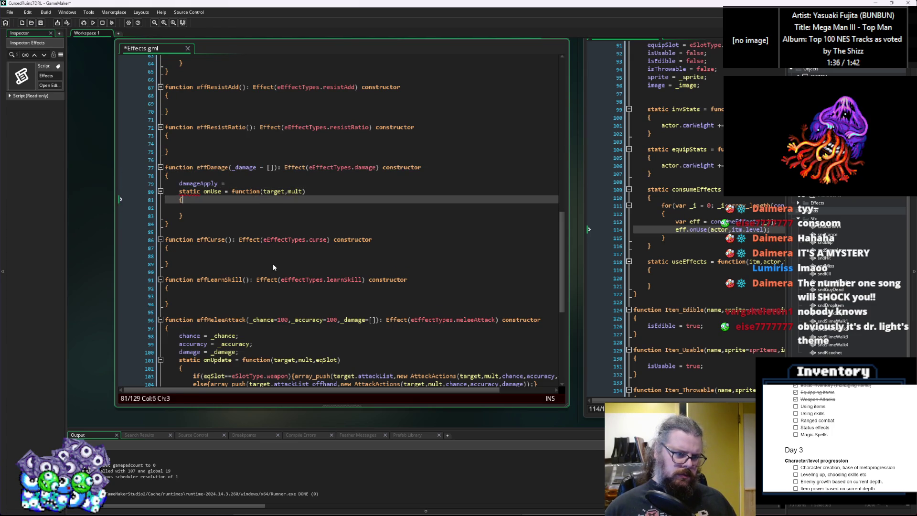
key(End)
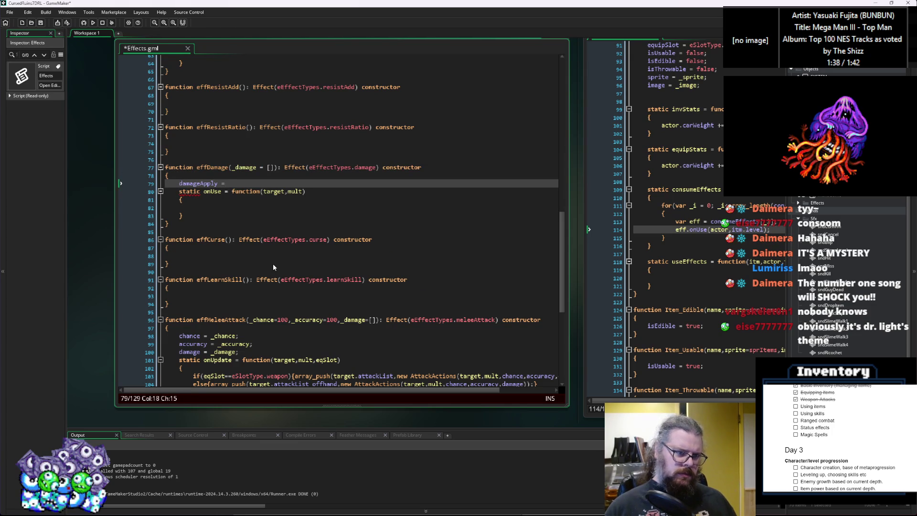
text(_damage;)
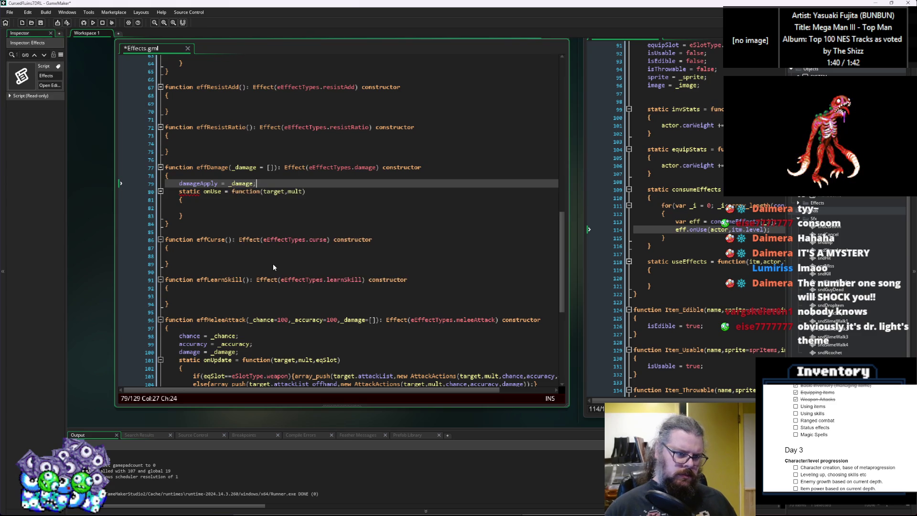
key(Down)
key(Down)
key(Down)
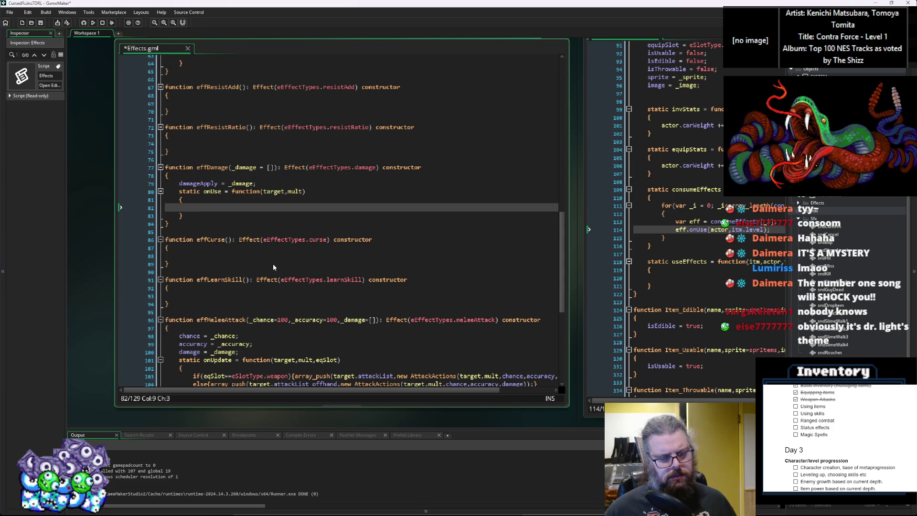
scroll(273, 262, up, 6)
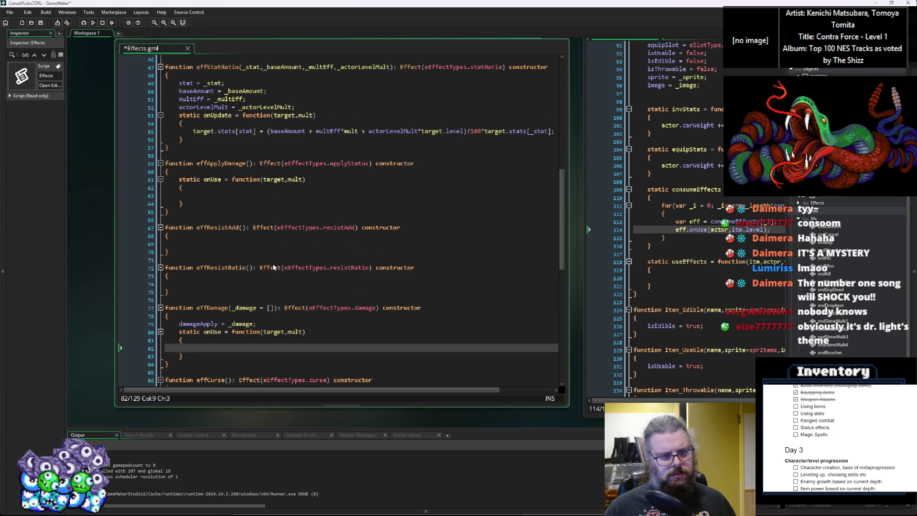
Replace Damage with Status so the constructor on line 59 reads effApplyStatus.
scroll(287, 262, up, 8)
scroll(287, 263, down, 7)
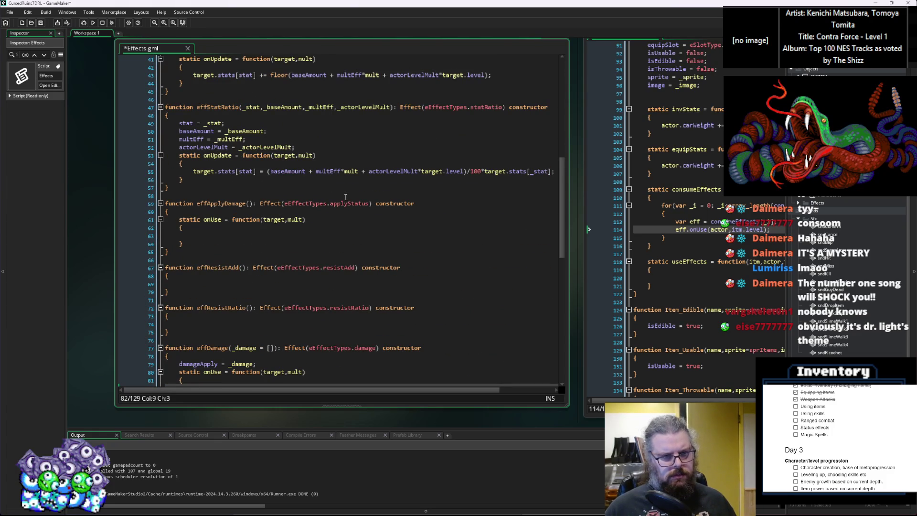
drag(253, 207, 228, 208)
text(Status)
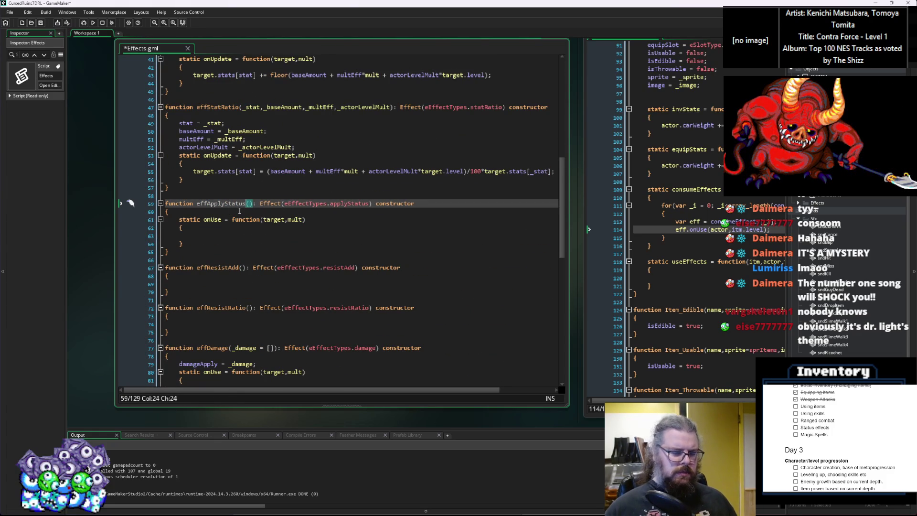
click(241, 197)
Review the effApplyStatus constructor and its empty onUse body.
click(261, 238)
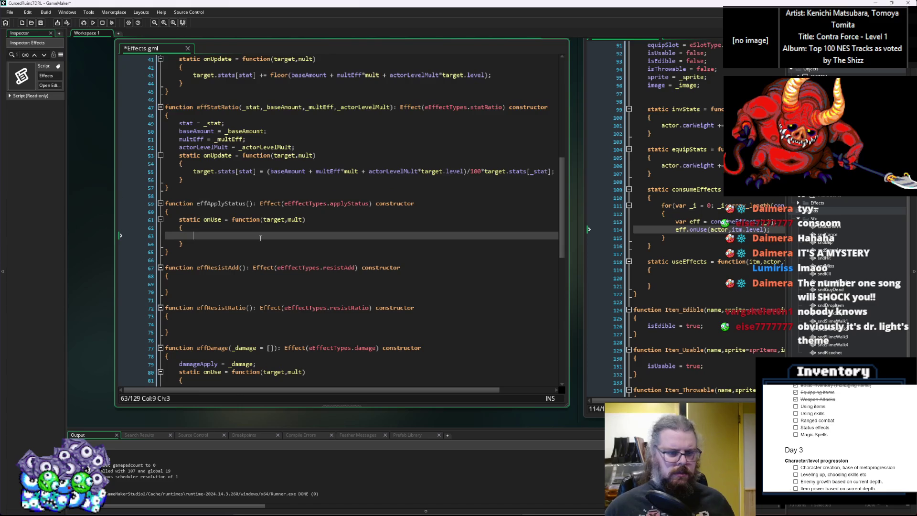
scroll(261, 230, down, 3)
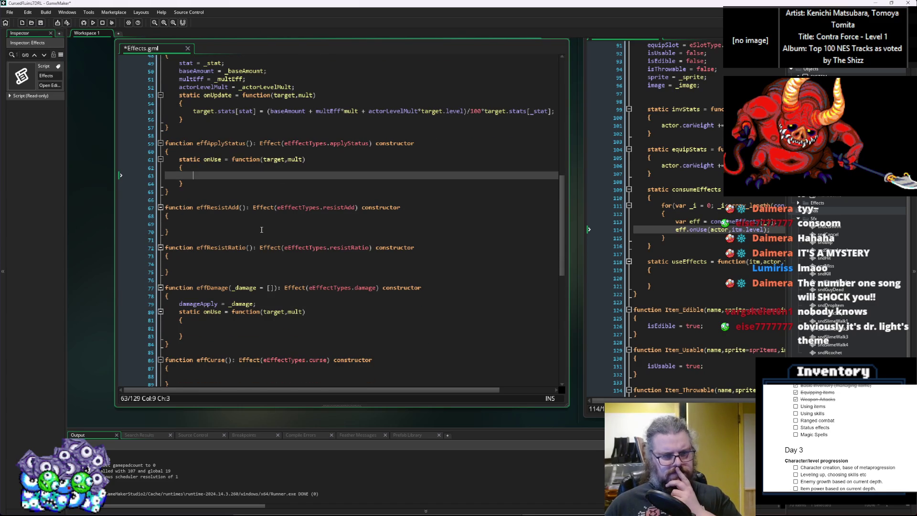
scroll(261, 230, down, 3)
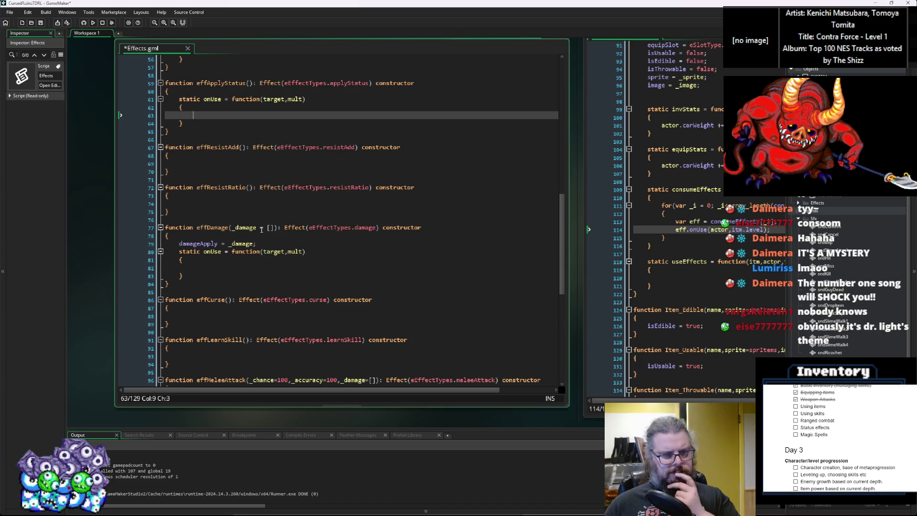
scroll(261, 229, up, 2)
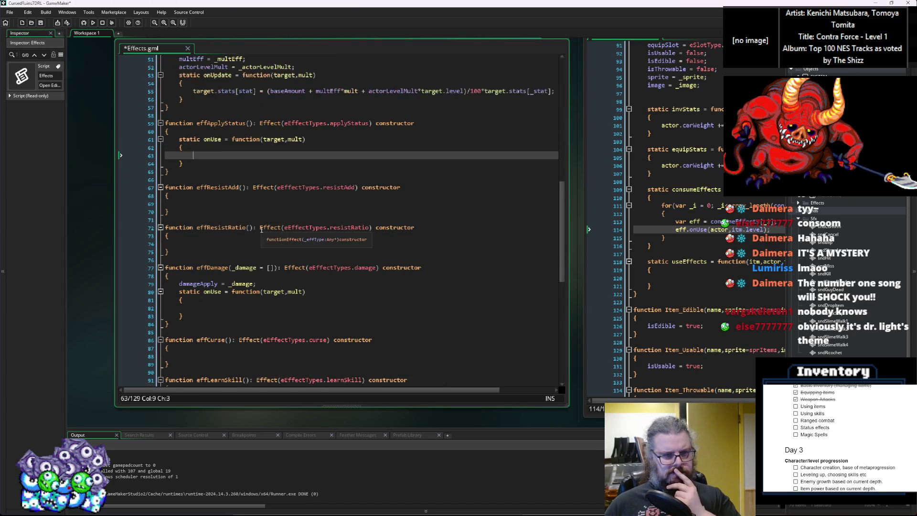
scroll(261, 229, up, 2)
scroll(226, 204, up, 2)
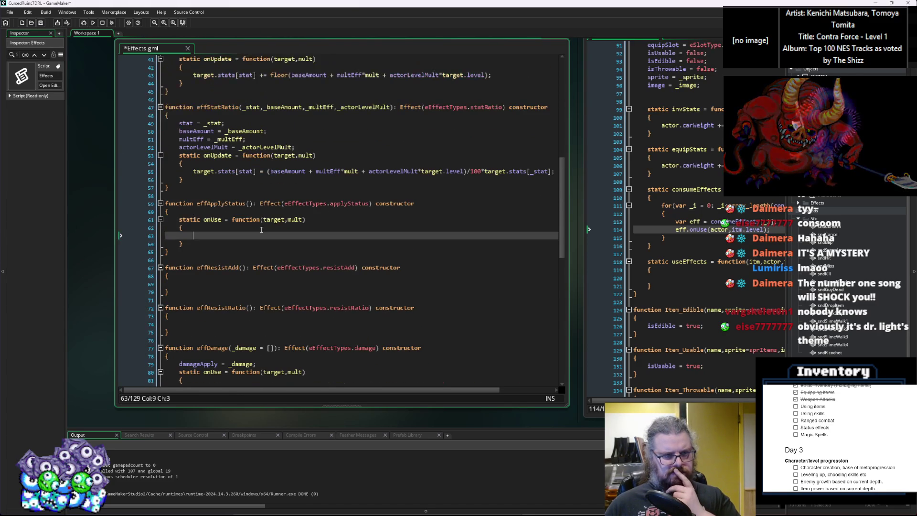
click(226, 204)
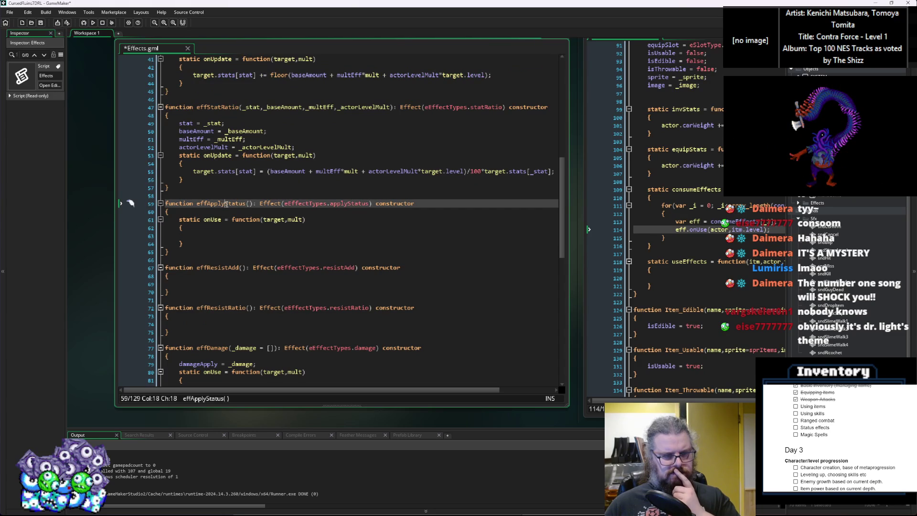
click(211, 238)
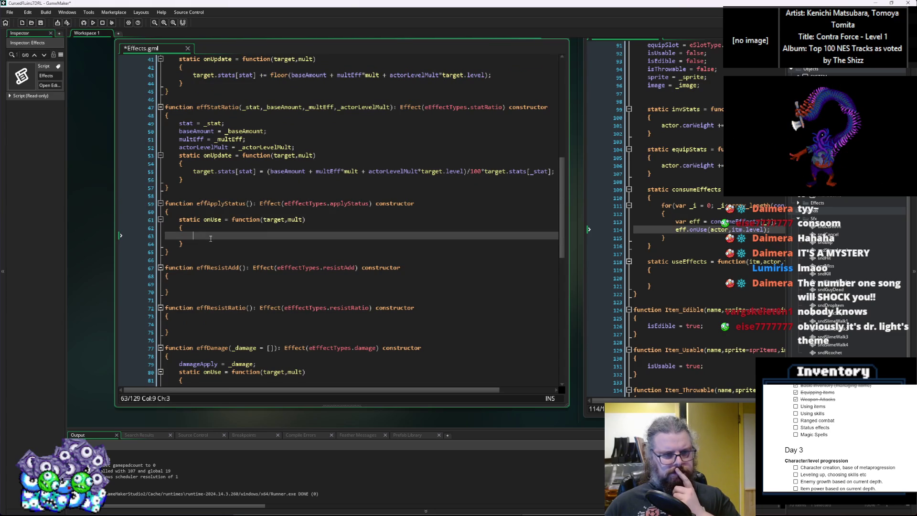
click(204, 243)
drag(223, 205, 205, 204)
scroll(206, 204, up, 3)
scroll(230, 212, up, 3)
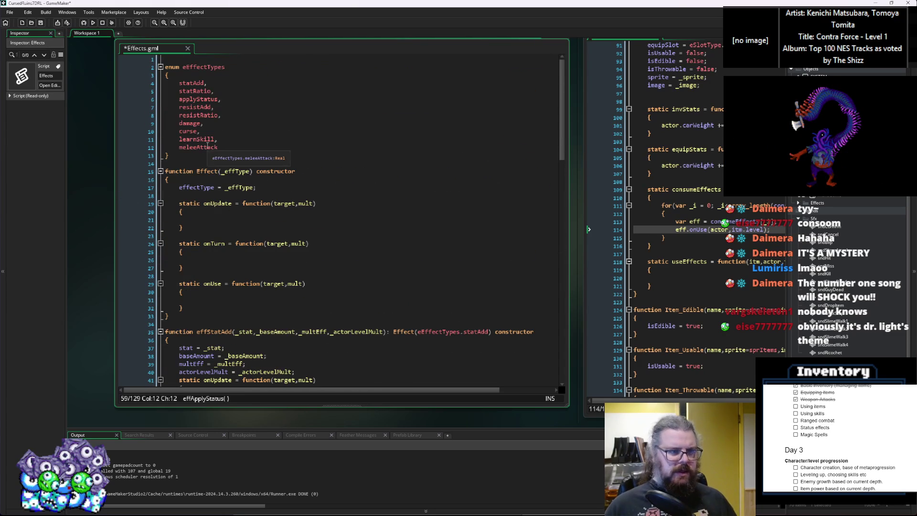
Rename the applyStatus enum entry to constantStatus and use it in the constructor's Effect call.
click(180, 99)
text(const)
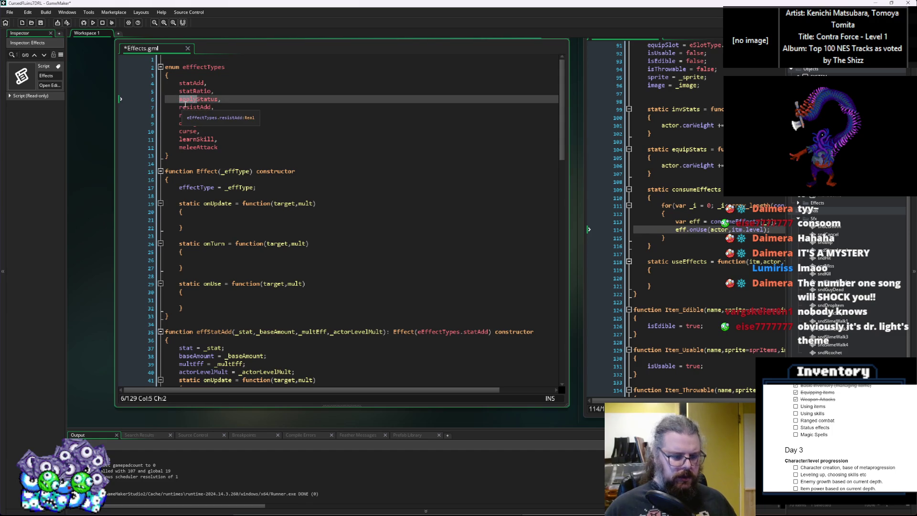
text(ant)
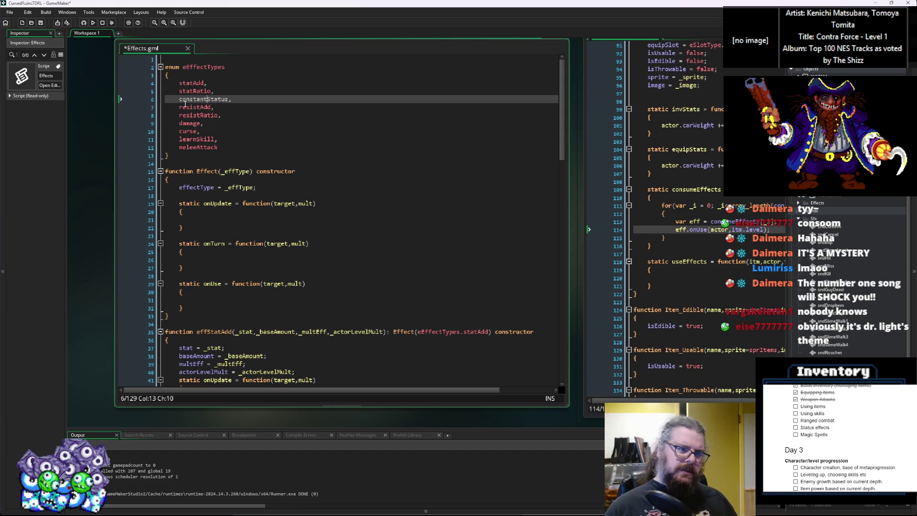
key(Return)
scroll(269, 140, down, 9)
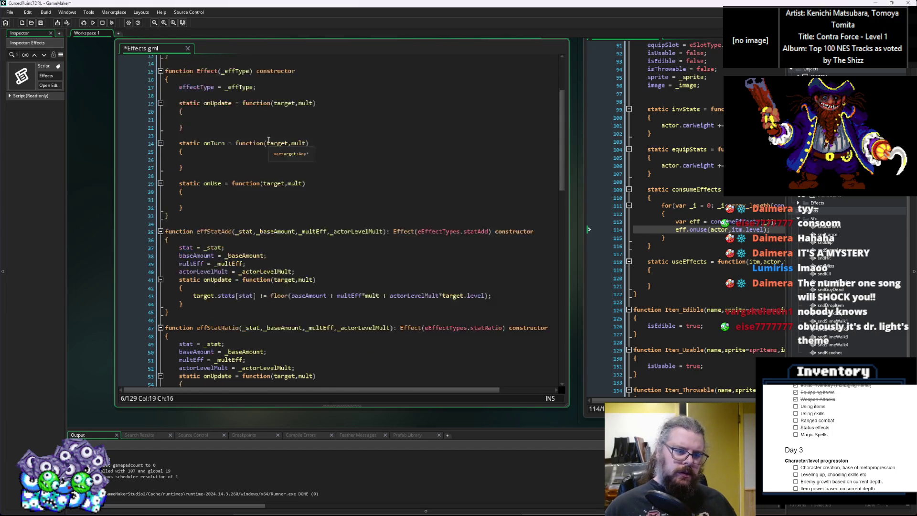
scroll(269, 140, down, 2)
double_click(349, 263)
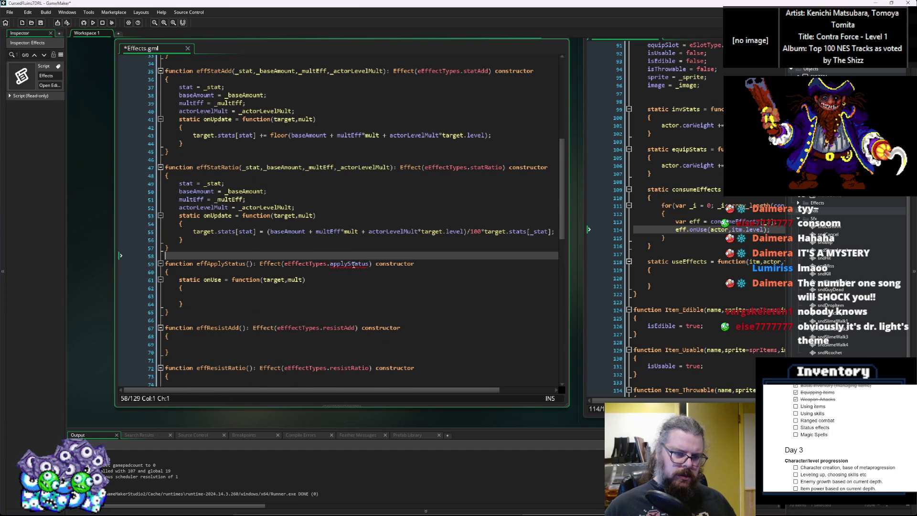
text(constantStatus)
Rename the constructor to effConstantStatus and delete its empty onUse handler.
drag(222, 263, 211, 263)
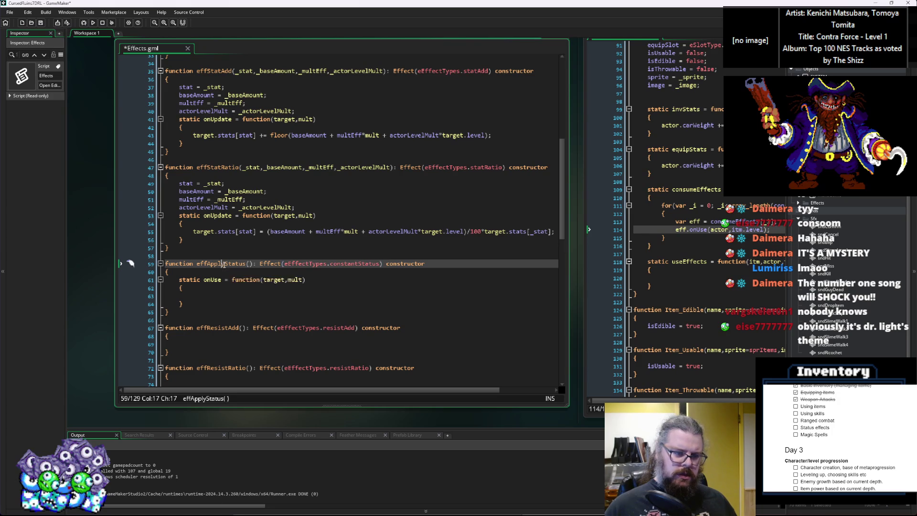
text(Consta)
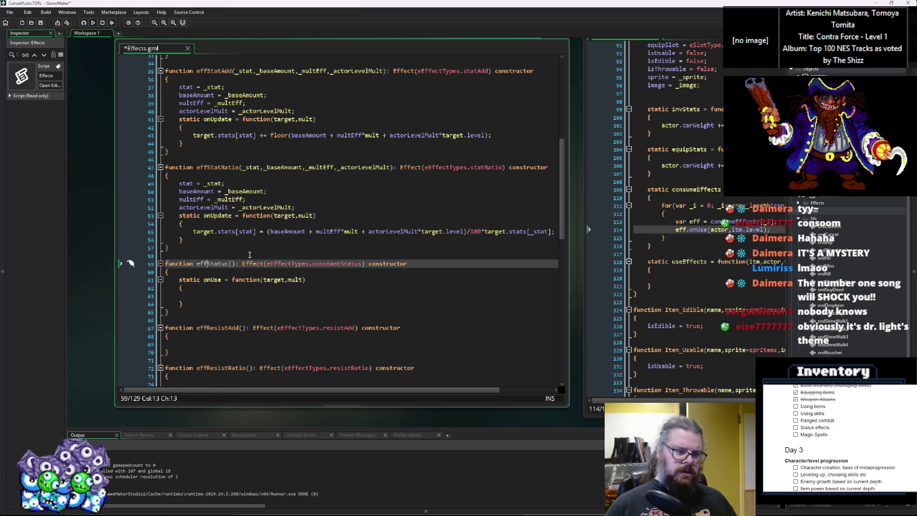
text(nt)
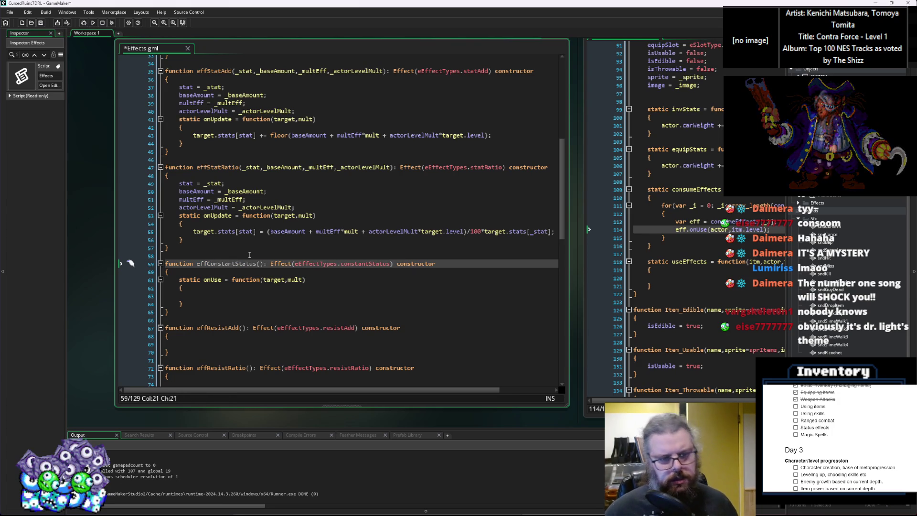
click(241, 288)
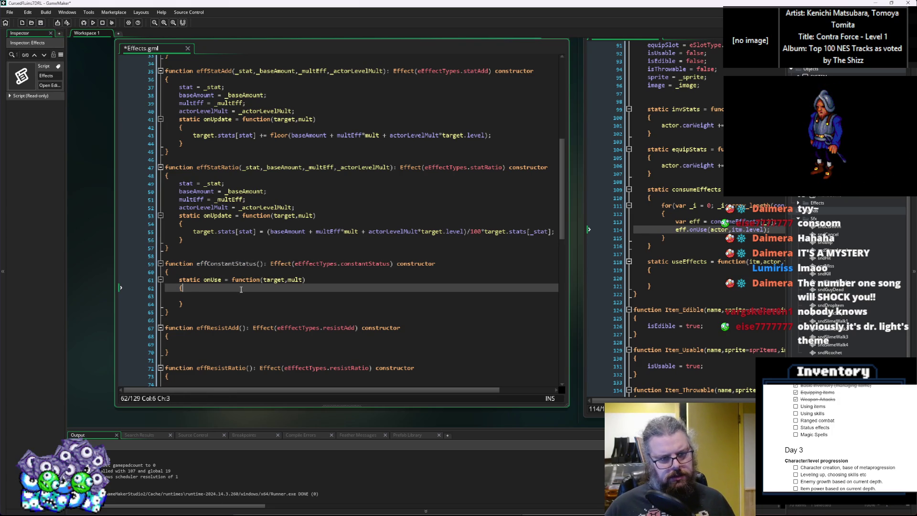
drag(210, 304, 144, 281)
key(BackSpace)
key(BackSpace)
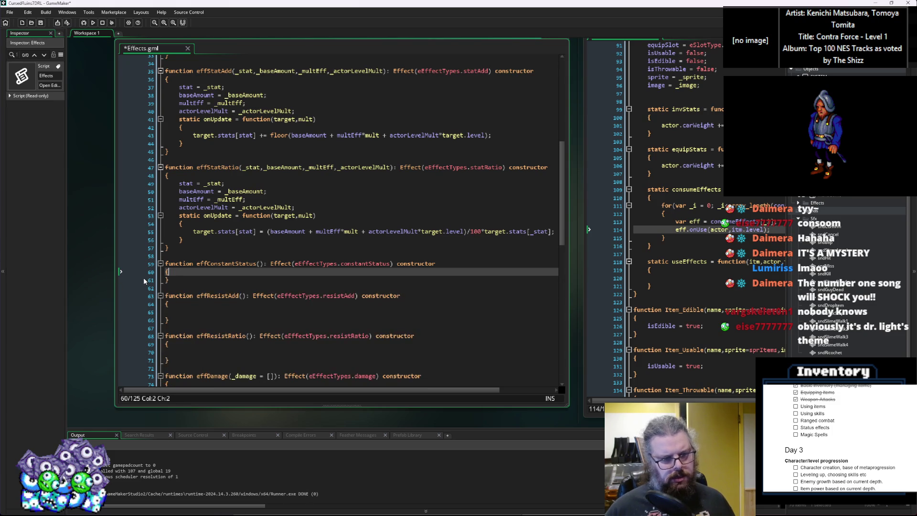
key(Return)
scroll(145, 280, down, 3)
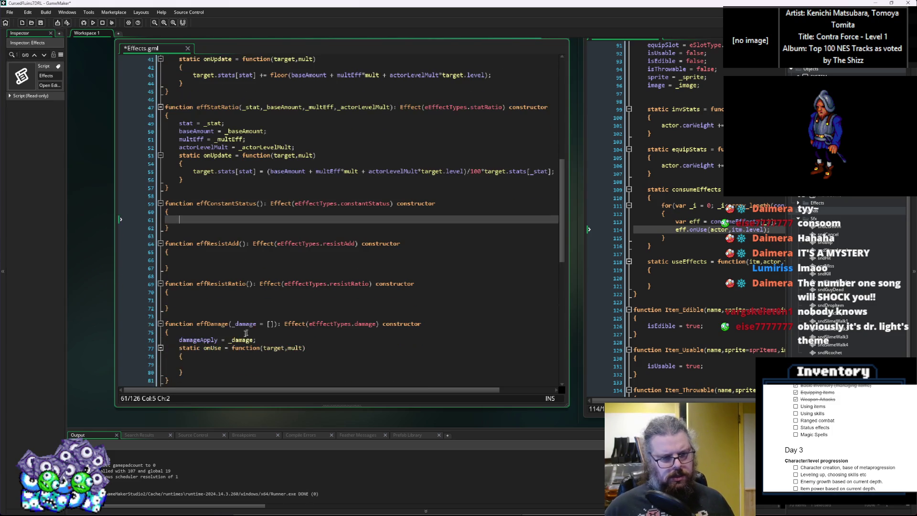
click(217, 364)
scroll(222, 345, down, 3)
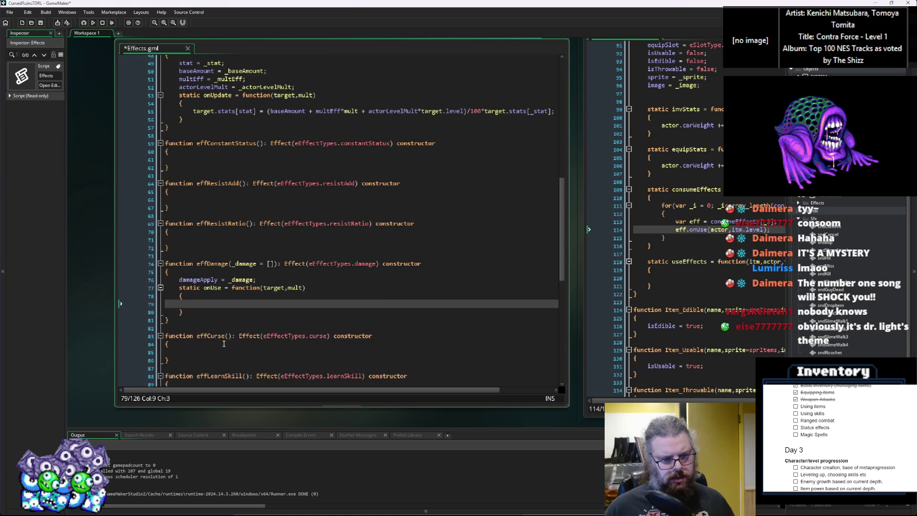
scroll(218, 264, up, 15)
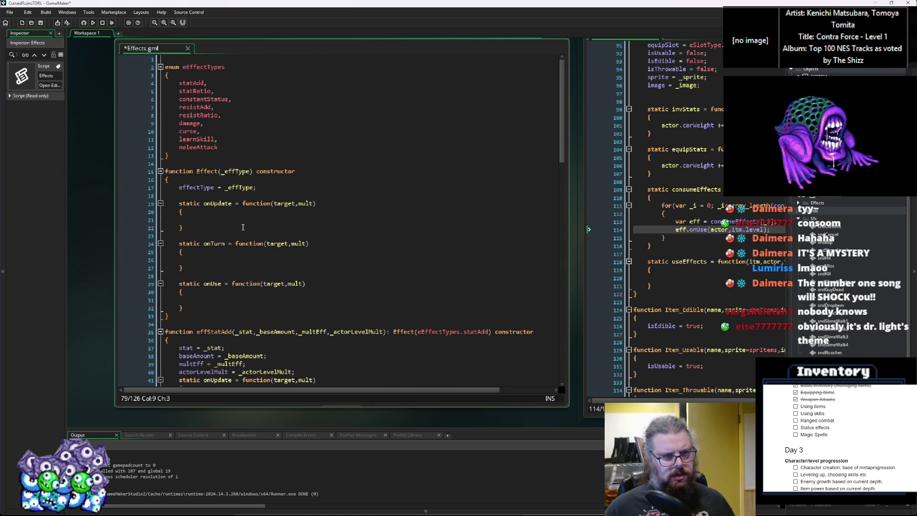
Insert 'damageOverTime,' after resistRatio in eEffectTypes and append OnUse to the damage entry.
click(234, 116)
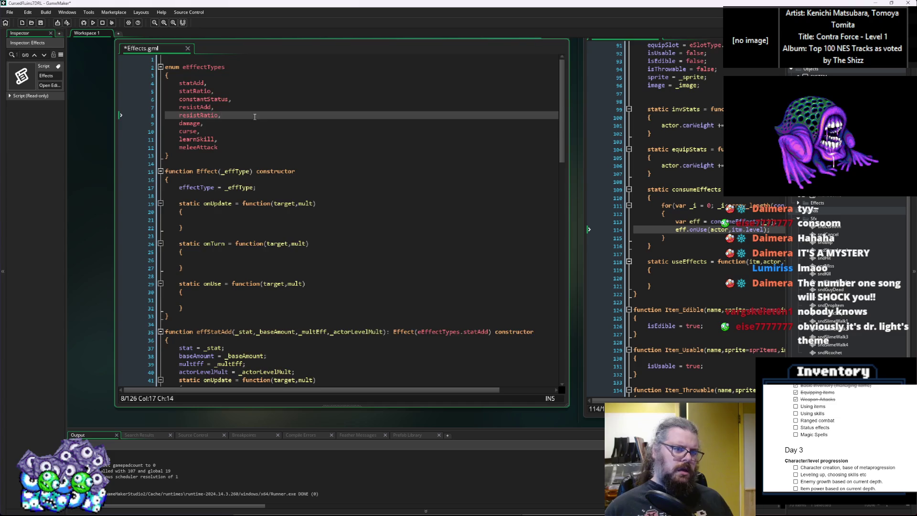
key(Return)
text(damageOverTime,)
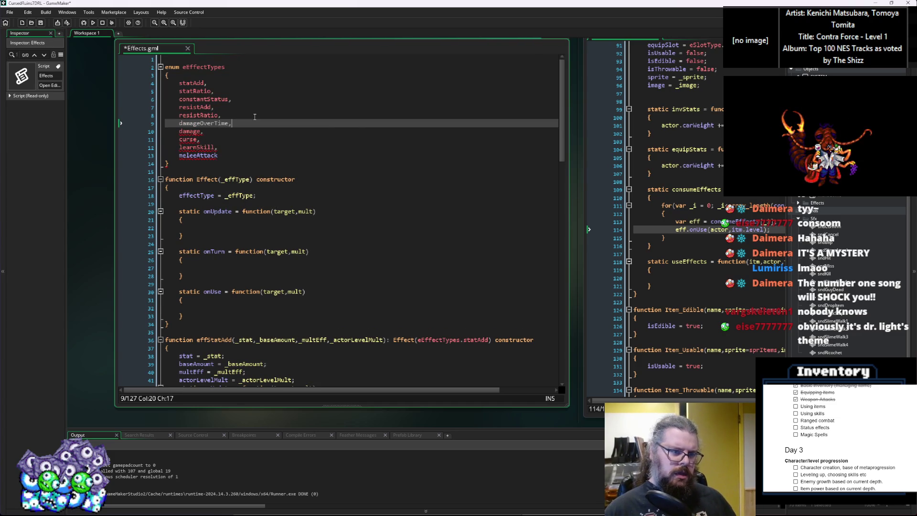
double_click(203, 123)
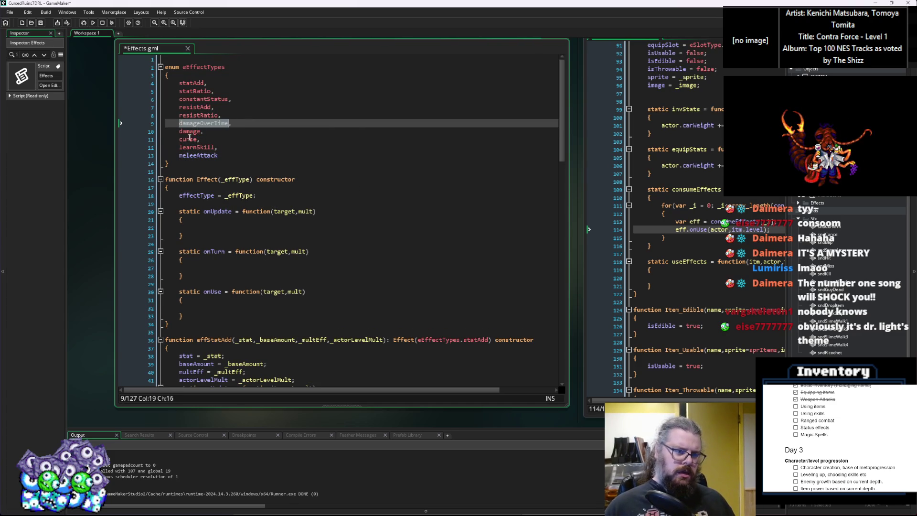
click(200, 131)
text(OnUse)
click(241, 138)
double_click(188, 131)
click(219, 123)
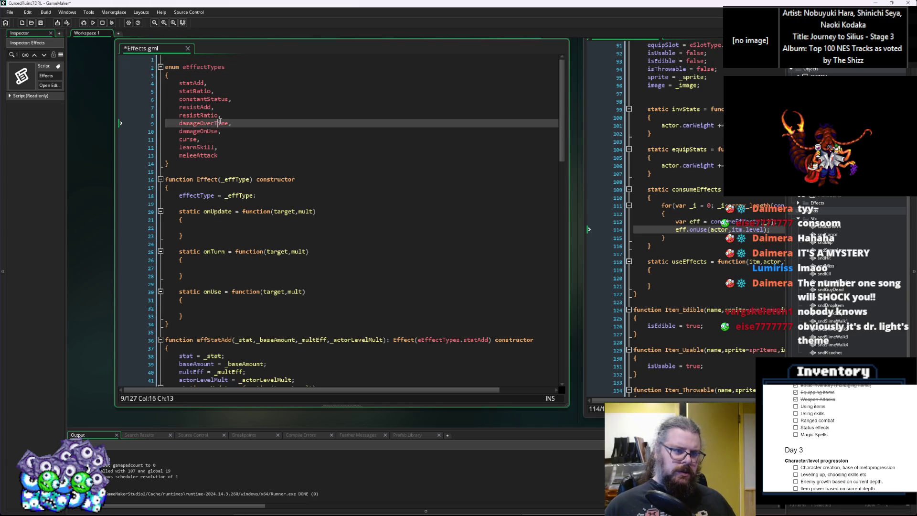
double_click(220, 122)
key(ctrl+c)
scroll(311, 269, down, 17)
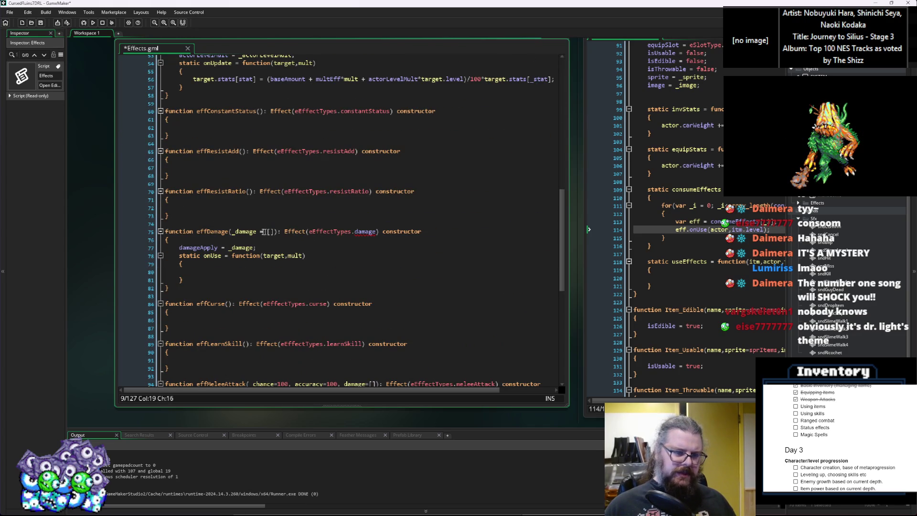
Rename effDamage to effDamageOverTime and tag it with eEffectTypes.damageOverTime.
double_click(365, 232)
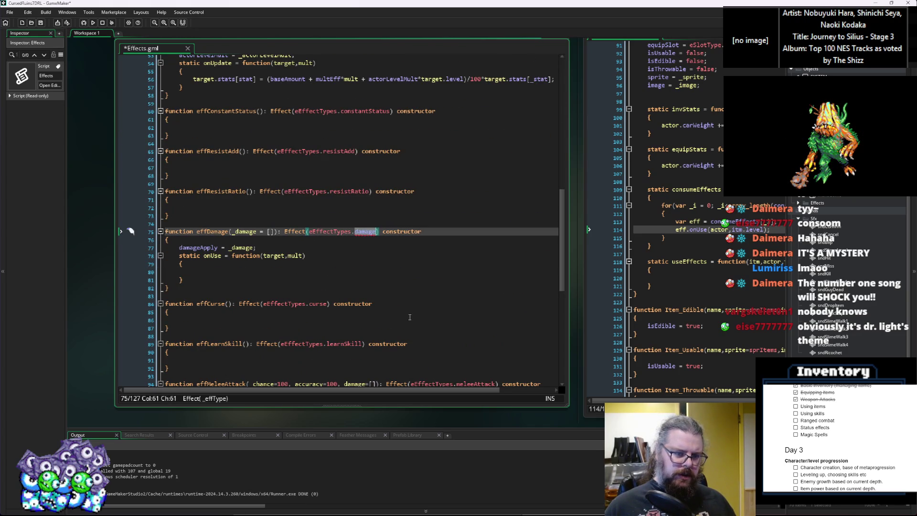
key(ctrl+v)
click(369, 296)
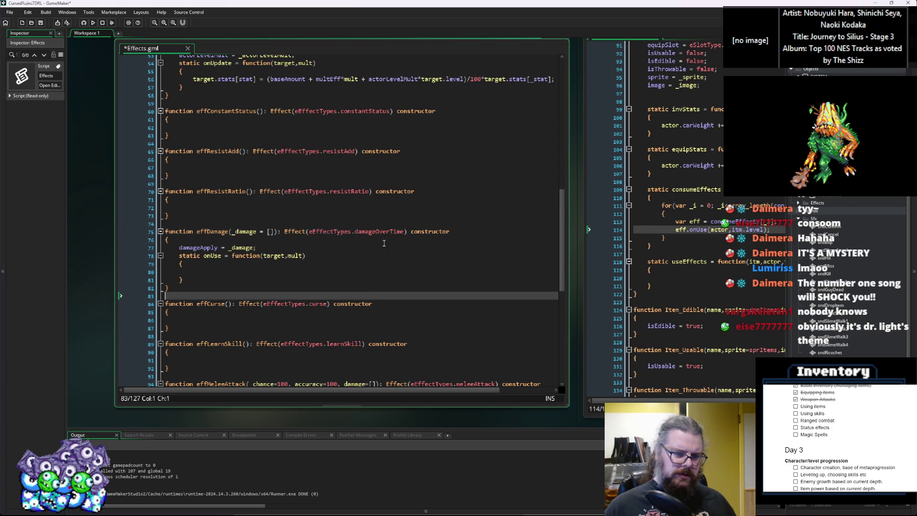
click(232, 231)
text(OverTime)
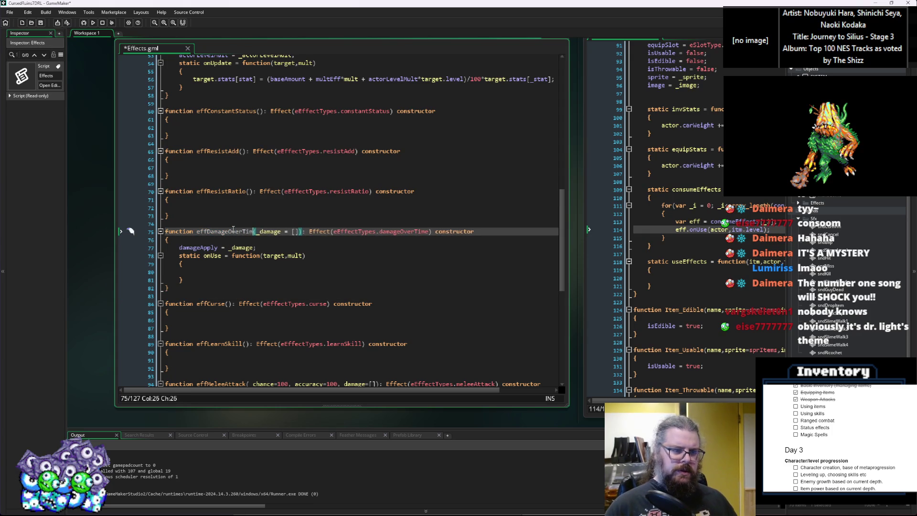
click(235, 282)
Duplicate the effDamageOverTime constructor above effCurse and tag the copy damageOnUse.
mouse_move(235, 282)
mouse_down()
mouse_move(205, 268)
mouse_move(180, 232)
mouse_up()
key(ctrl+c)
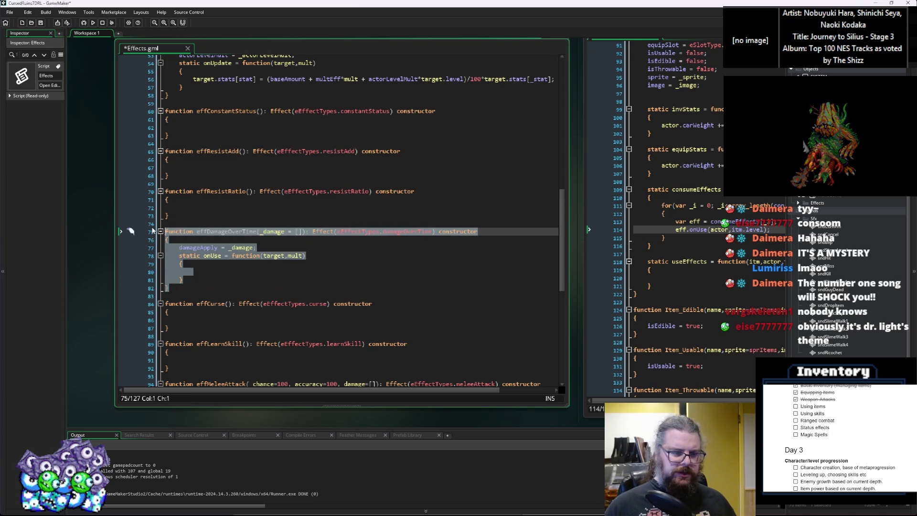
click(217, 303)
key(Home)
key(Return)
key(Return)
key(Up)
key(Up)
key(ctrl+v)
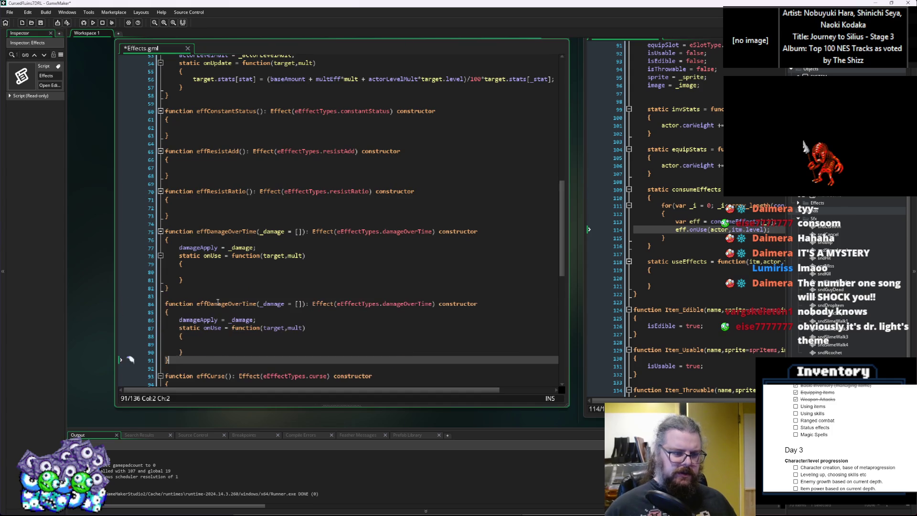
drag(430, 300, 410, 304)
text(On)
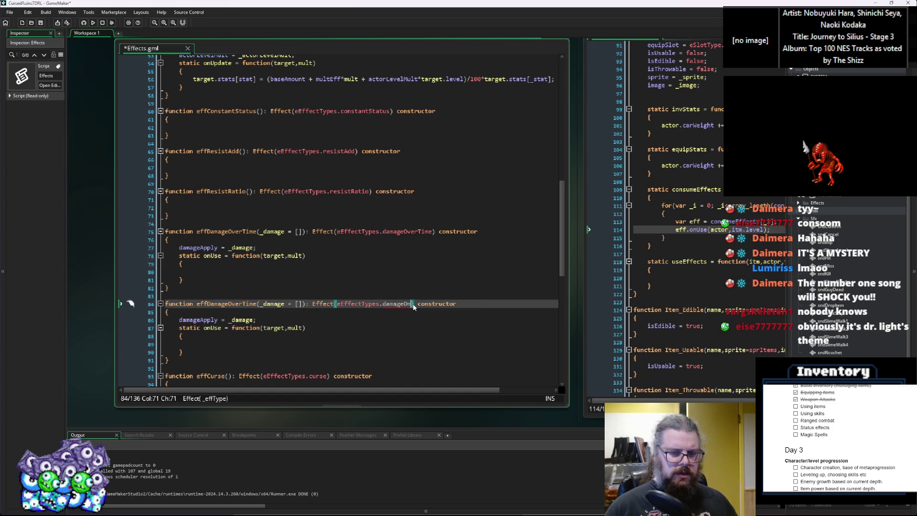
text(Use)
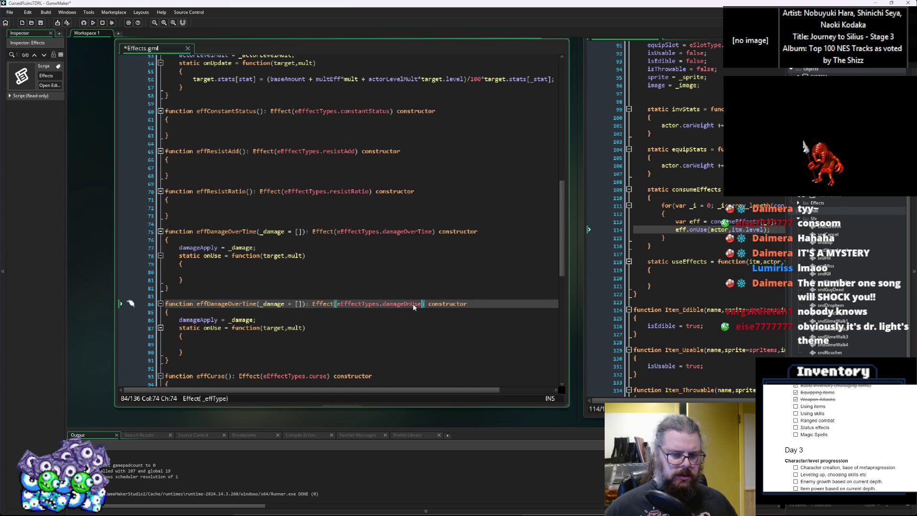
click(286, 304)
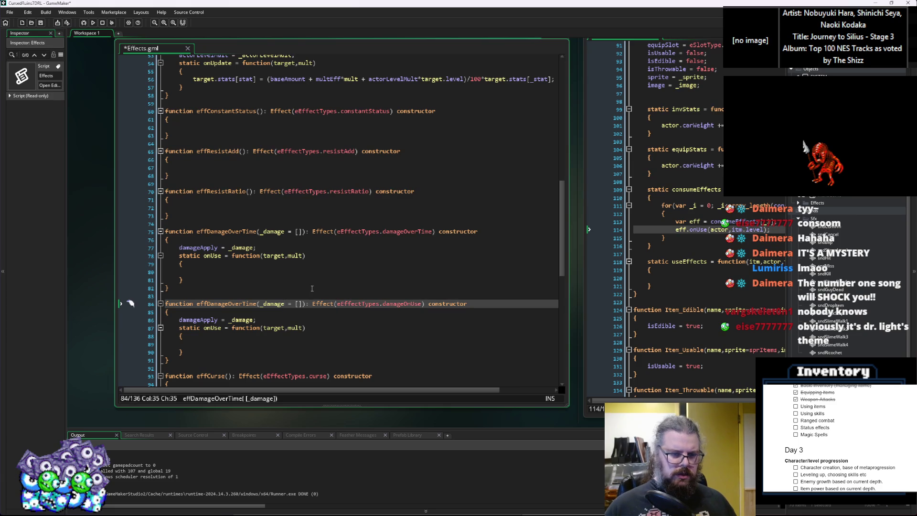
text(OnUse)
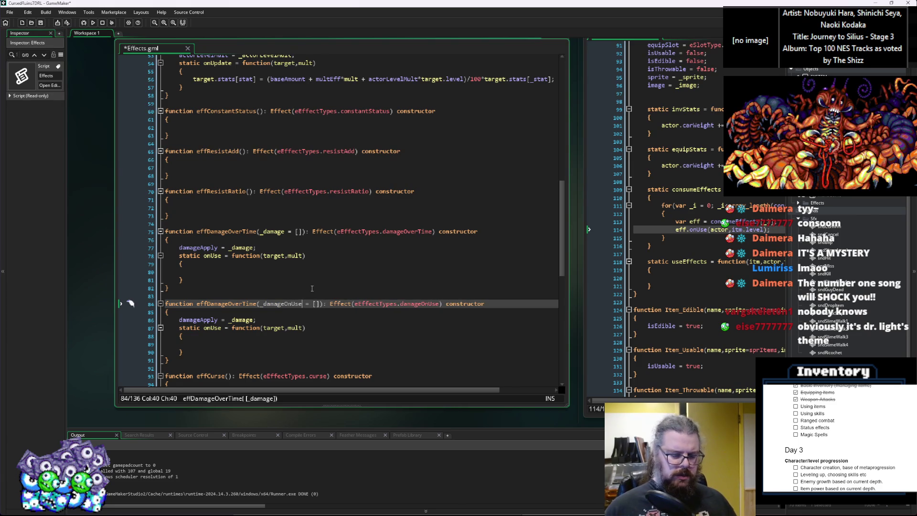
key(BackSpace)
key(BackSpace)
key(BackSpace)
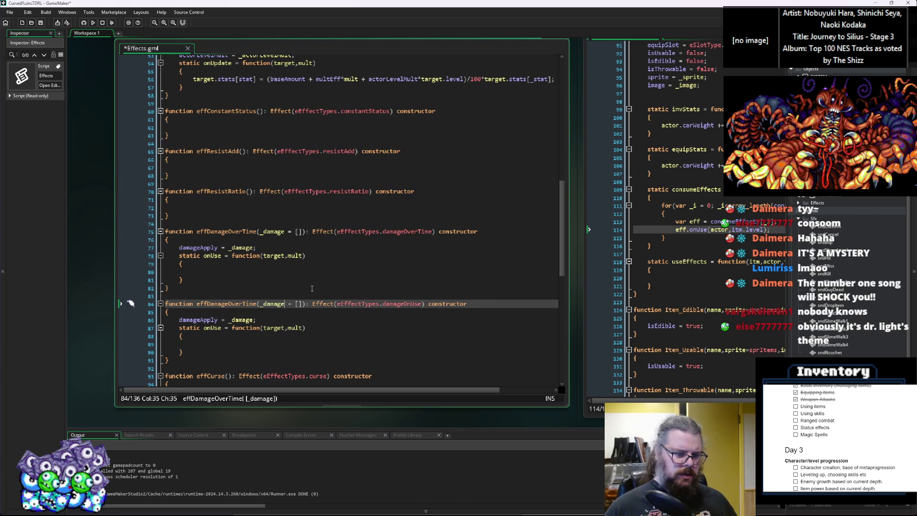
Rename damageApply to damage in both constructors and delete the over-time effect's onUse handler.
click(220, 248)
key(BackSpace)
key(BackSpace)
key(BackSpace)
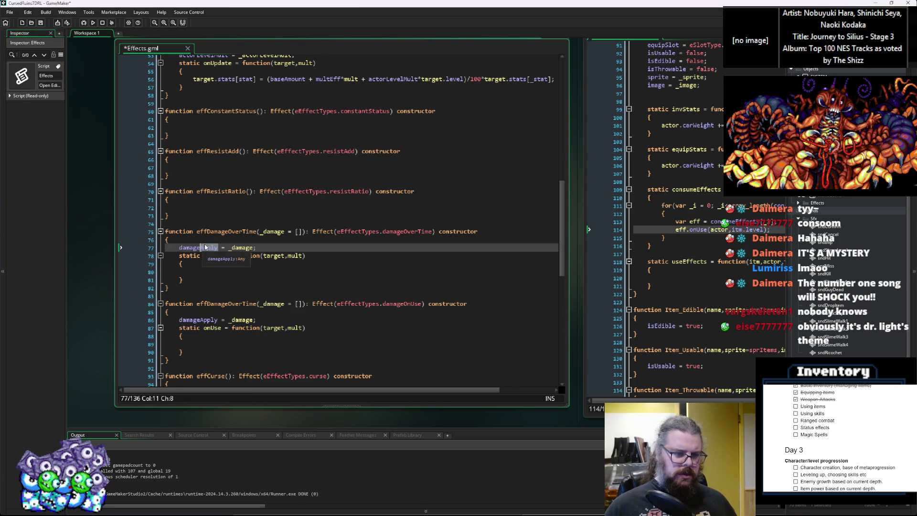
click(250, 201)
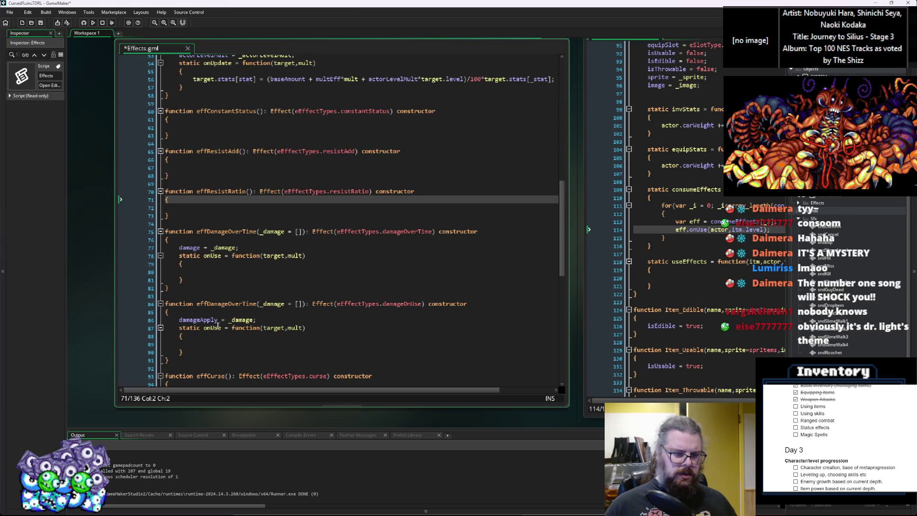
click(218, 320)
key(BackSpace)
key(BackSpace)
key(BackSpace)
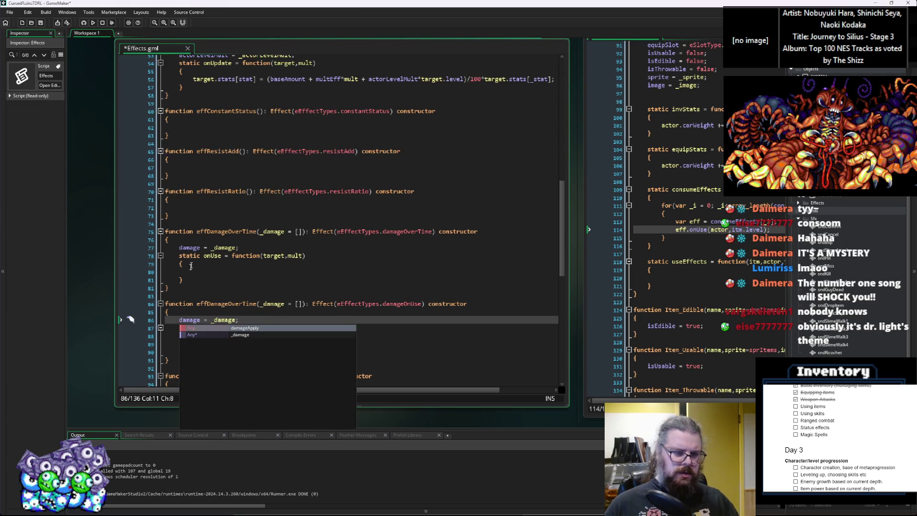
click(186, 274)
drag(187, 276, 244, 248)
key(BackSpace)
key(BackSpace)
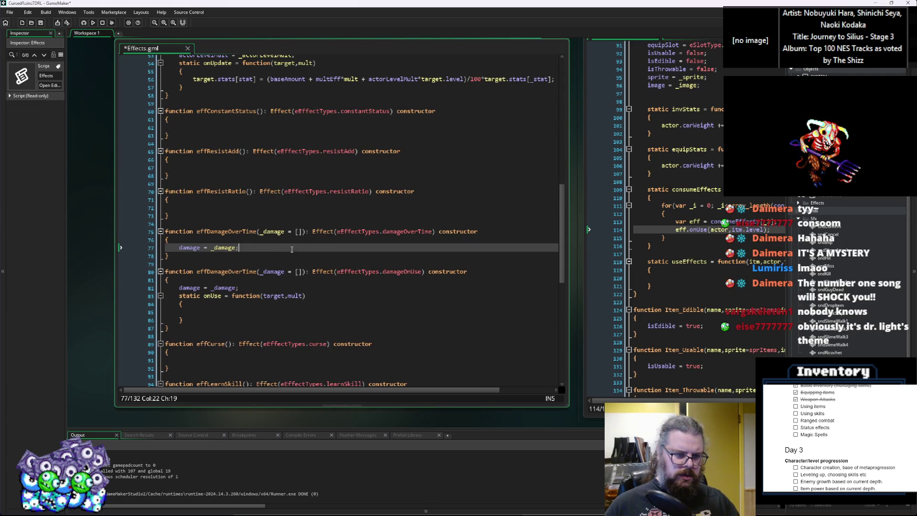
click(305, 233)
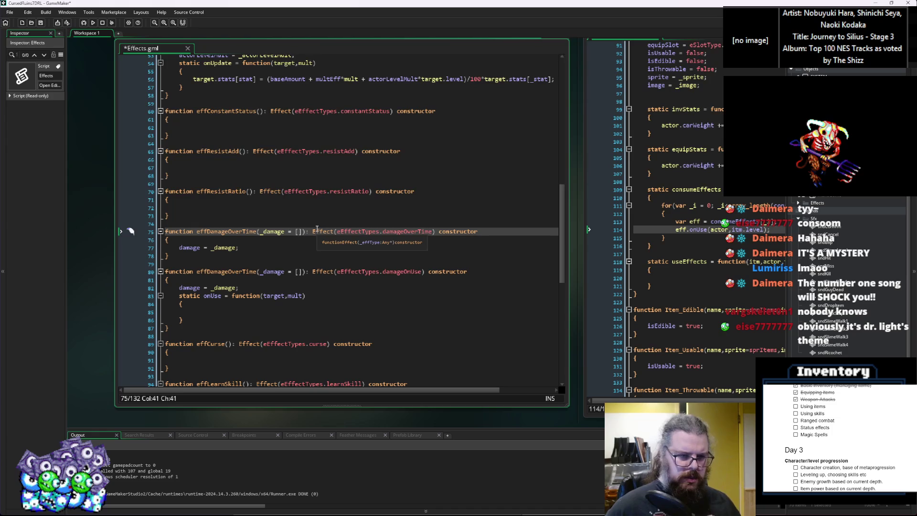
Add minTurns=1 and randTurns=2 parameters after _damage in effDamageOverTime's signature.
text(,frequency)
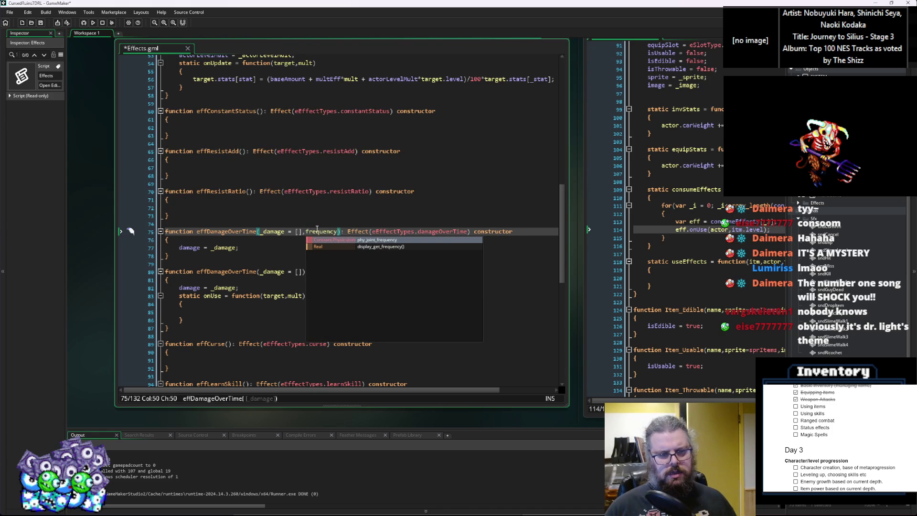
key(BackSpace)
key(BackSpace)
key(BackSpace)
key(BackSpace)
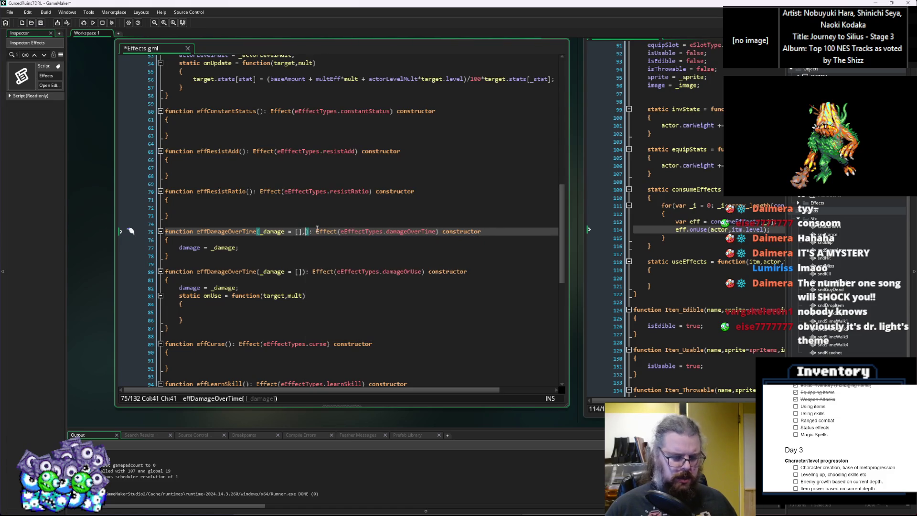
text(minTurn)
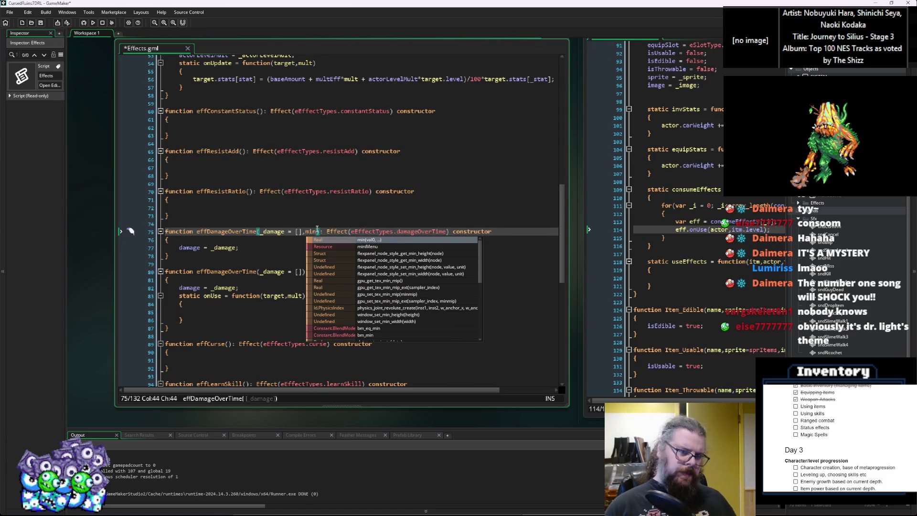
text(s=1)
key(BackSpace)
text(0,rand)
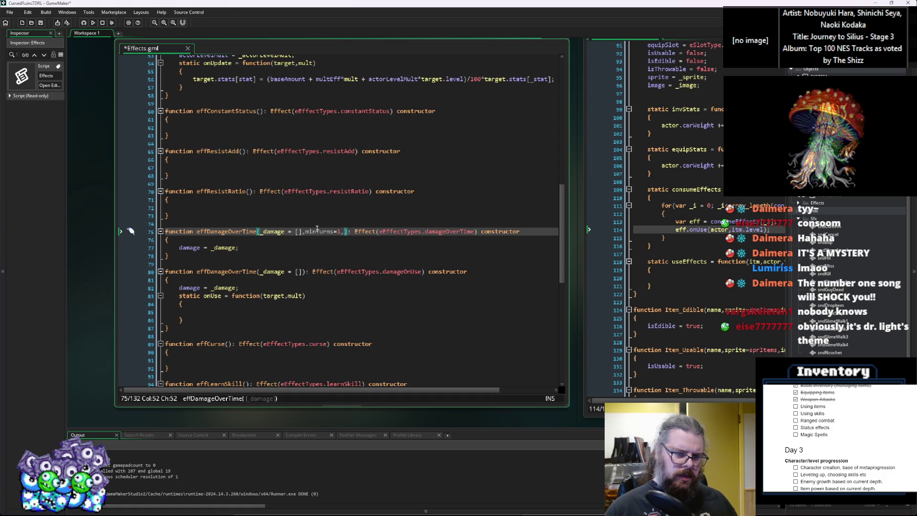
text(Turns=2)
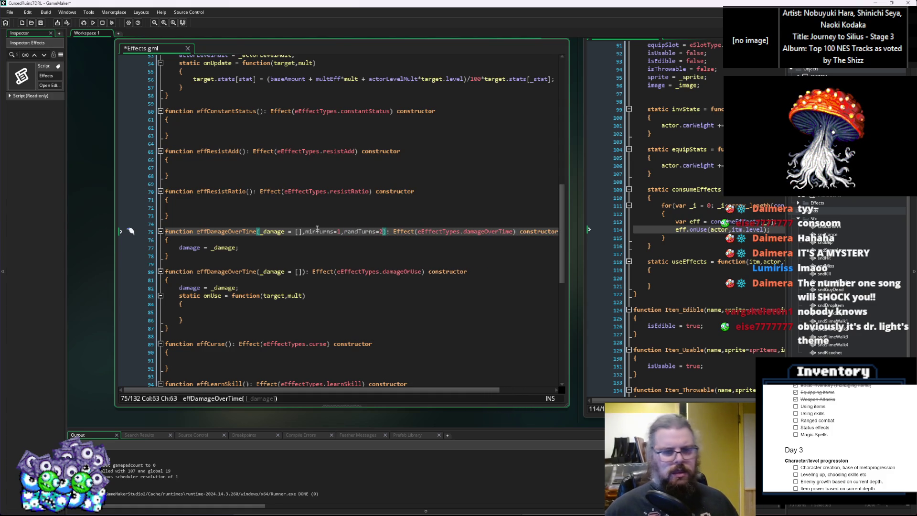
key(Down)
key(Down)
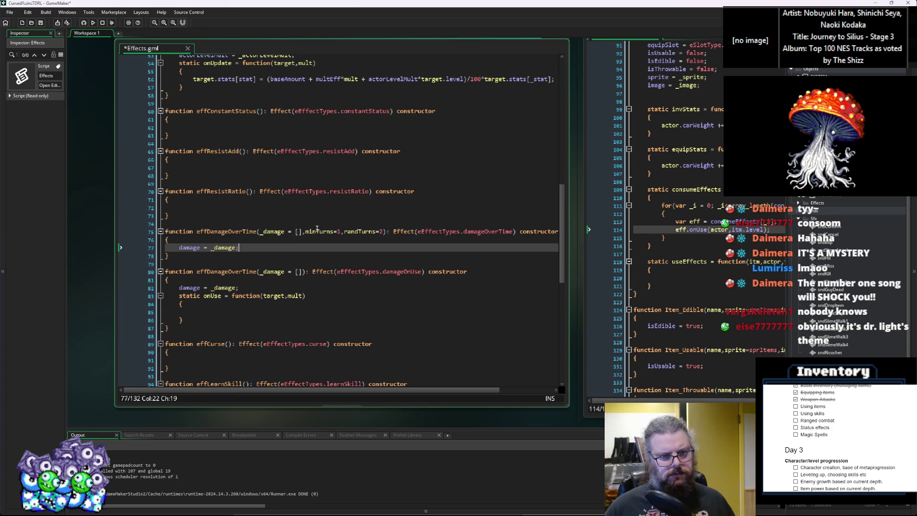
key(Up)
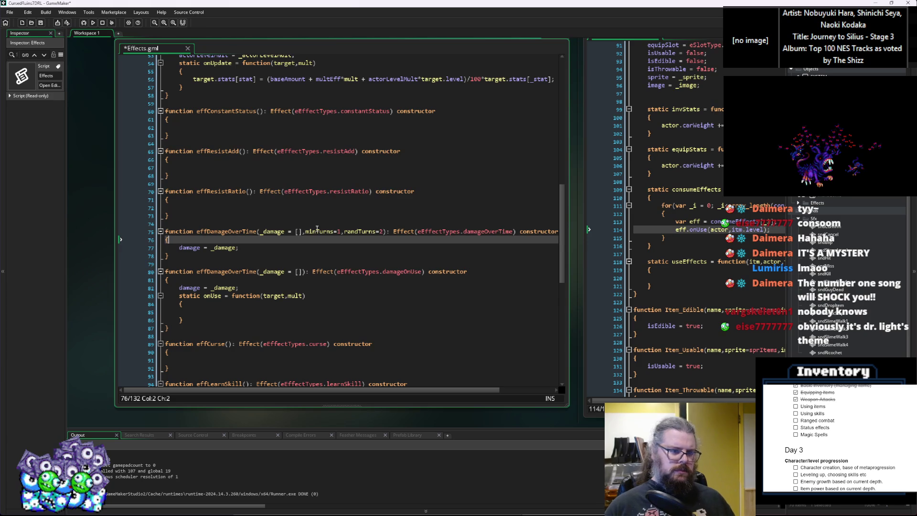
Save Effects.gml, then select the whole first effDamageOverTime function.
click(41, 23)
scroll(284, 282, up, 3)
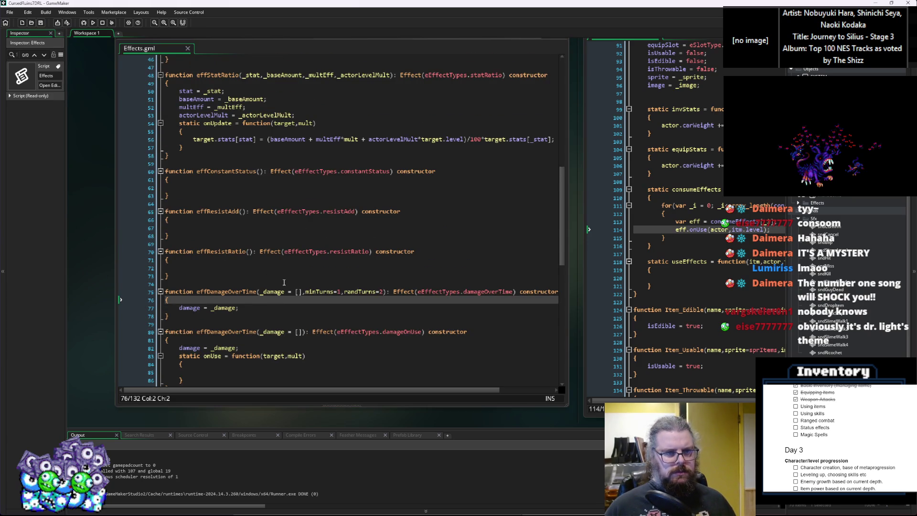
scroll(283, 282, up, 3)
click(303, 349)
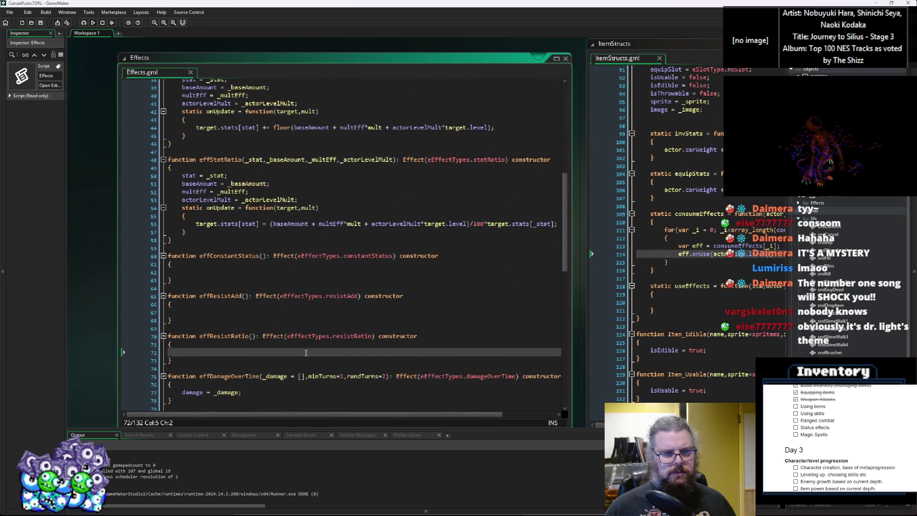
scroll(303, 349, up, 2)
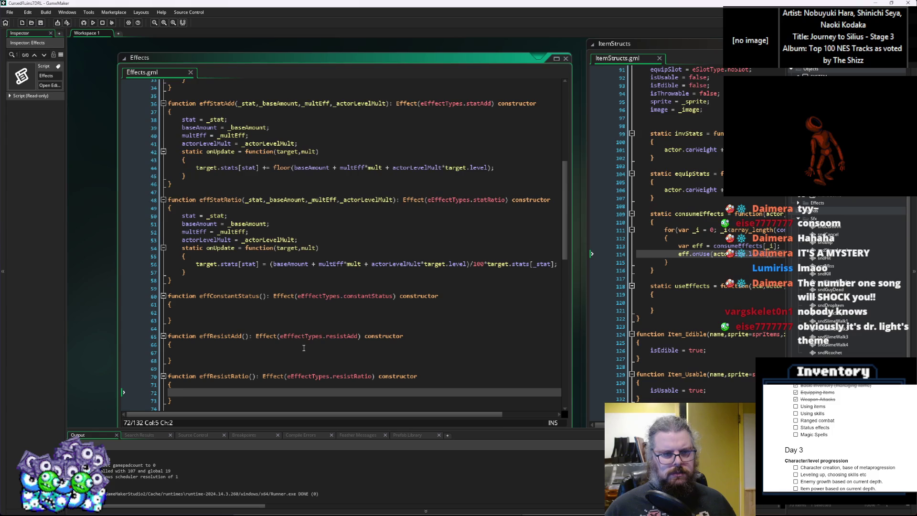
scroll(304, 348, down, 10)
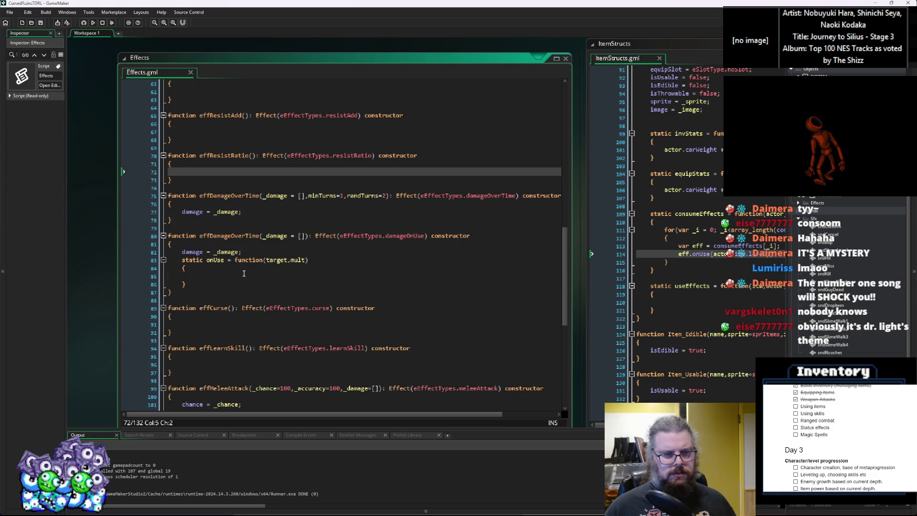
click(239, 276)
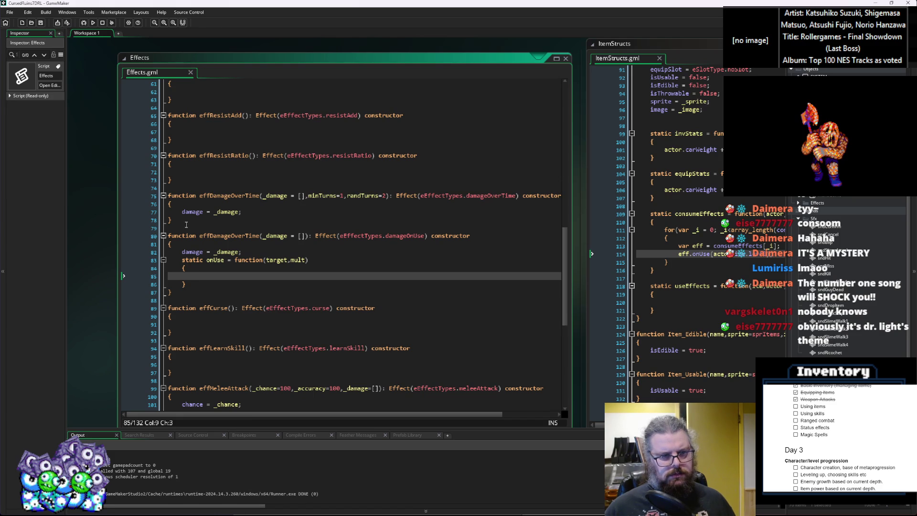
drag(186, 224, 136, 197)
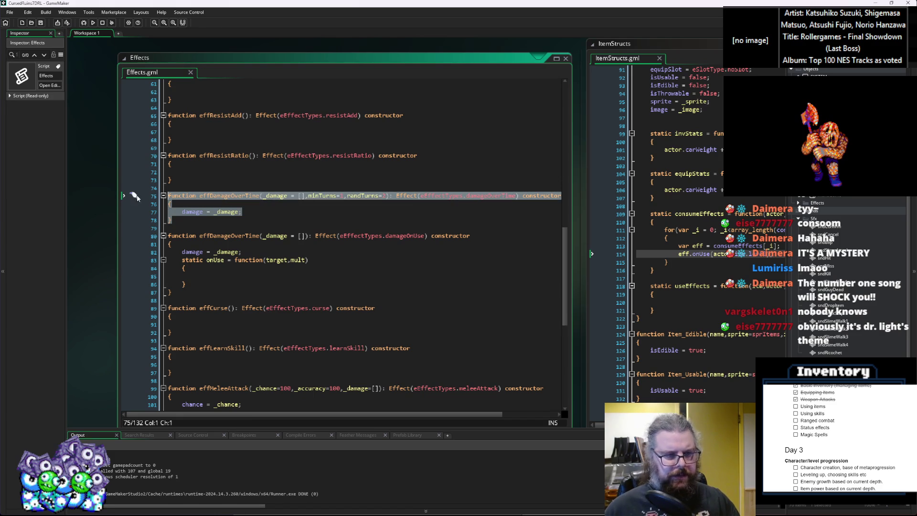
Delete the first effDamageOverTime function and remove damageOverTime from the eEffectTypes enum.
key(Delete)
scroll(360, 282, up, 14)
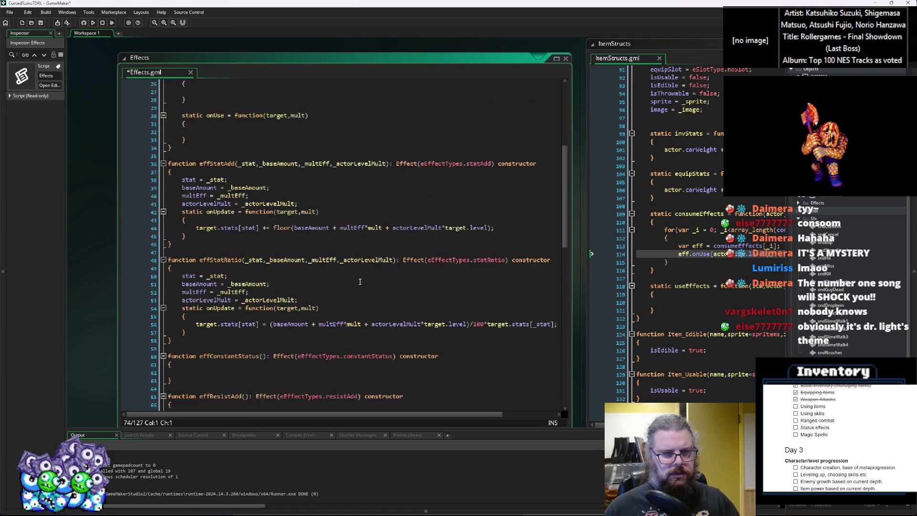
scroll(360, 282, up, 6)
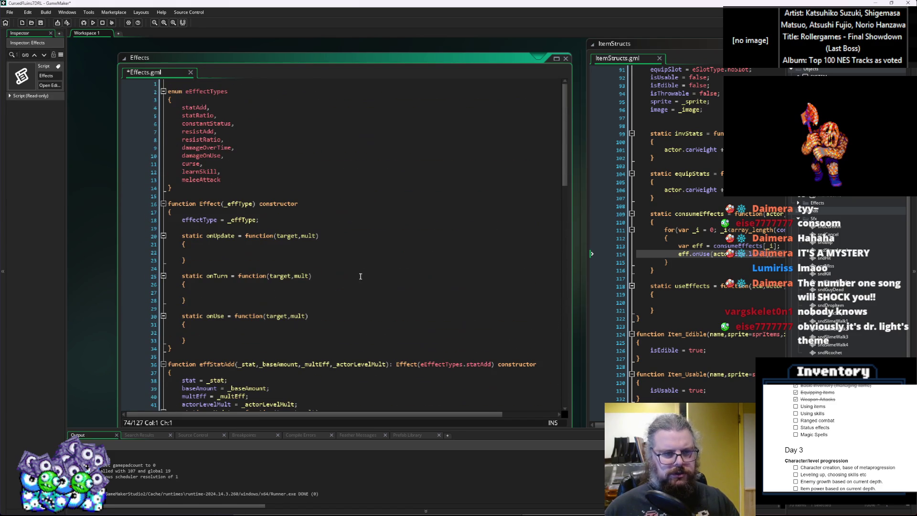
click(244, 147)
drag(245, 148, 109, 150)
key(BackSpace)
key(BackSpace)
Rename the remaining damageOnUse constructor to effDamageOnUse.
scroll(278, 208, down, 13)
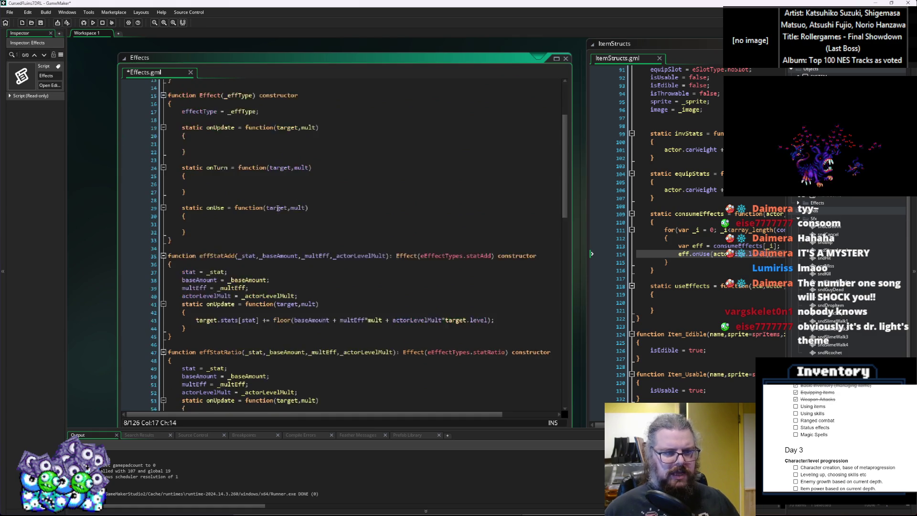
scroll(282, 234, up, 1)
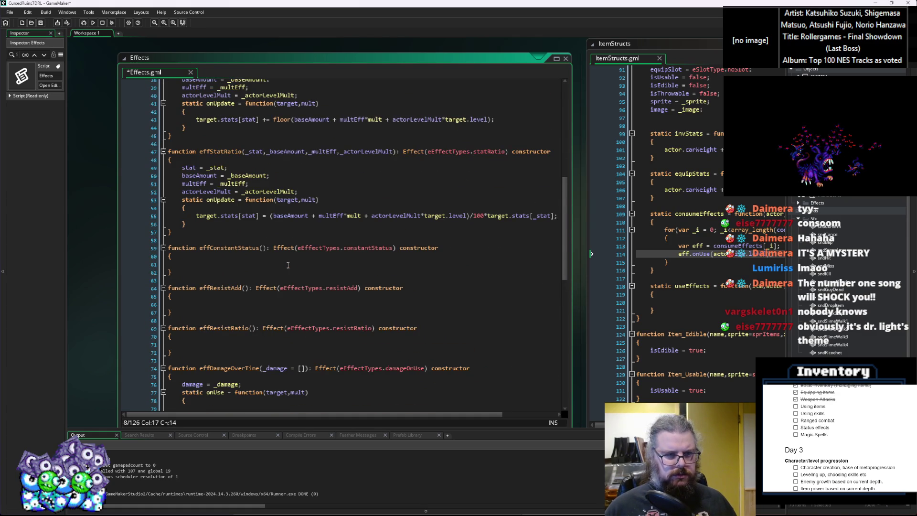
scroll(282, 287, down, 3)
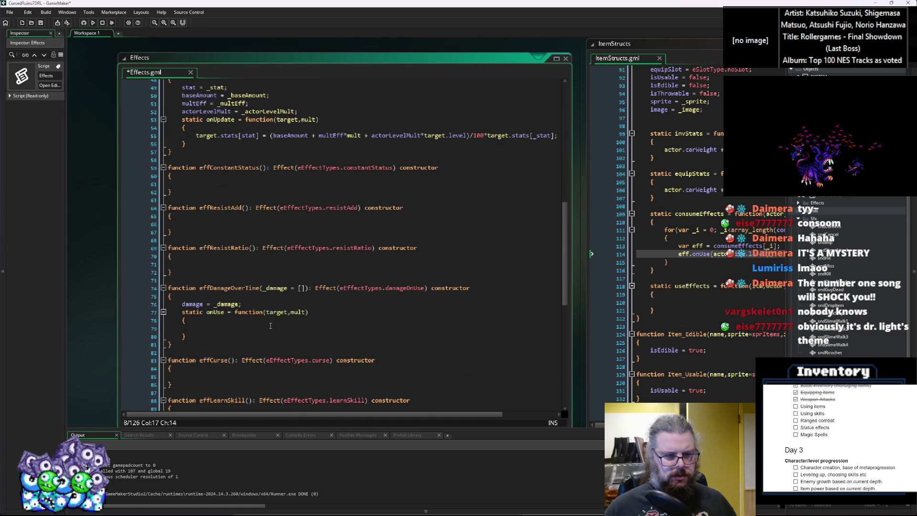
drag(260, 287, 235, 288)
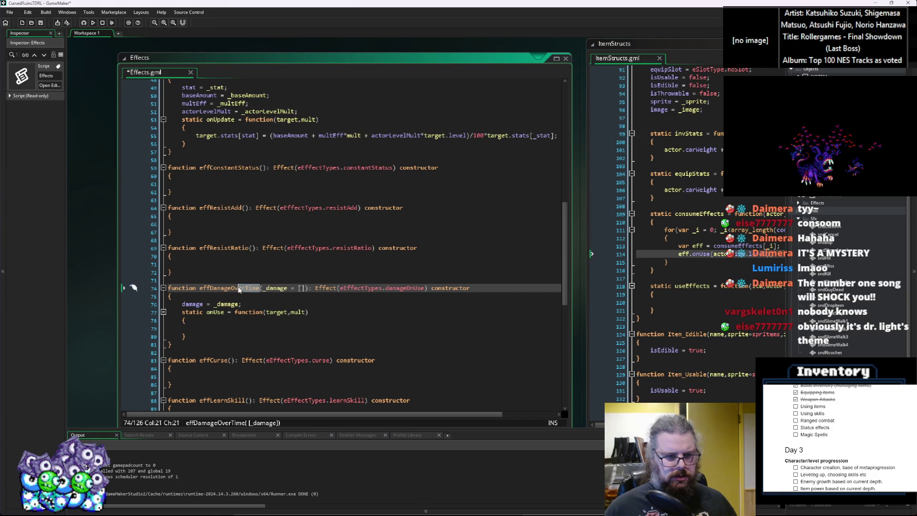
text(nUse)
click(232, 333)
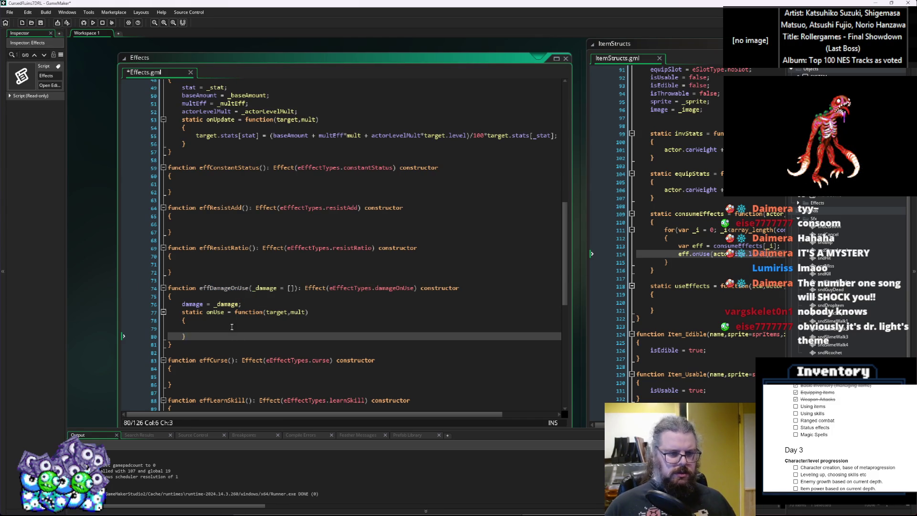
click(224, 312)
scroll(224, 300, down, 2)
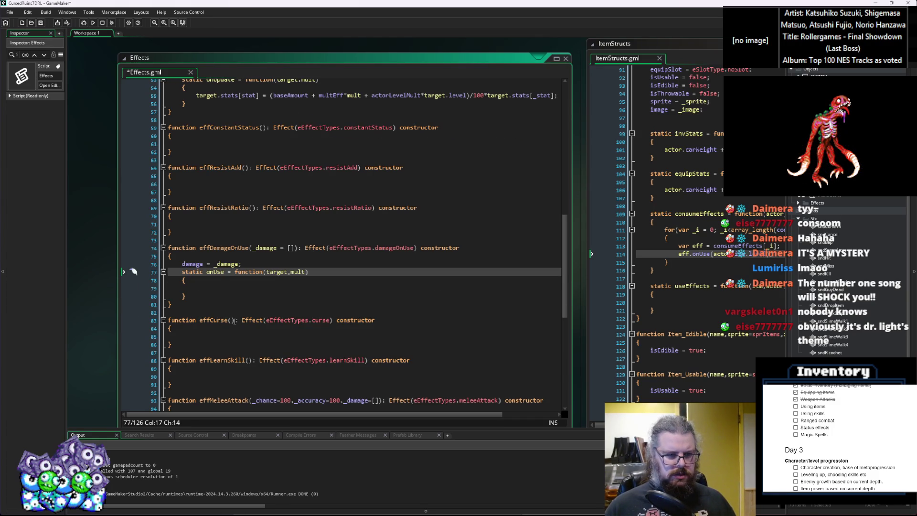
click(217, 285)
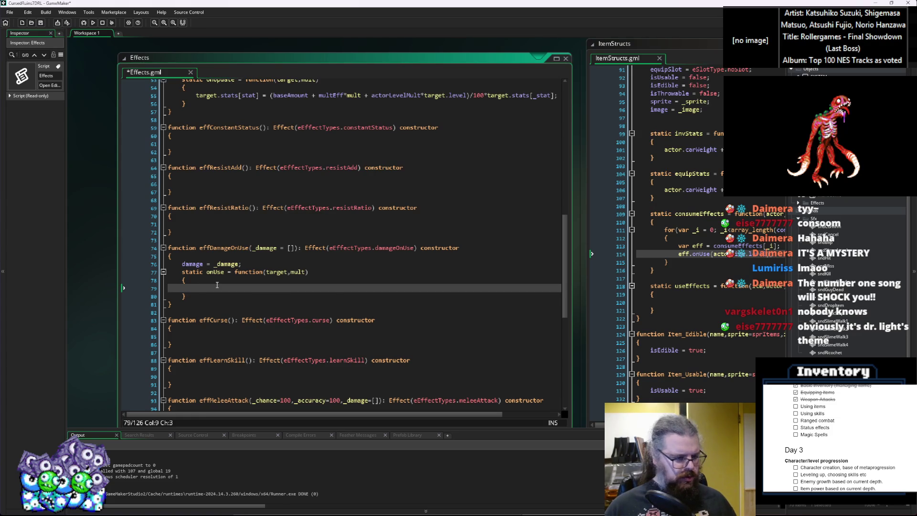
scroll(216, 285, up, 10)
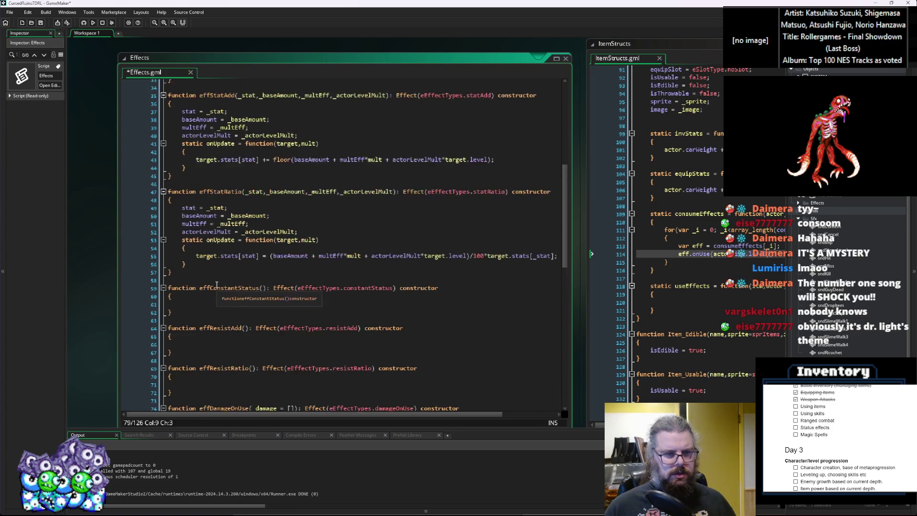
scroll(216, 285, up, 4)
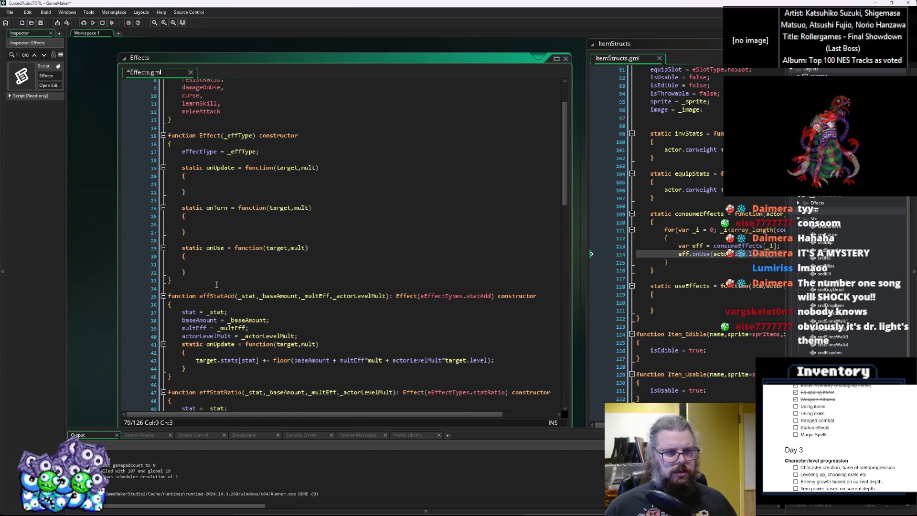
scroll(217, 285, down, 16)
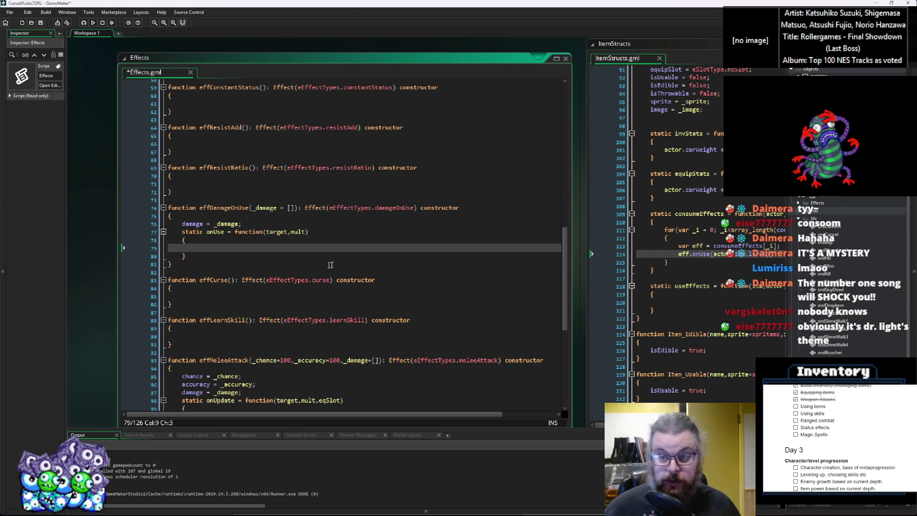
Narrow the Effects window and move the ItemStructs window to the left.
key(ctrl+Tab)
click(373, 307)
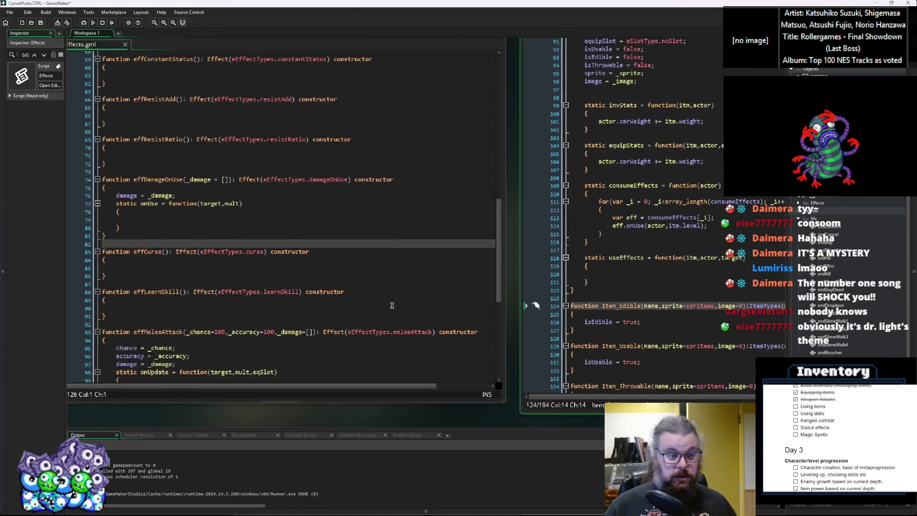
click(81, 231)
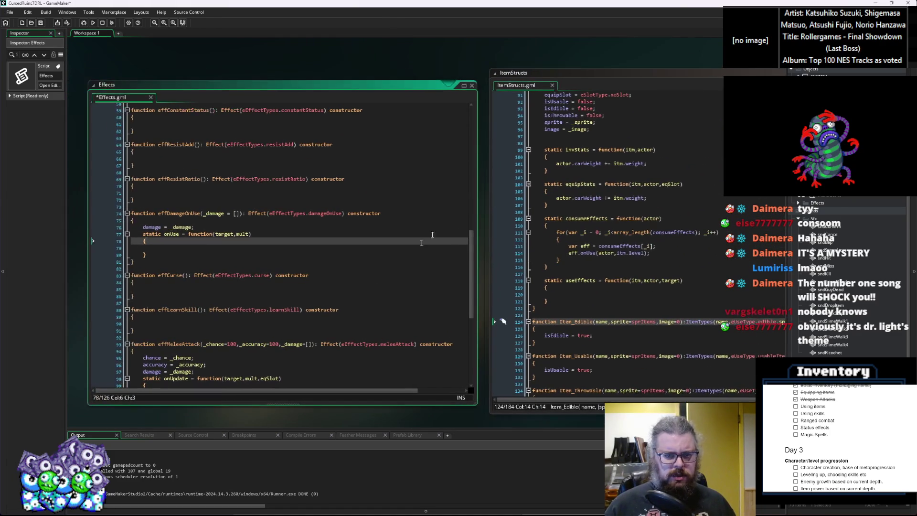
drag(477, 198, 417, 202)
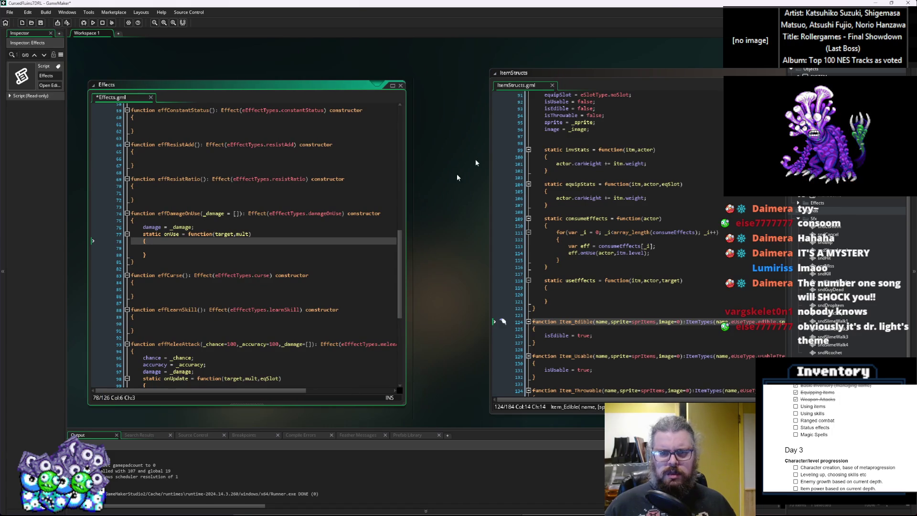
mouse_move(535, 75)
mouse_down()
mouse_move(458, 71)
mouse_move(474, 70)
mouse_up()
Call applyDamage() inside effDamageOnUse's onUse body and save Effects.gml.
click(212, 203)
click(209, 222)
text(a)
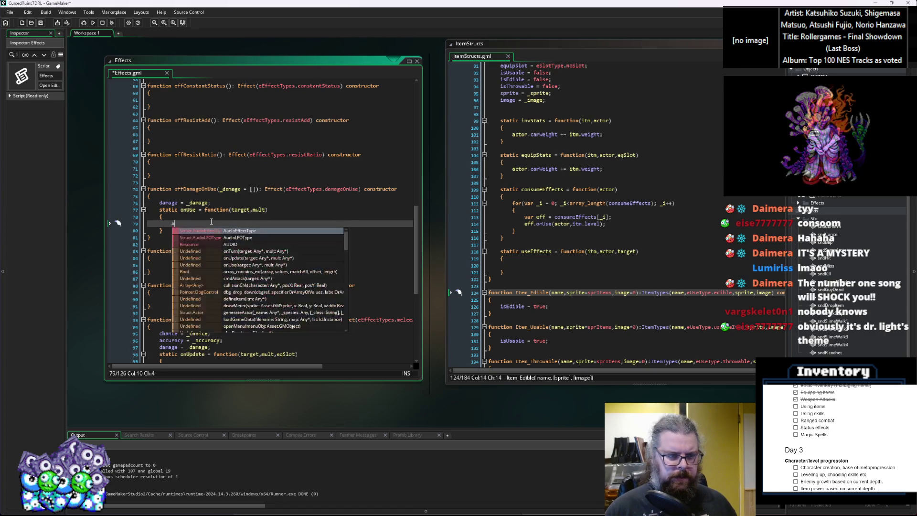
text(pplyDamage()
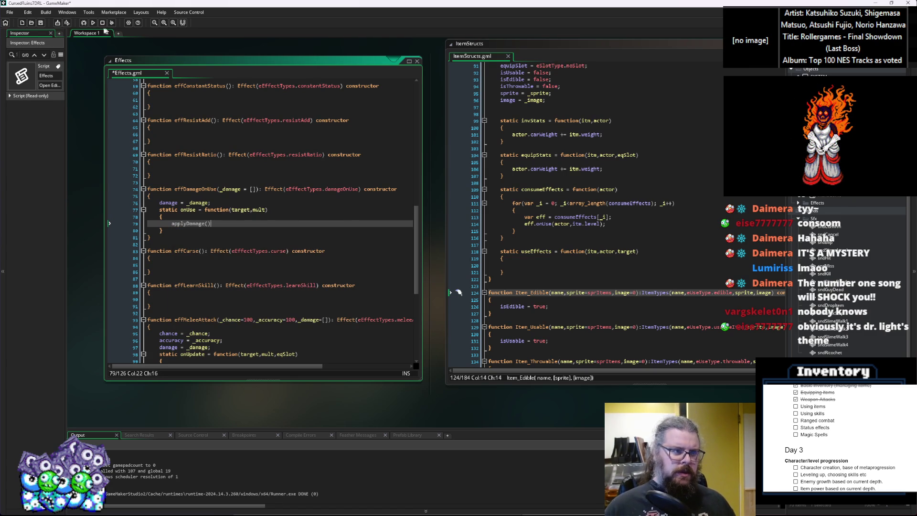
key(ctrl+s)
click(389, 292)
ctrl+scroll(389, 260, down, 3)
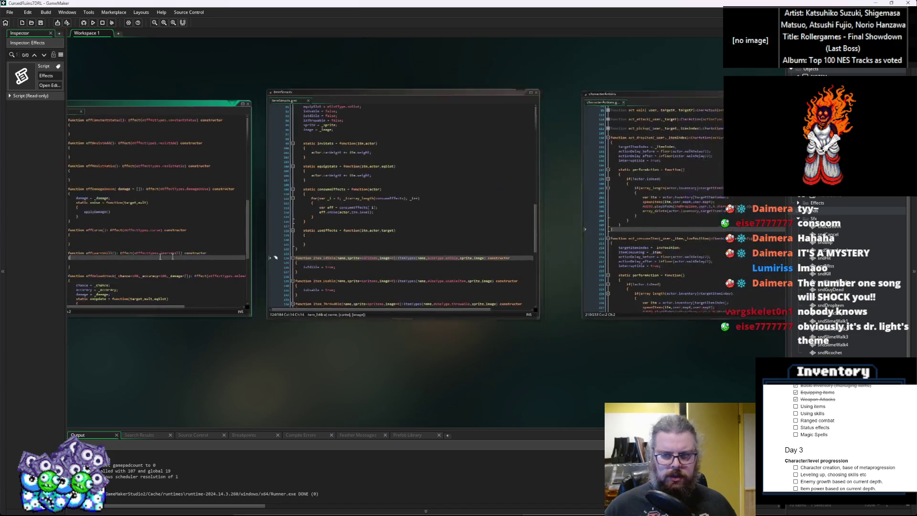
Fold the act_dropItem function in the characterActions script.
scroll(484, 224, right, 3)
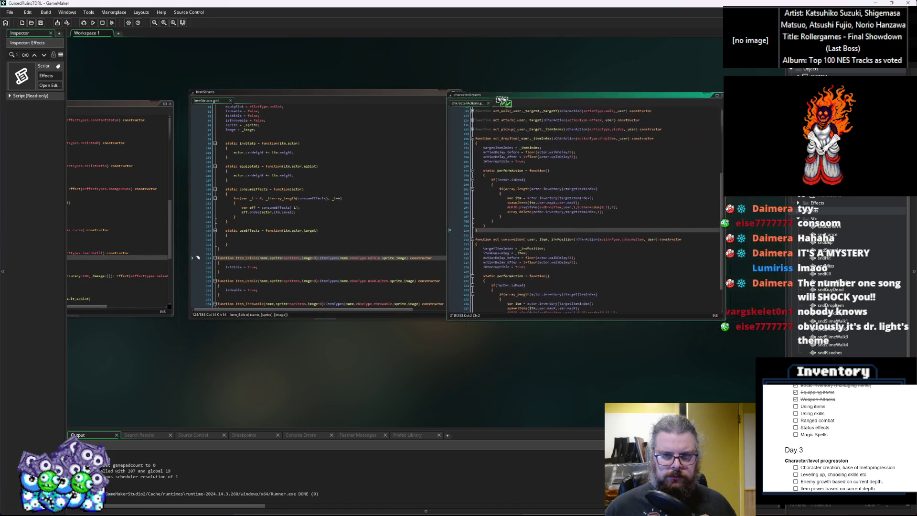
ctrl+scroll(501, 181, up, 2)
click(451, 198)
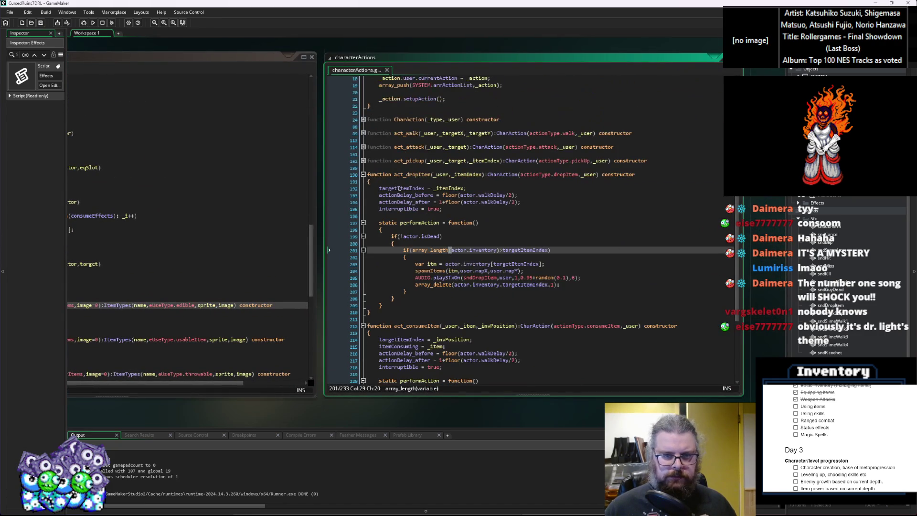
click(363, 123)
scroll(403, 235, left, 15)
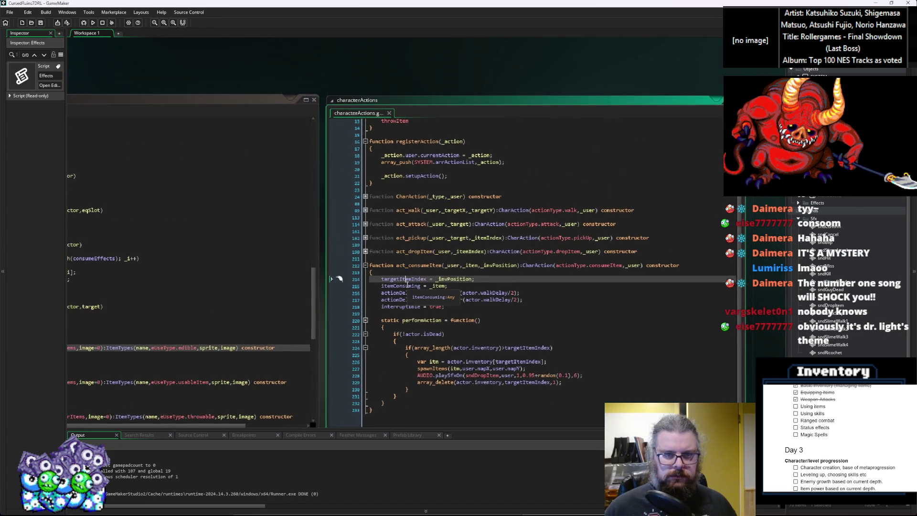
click(613, 281)
click(287, 307)
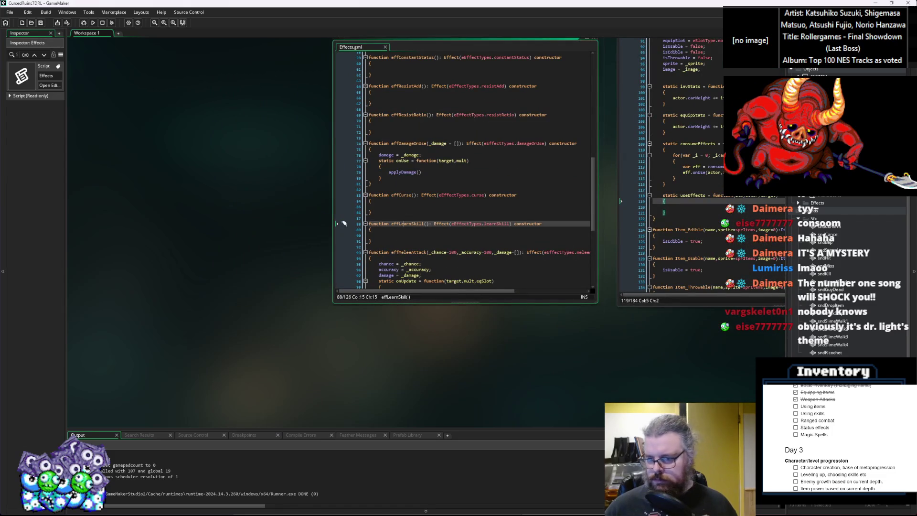
Open characters.gml from the Asset Browser and enlarge its window in the upper left.
double_click(841, 144)
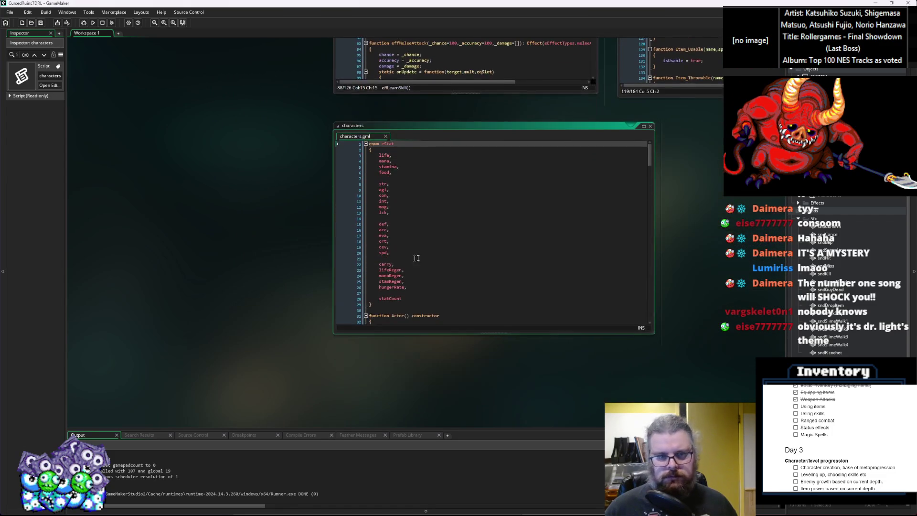
mouse_move(509, 312)
mouse_down()
mouse_move(194, 72)
mouse_move(318, 177)
mouse_move(302, 168)
mouse_up()
mouse_move(508, 375)
mouse_down()
mouse_move(424, 283)
mouse_move(453, 334)
mouse_up()
scroll(335, 215, down, 4)
scroll(335, 215, up, 2)
click(383, 316)
key(Up)
key(Up)
key(Up)
Fold Actor's applySpecies, equipItem, onDeath, awardExp, levelUp and onTurn methods.
scroll(384, 315, down, 20)
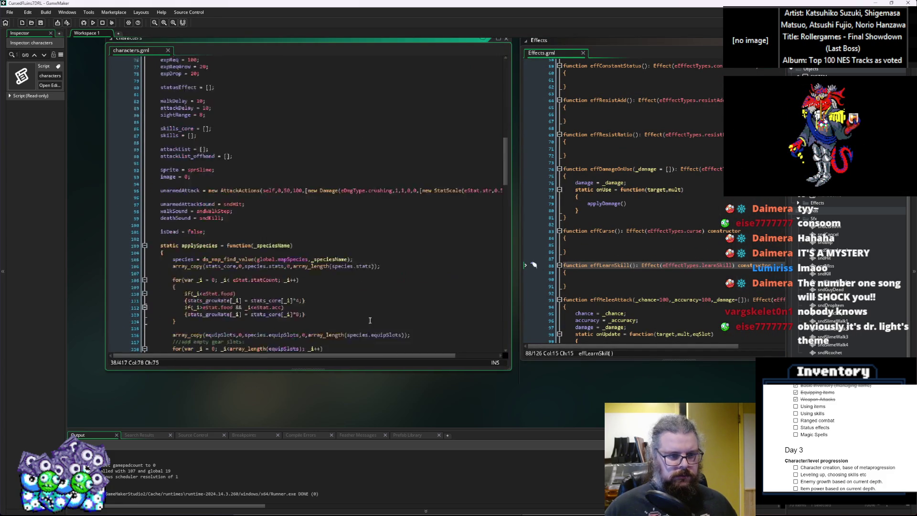
click(145, 74)
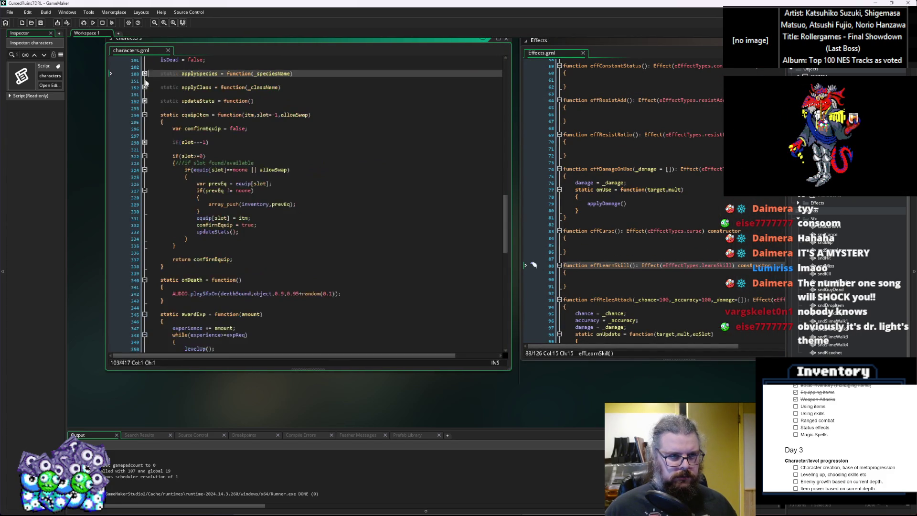
click(145, 114)
click(145, 129)
click(144, 142)
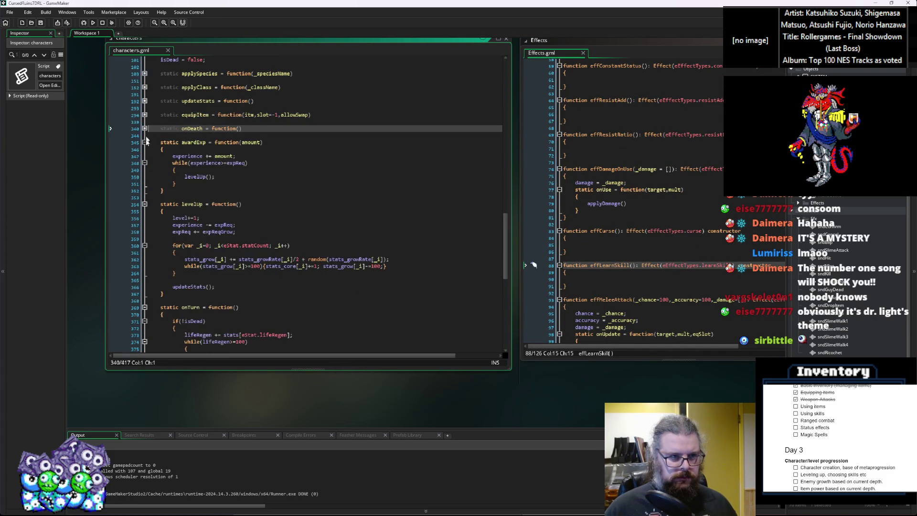
click(145, 157)
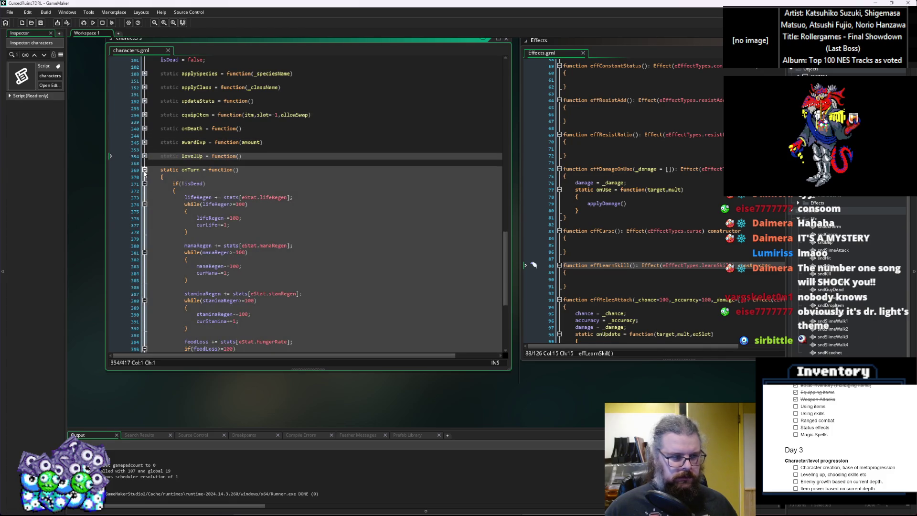
click(144, 171)
Add 'static applyDamage = function()' with an empty body before the Actor constructor's closing brace.
click(249, 244)
key(Return)
text(st)
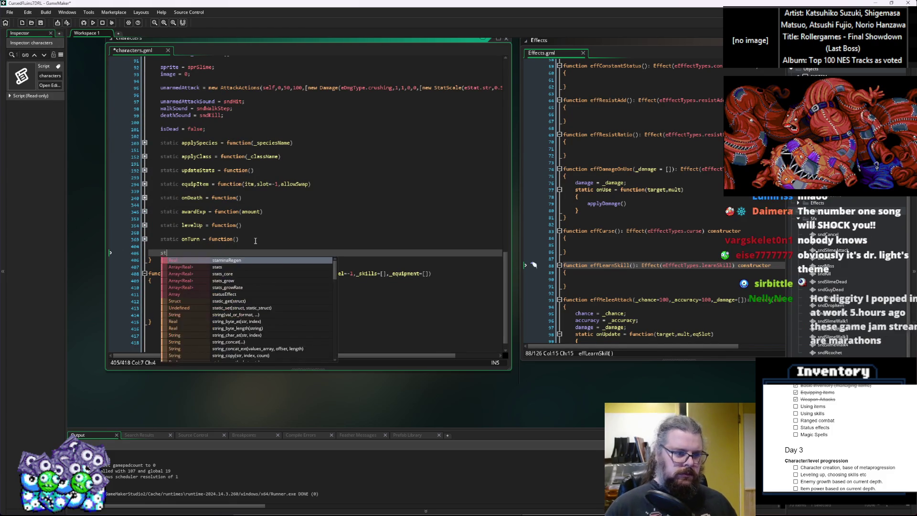
text(atic )
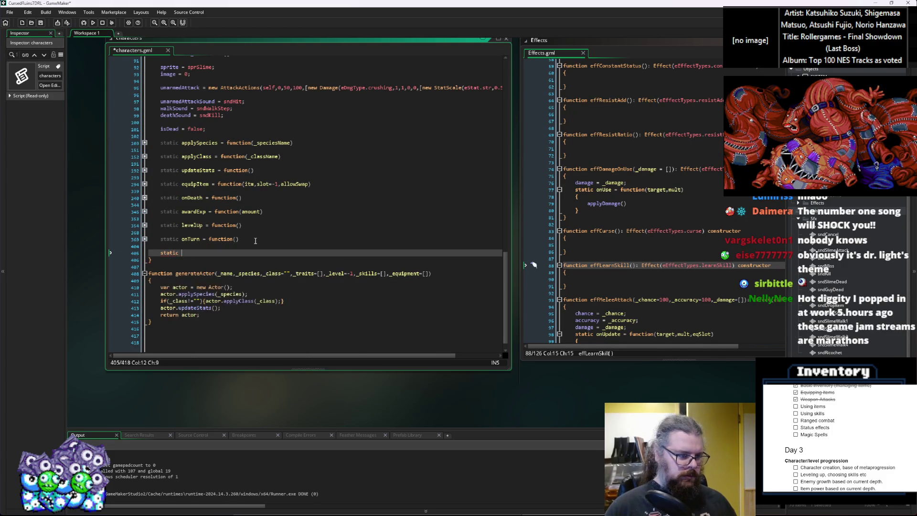
text(applyDamage()
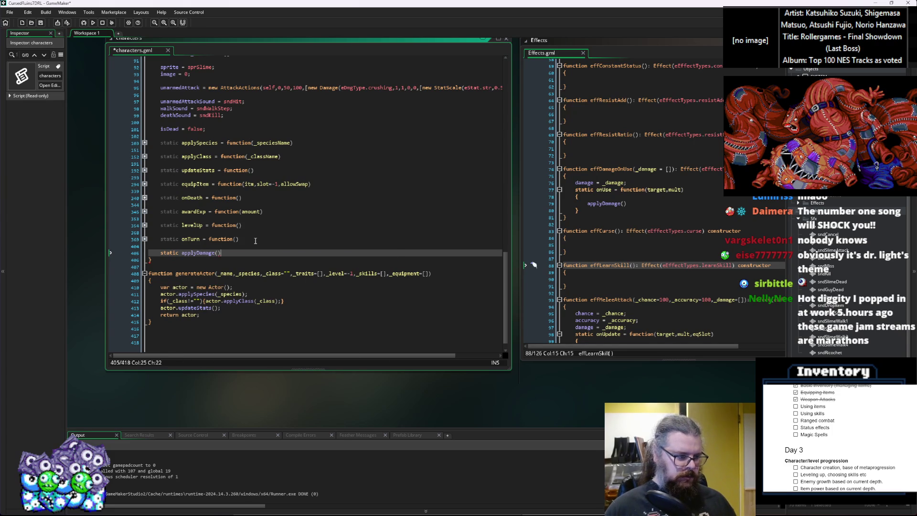
key(Return)
text({)
key(Return)
key(Up)
key(End)
key(Left)
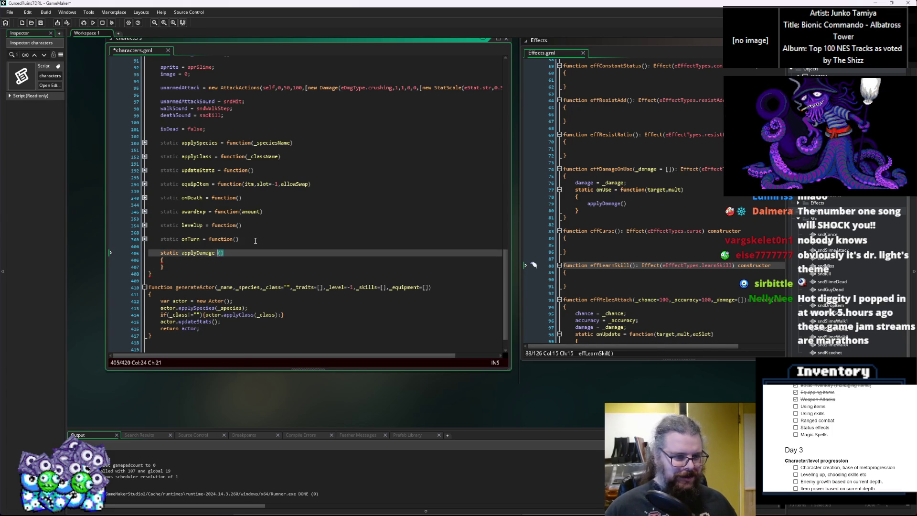
text(= func)
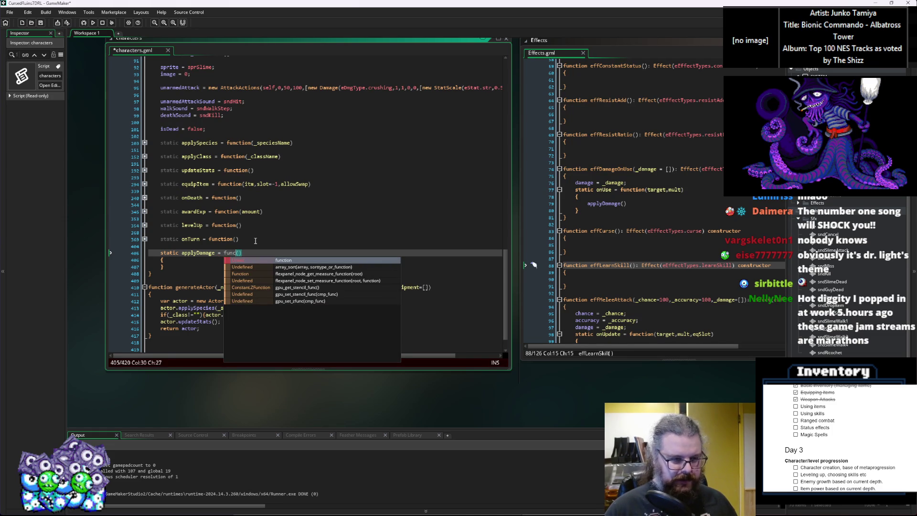
text(tion)
key(Escape)
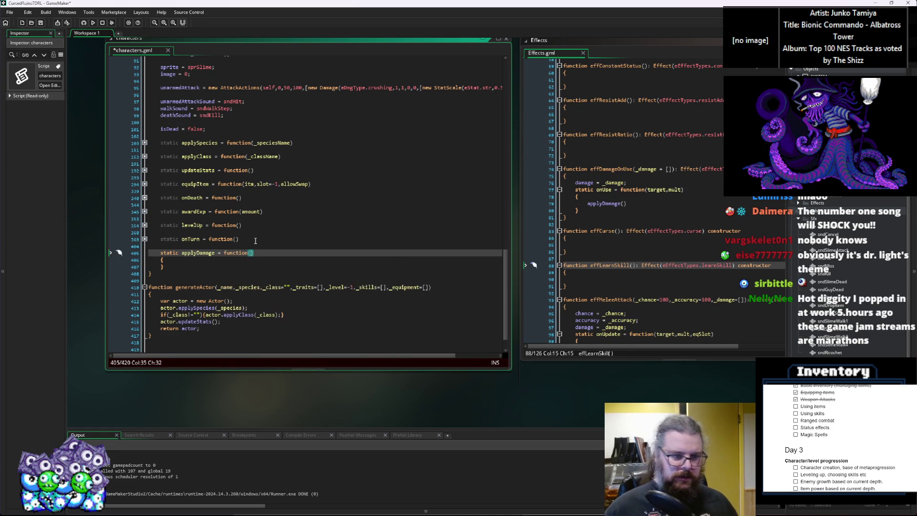
key(Down)
key(Return)
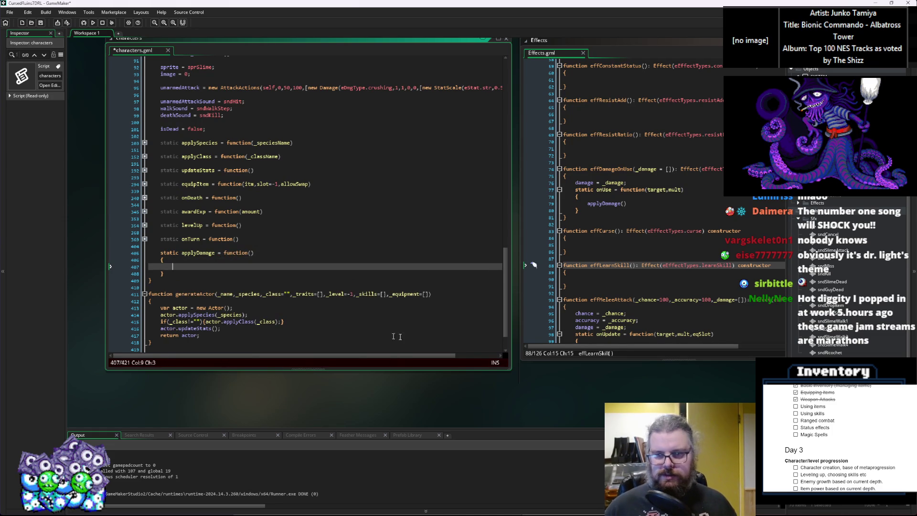
click(355, 275)
Review the _user parameter in characterActions' act_attack.
scroll(351, 331, down, 7)
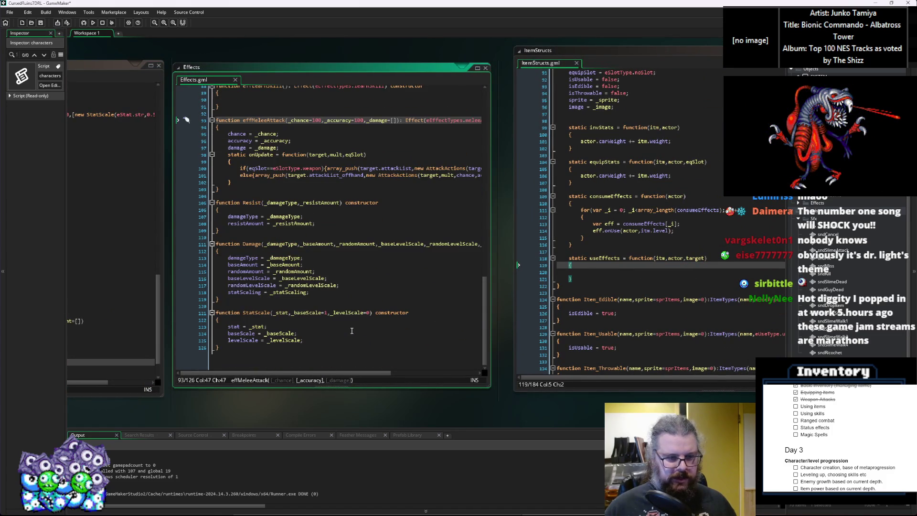
scroll(352, 331, up, 1)
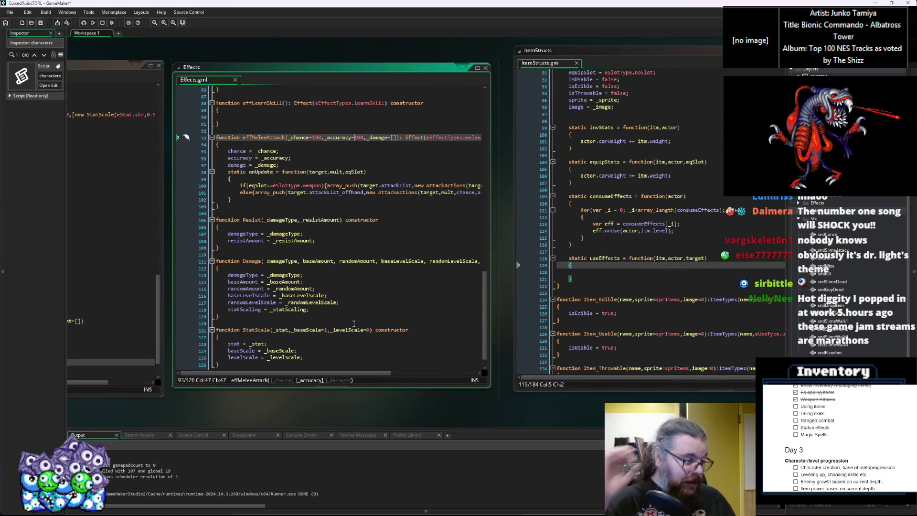
click(677, 327)
click(489, 194)
click(487, 273)
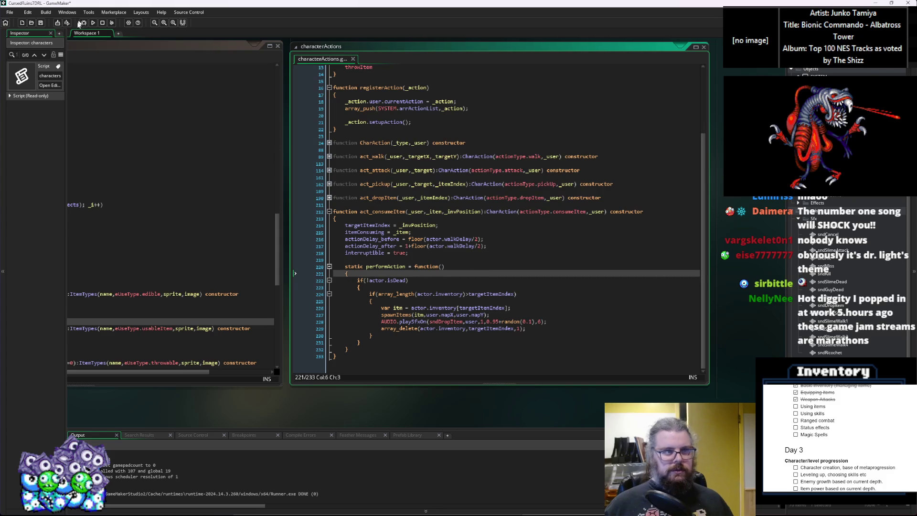
scroll(439, 207, up, 4)
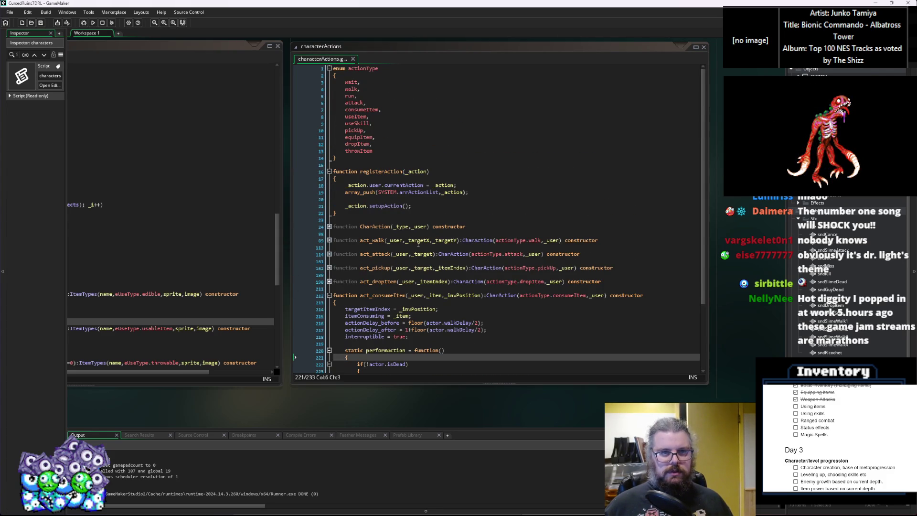
click(407, 254)
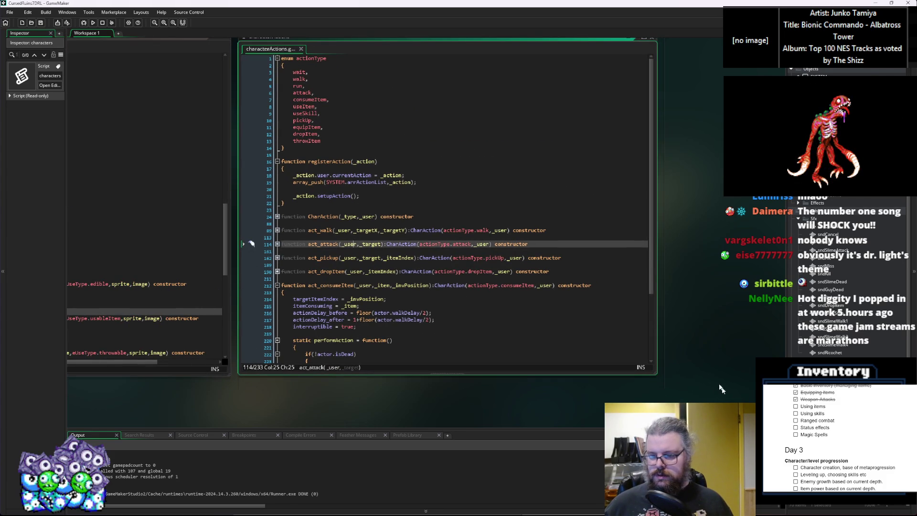
Move the AttackActions window under characters.gml and review performAttack's damage scaling and critical checks.
drag(725, 391, 576, 299)
mouse_move(598, 330)
mouse_down()
mouse_move(600, 322)
mouse_move(172, 323)
mouse_move(583, 274)
mouse_move(289, 281)
mouse_move(623, 285)
mouse_move(249, 294)
mouse_move(722, 315)
mouse_move(267, 265)
mouse_move(244, 261)
mouse_move(210, 208)
mouse_up()
scroll(334, 287, down, 3)
click(342, 263)
click(361, 324)
scroll(361, 297, down, 3)
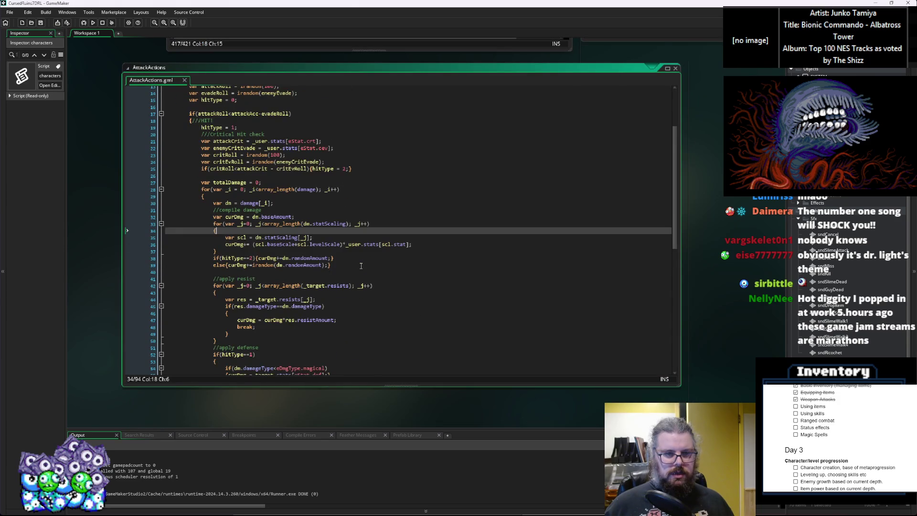
scroll(403, 296, up, 3)
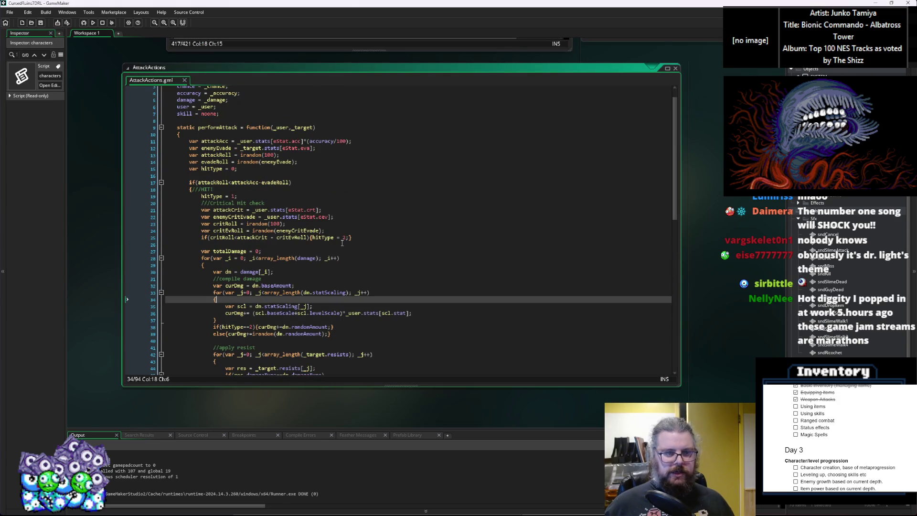
click(342, 244)
click(327, 251)
scroll(344, 238, up, 10)
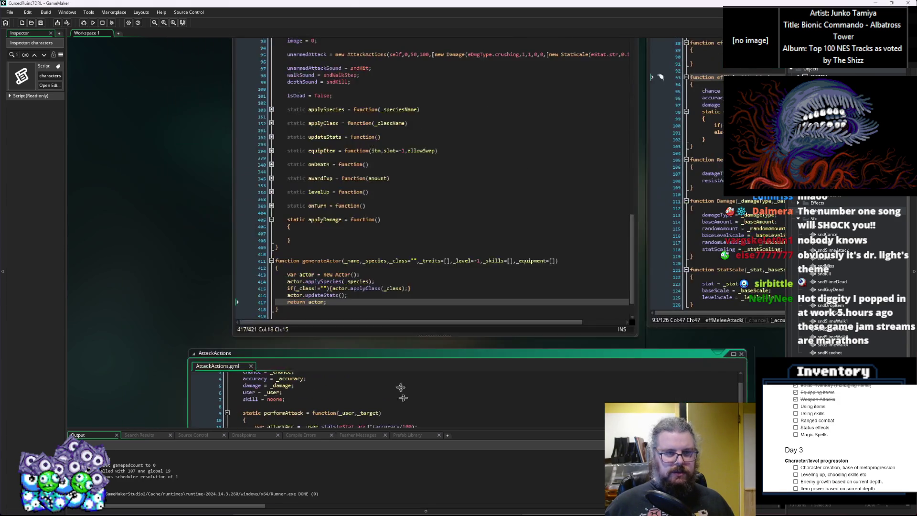
Give applyDamage the parameters sourceActor and isCrit.
click(338, 242)
scroll(338, 234, down, 5)
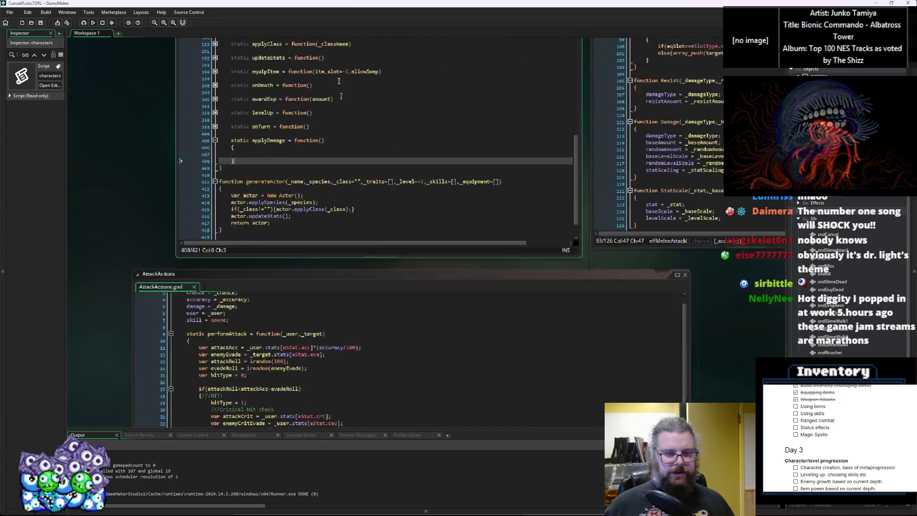
key(Down)
click(342, 99)
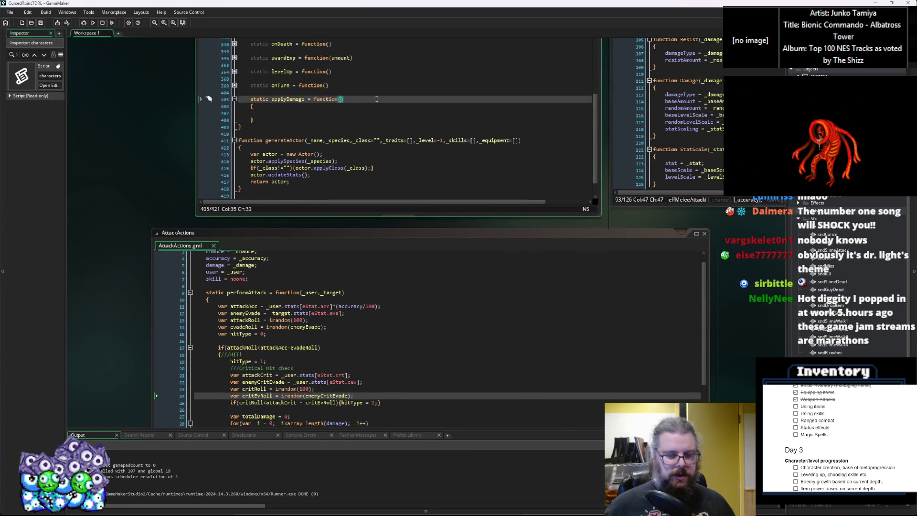
key(BackSpace)
text(ource)
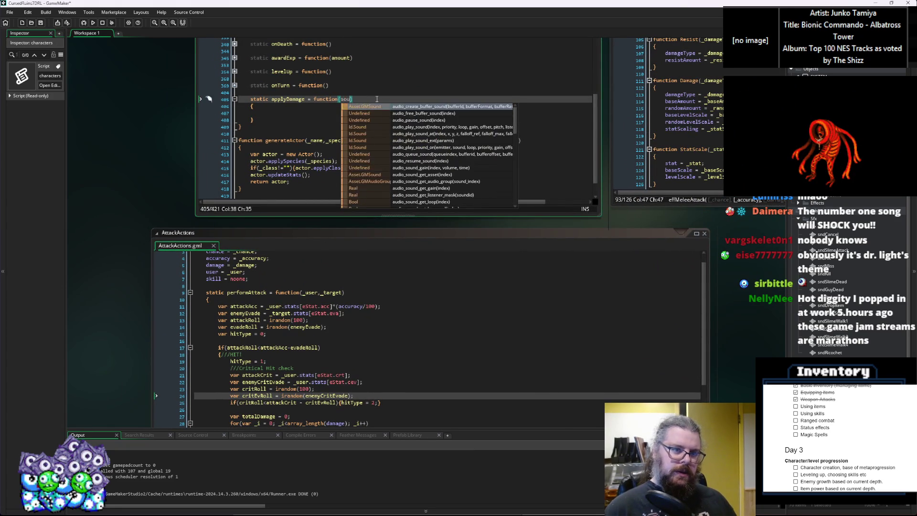
text(Actor,)
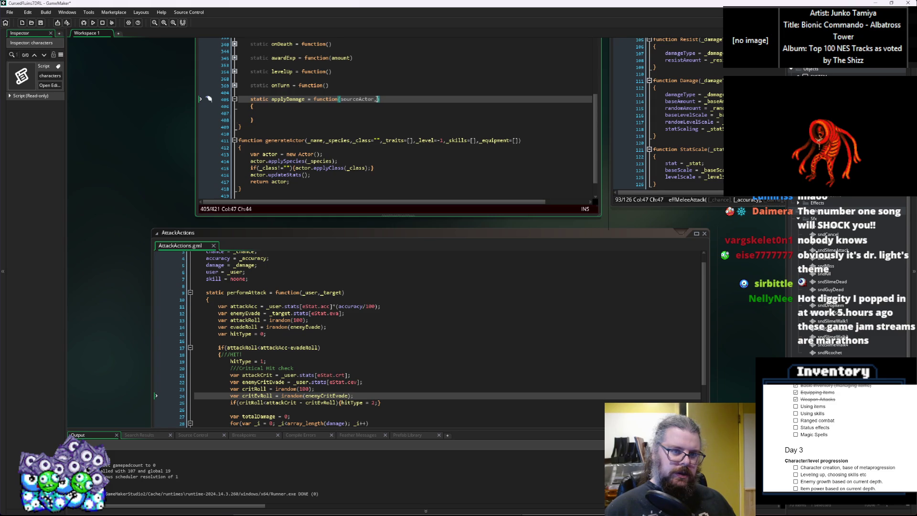
text(isCrit)
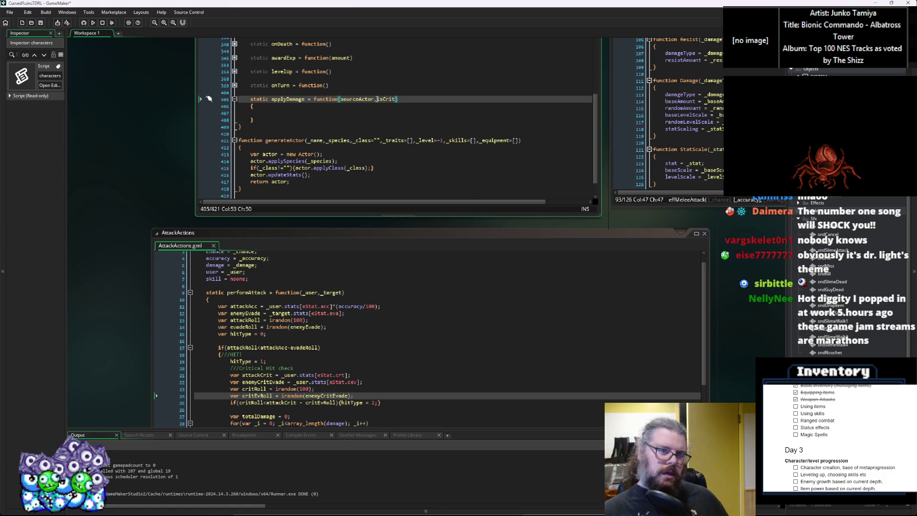
Insert damage as applyDamage's first parameter, then scroll to performAttack's damage loop.
key(Left)
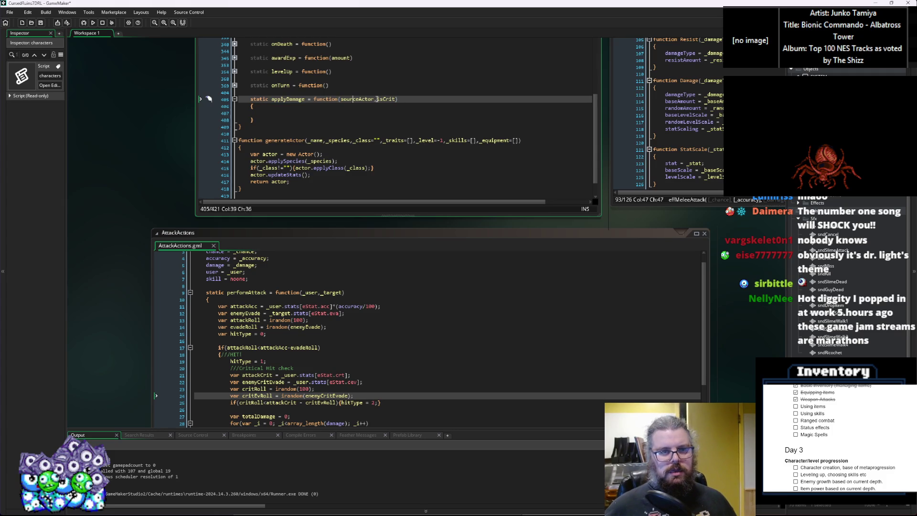
key(Right)
text(damage,)
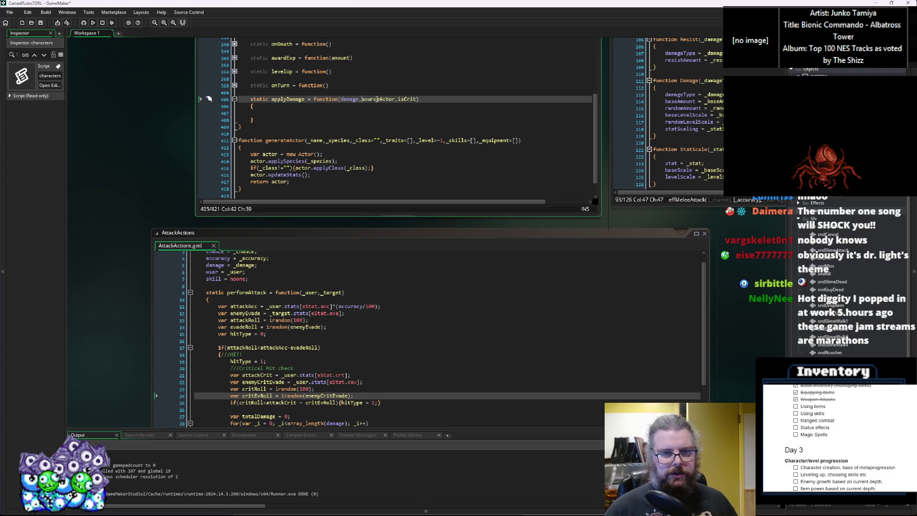
key(Right)
key(Right)
key(Right)
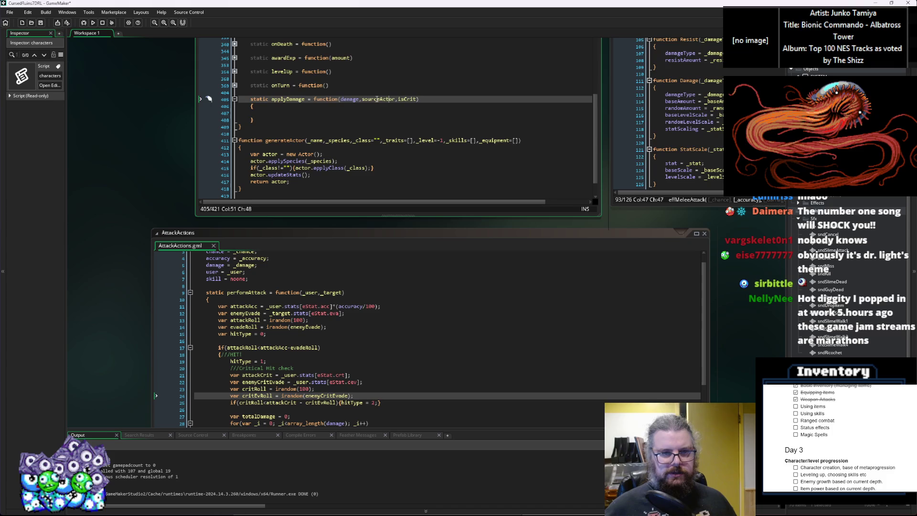
click(389, 114)
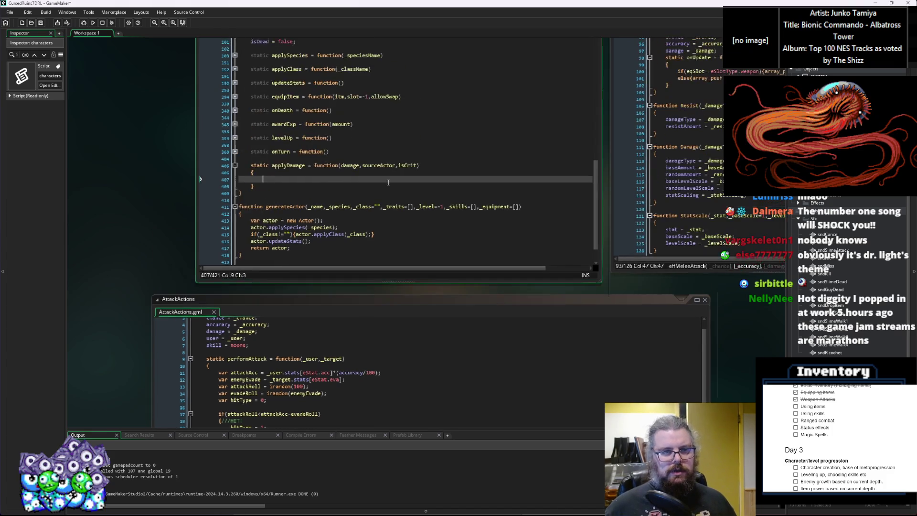
click(335, 421)
scroll(335, 193, down, 3)
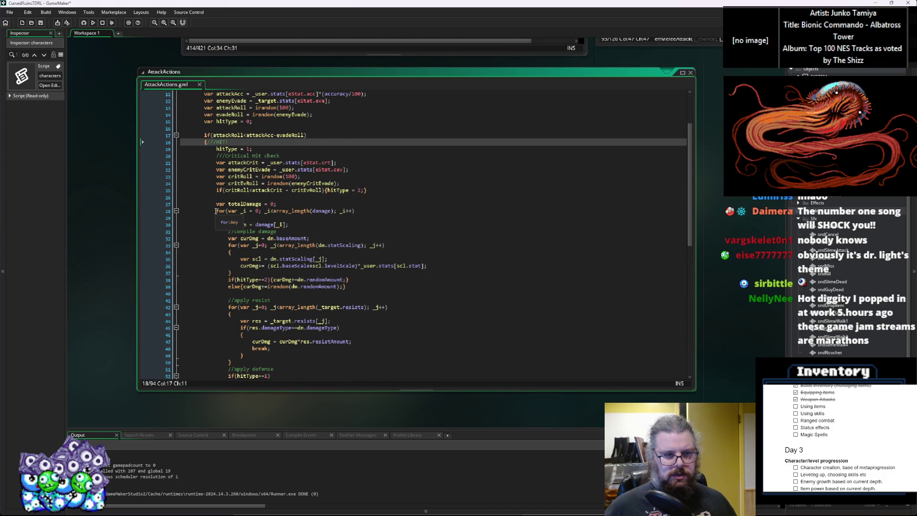
Select performAttack's damage calculation code, lines 27–81, in AttackActions.gml.
mouse_move(216, 204)
mouse_down()
mouse_move(233, 218)
mouse_move(241, 267)
mouse_move(237, 360)
mouse_move(239, 287)
mouse_move(236, 300)
mouse_up()
click(263, 276)
scroll(264, 274, up, 7)
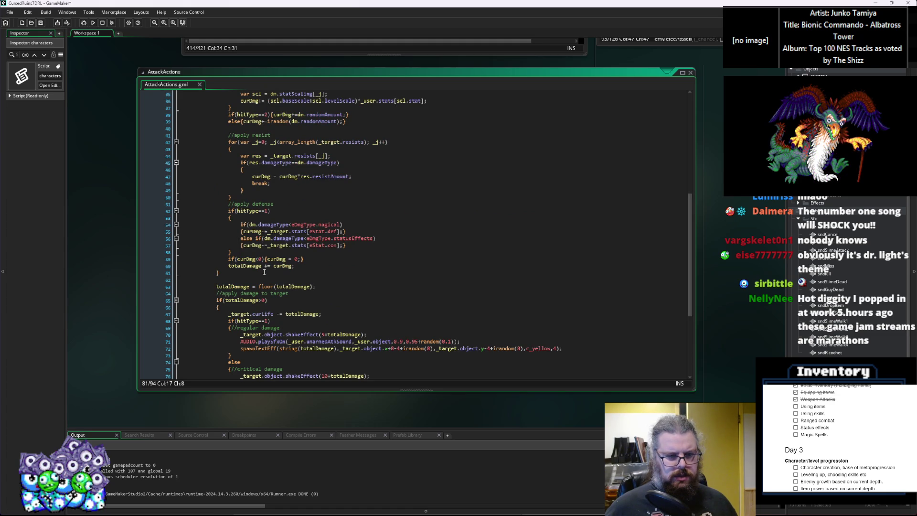
scroll(264, 271, up, 11)
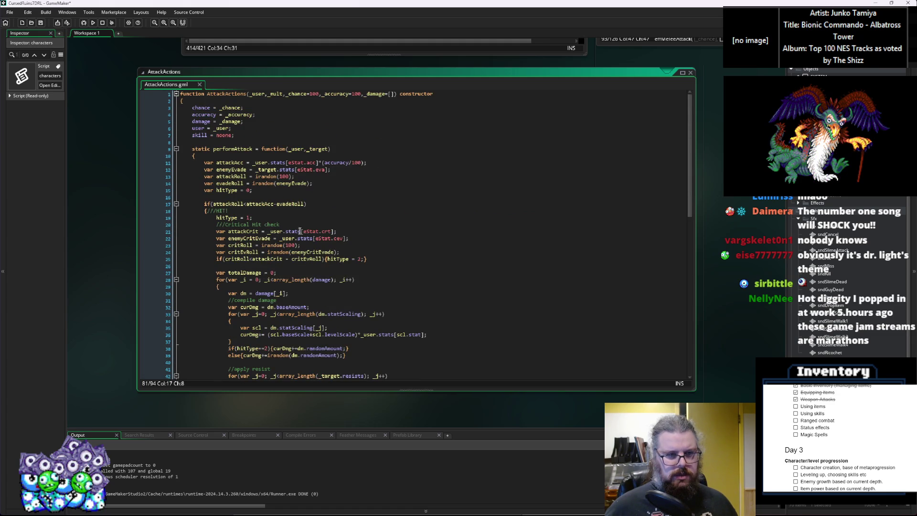
scroll(297, 236, up, 5)
Paste the damage code into applyDamage's empty body and dedent it one level.
click(291, 201)
key(ctrl+v)
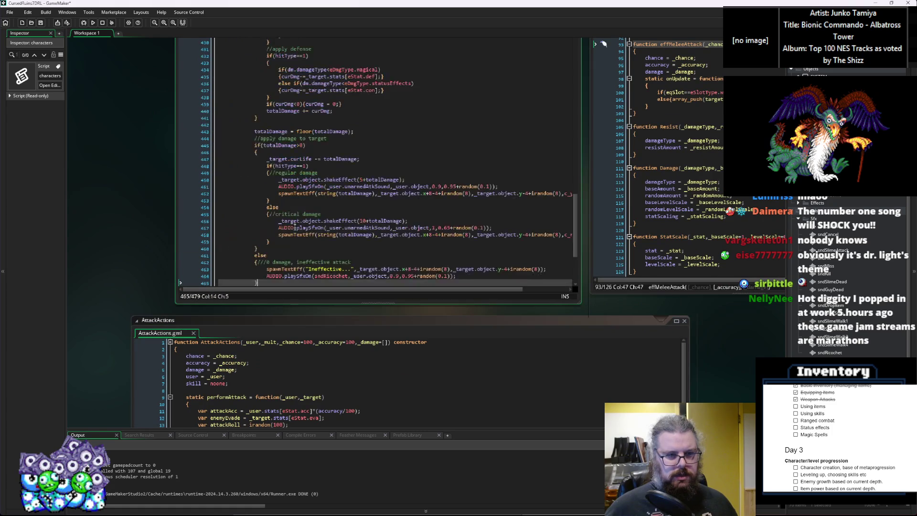
mouse_move(271, 231)
mouse_down()
mouse_move(275, 210)
mouse_move(253, 131)
mouse_up()
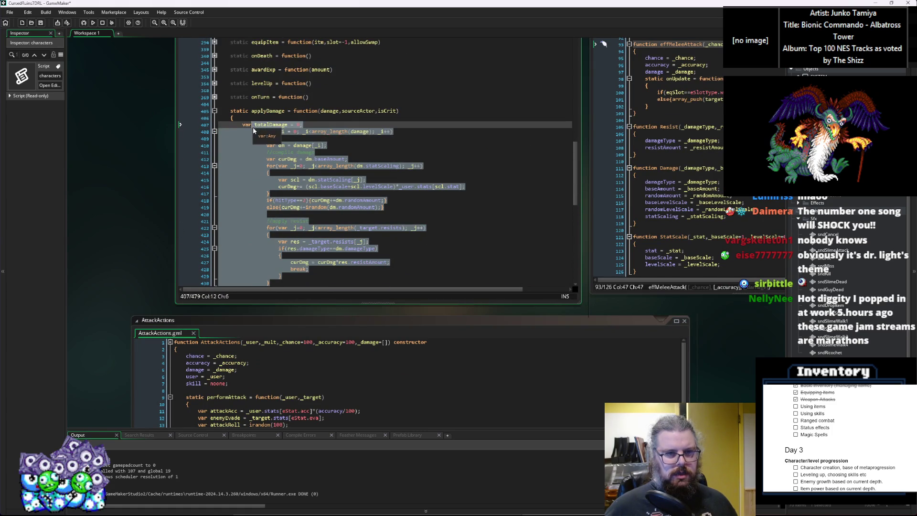
key(shift+Tab)
click(305, 145)
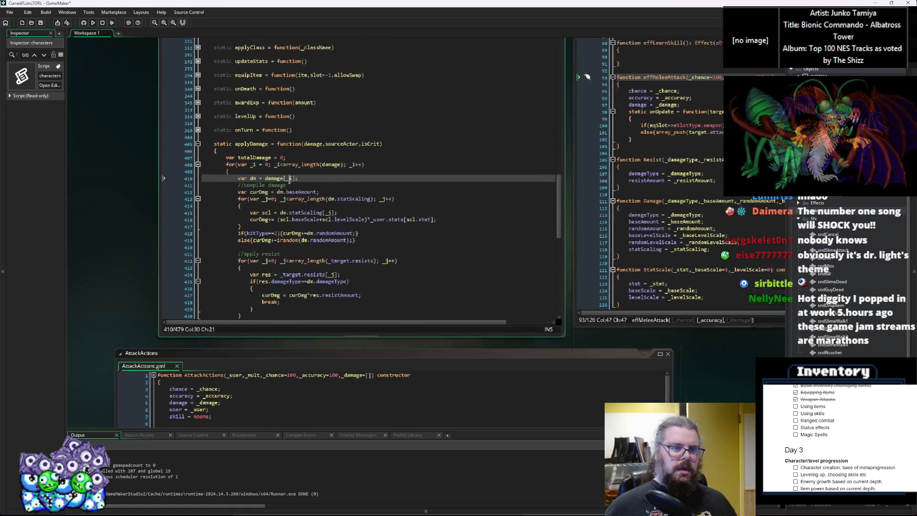
Check where damage, sourceActor and the _user stat-scaling reference appear in the pasted code.
scroll(301, 224, up, 1)
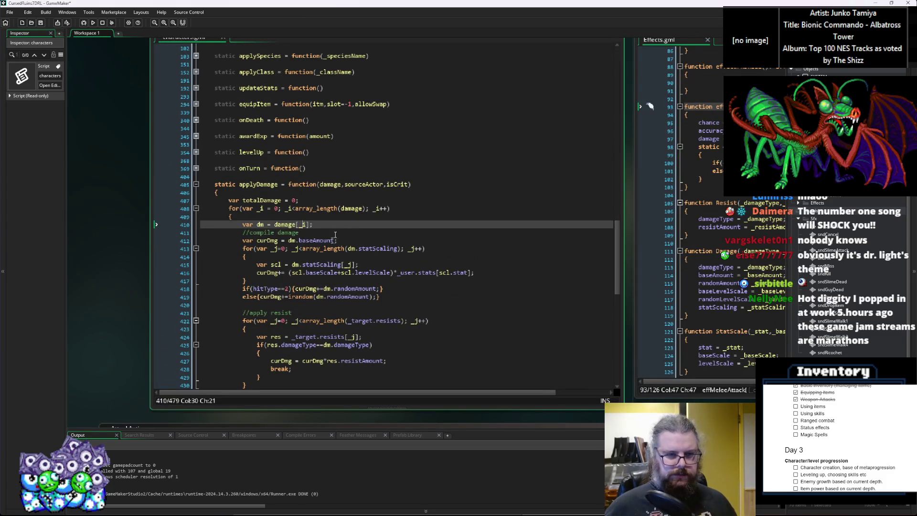
double_click(337, 184)
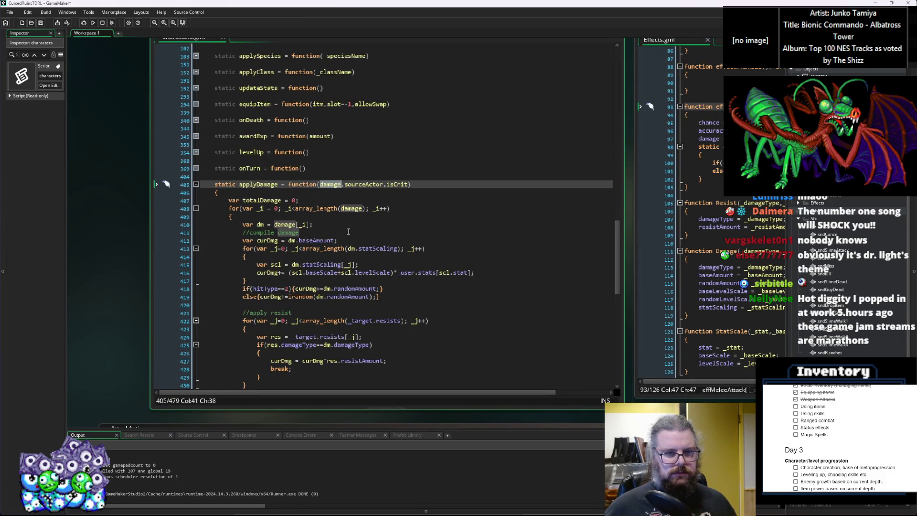
click(355, 186)
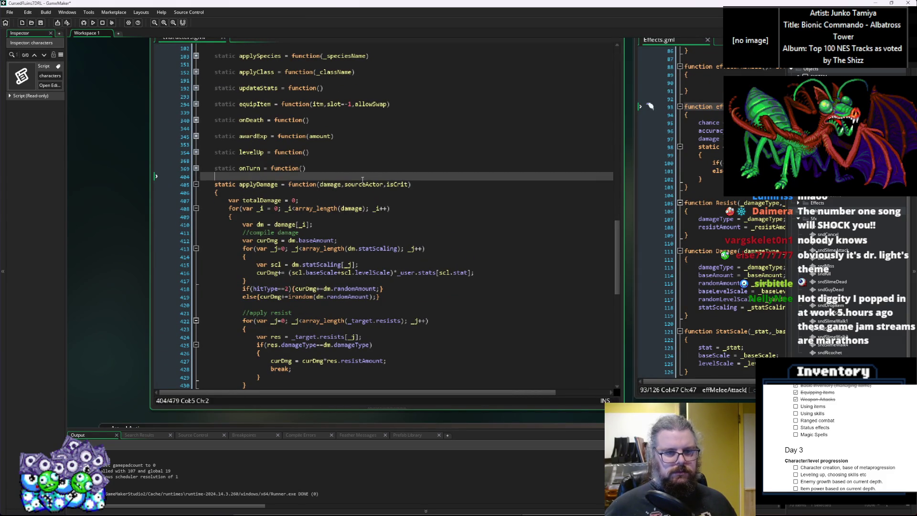
double_click(356, 186)
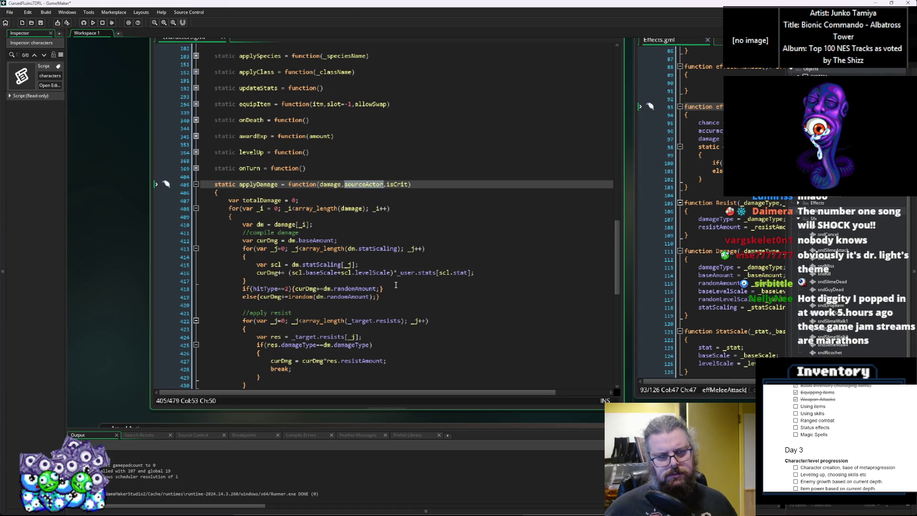
double_click(406, 273)
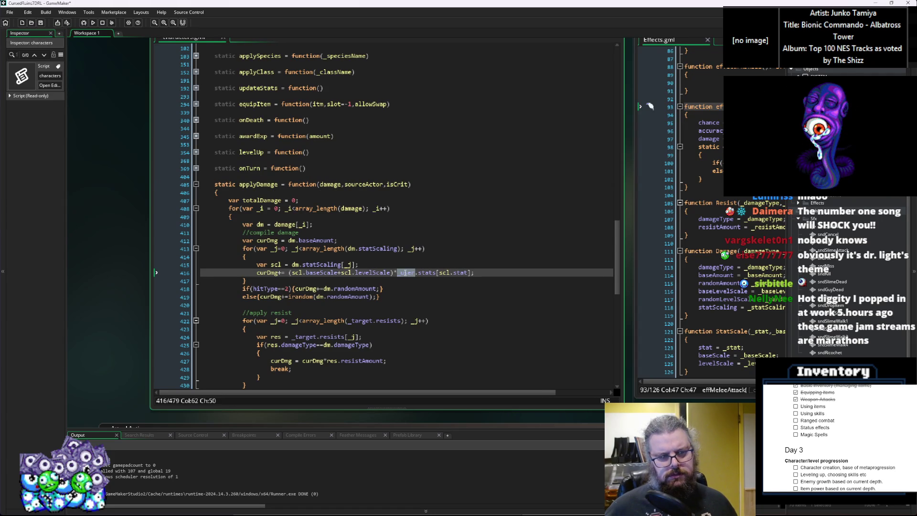
click(360, 184)
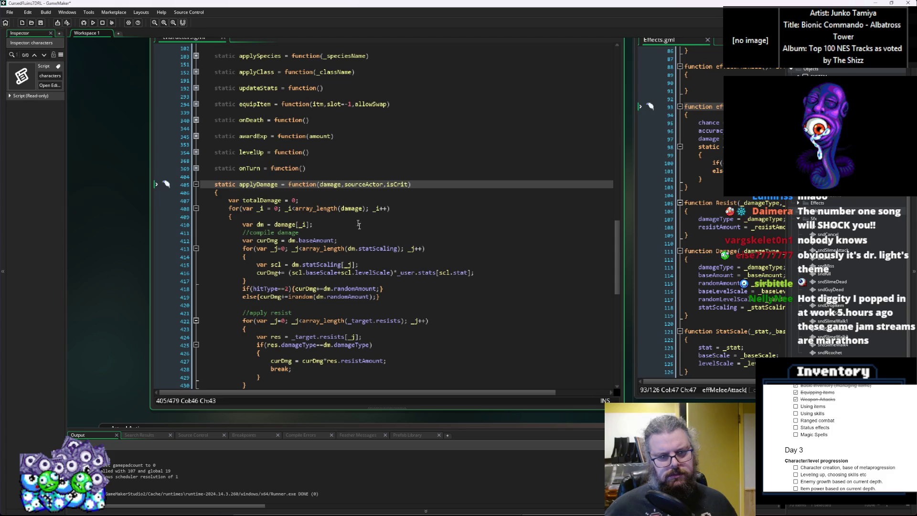
mouse_move(289, 295)
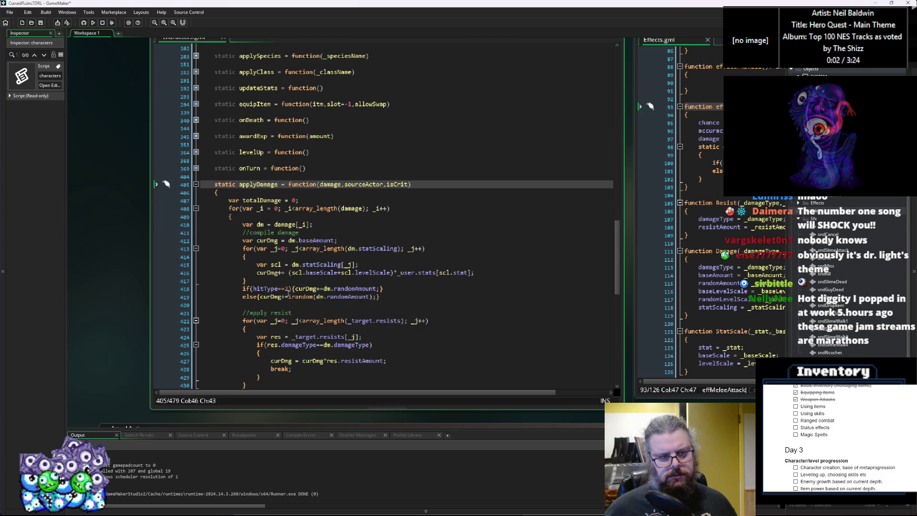
Review sourceActor and object uses through the hit code and critical-hit shake line.
click(320, 202)
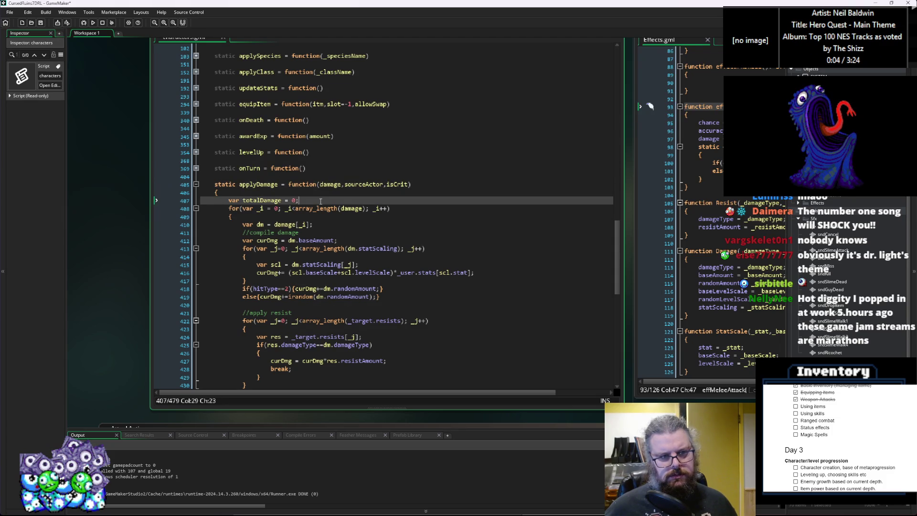
key(Return)
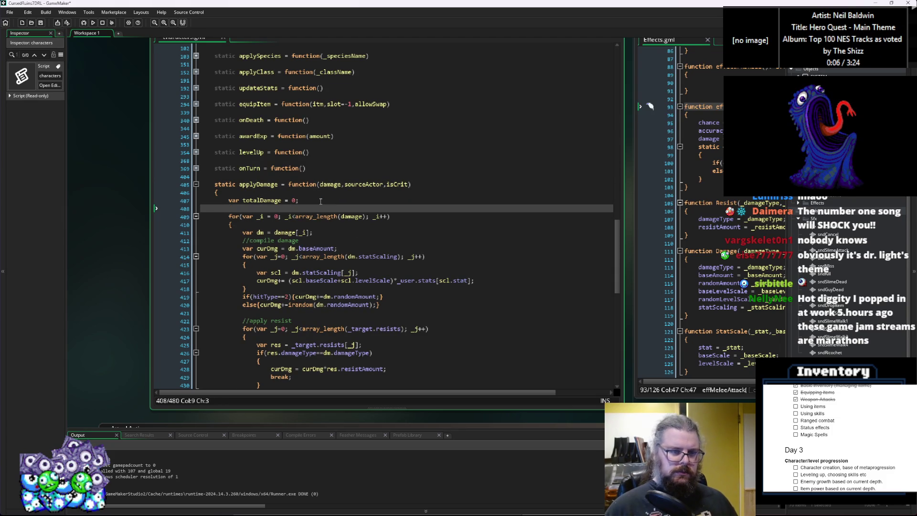
key(BackSpace)
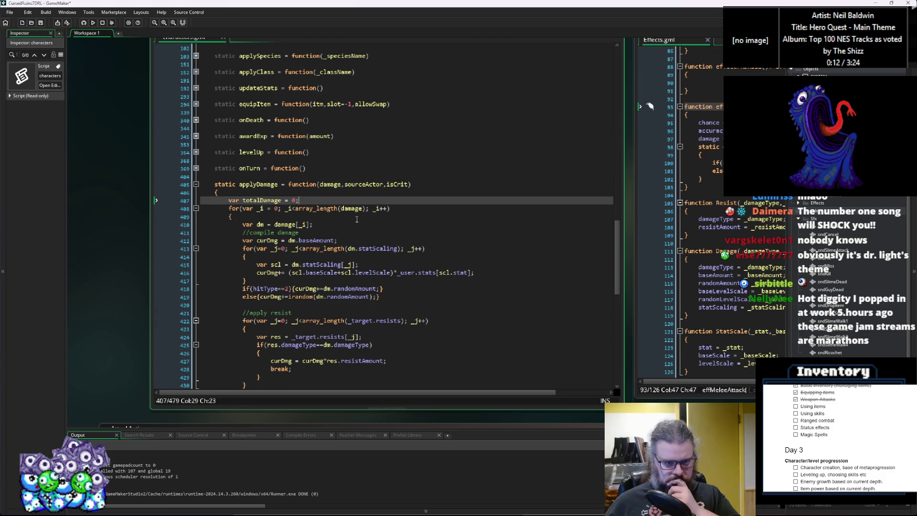
scroll(357, 219, down, 1)
double_click(373, 163)
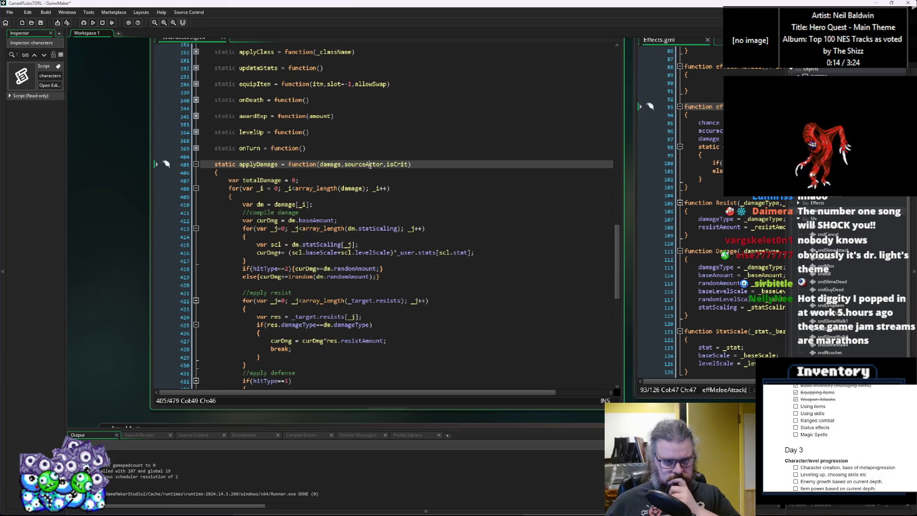
scroll(402, 234, down, 6)
scroll(402, 234, down, 6)
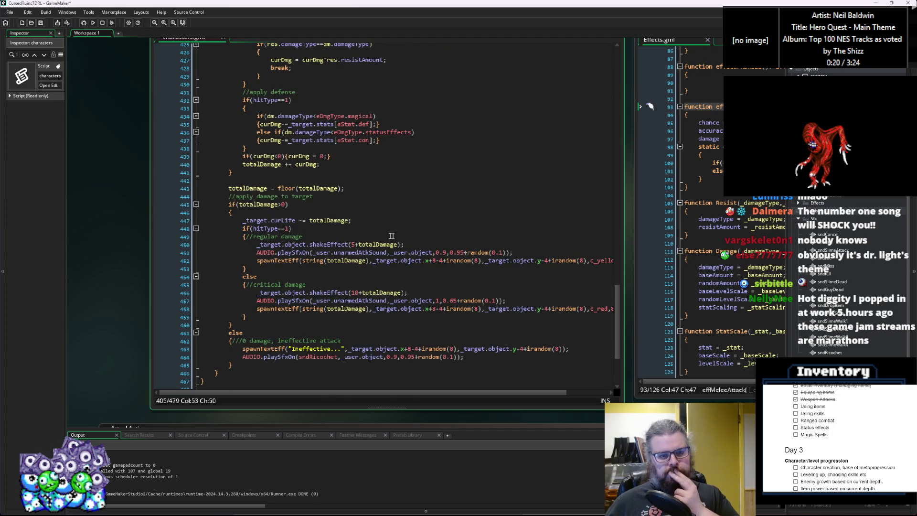
double_click(418, 252)
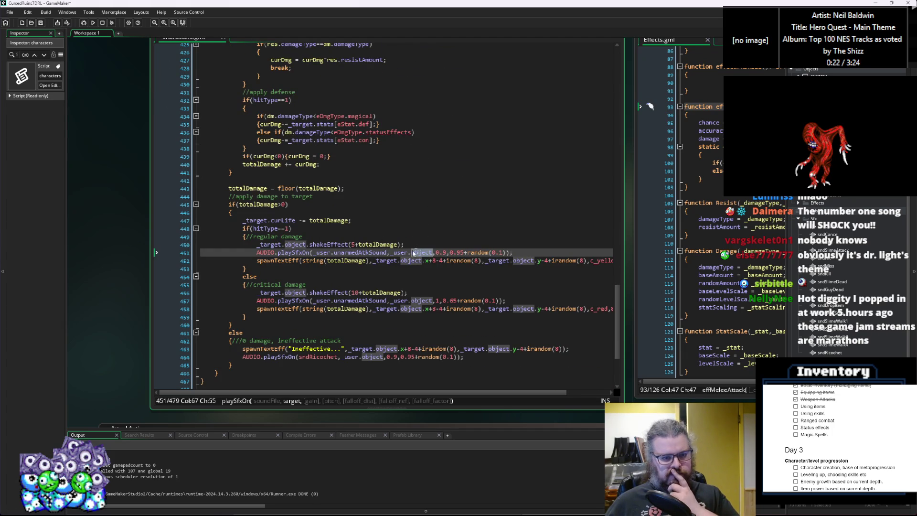
click(322, 293)
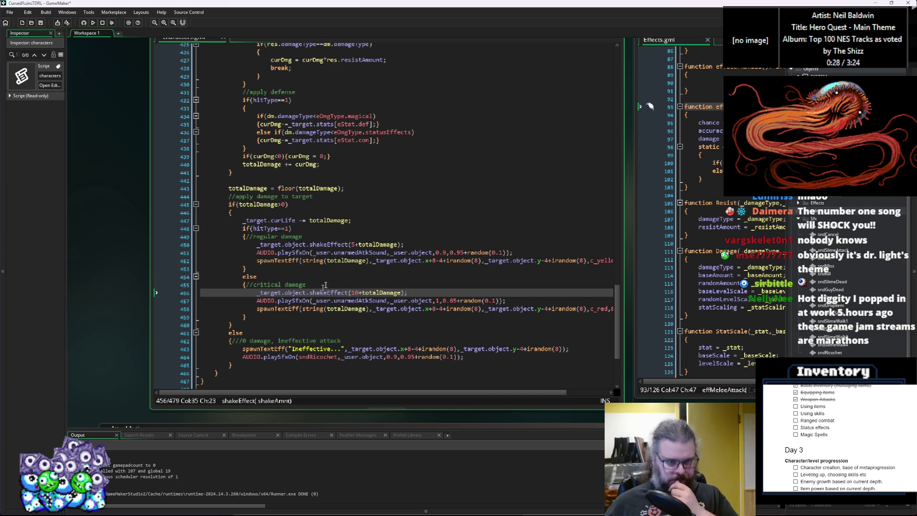
scroll(323, 290, up, 10)
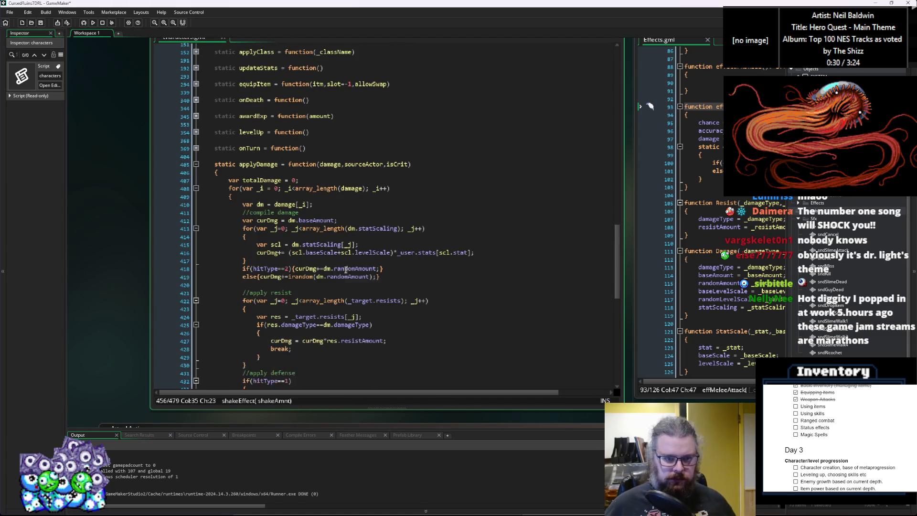
click(388, 164)
Add an ignoreDef parameter before isCrit, defaulting both ignoreDef and isCrit to false.
text(,)
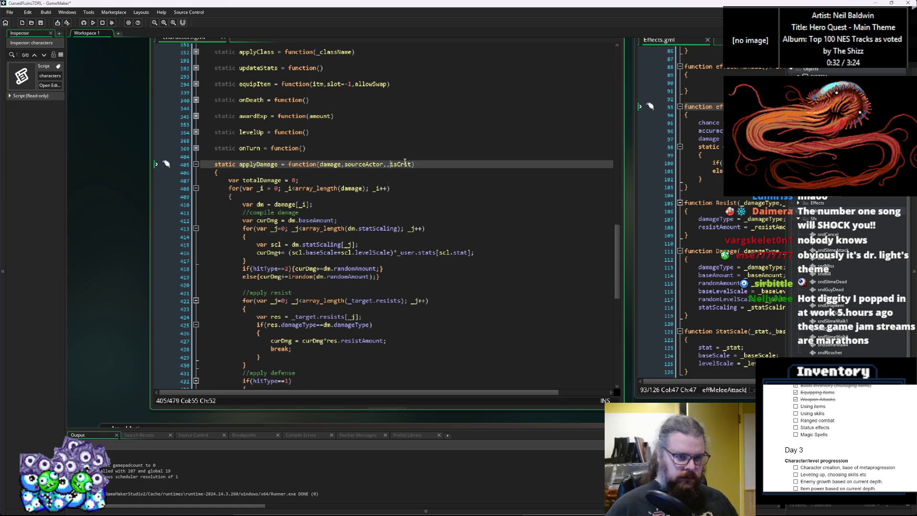
text(ignoreDef)
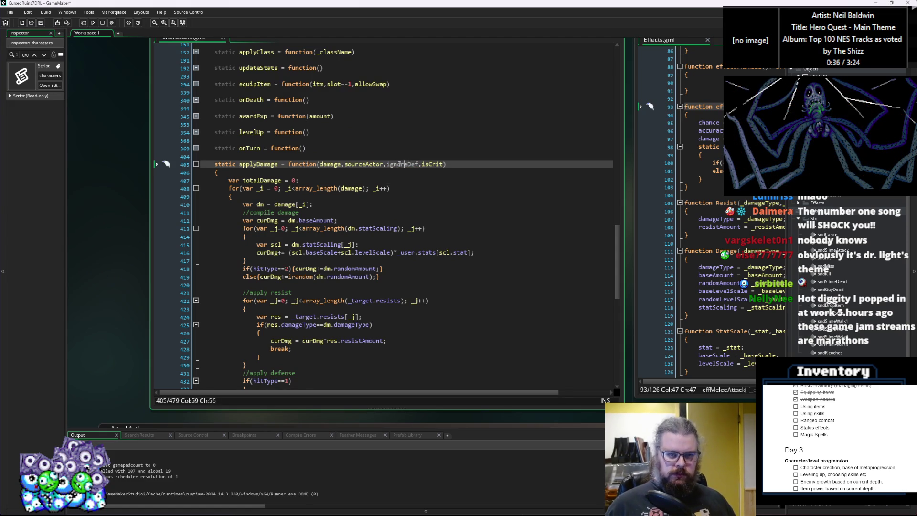
click(388, 196)
click(421, 164)
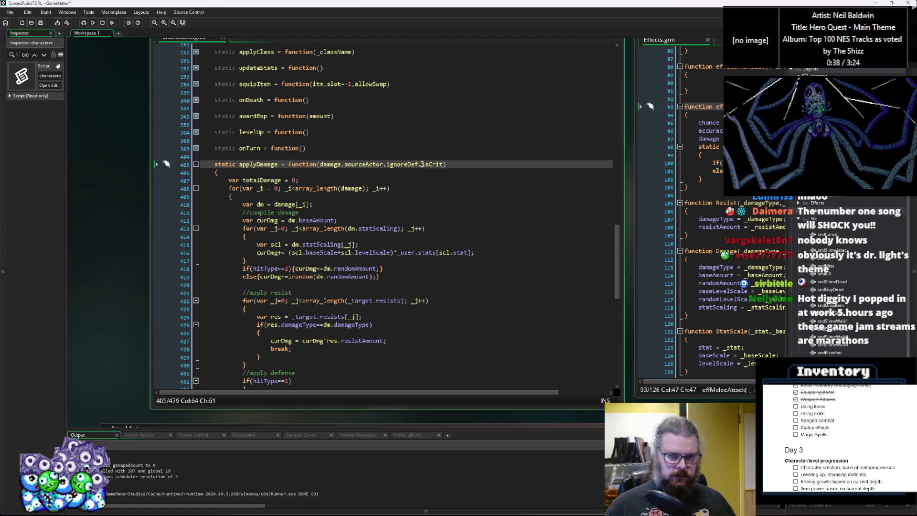
text(=false)
key(Right)
text(=false)
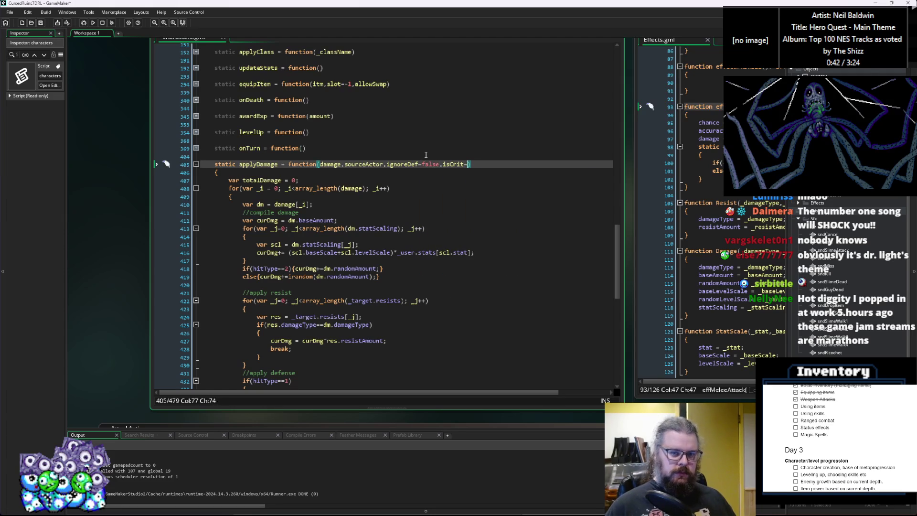
key(Left)
key(Left)
key(Left)
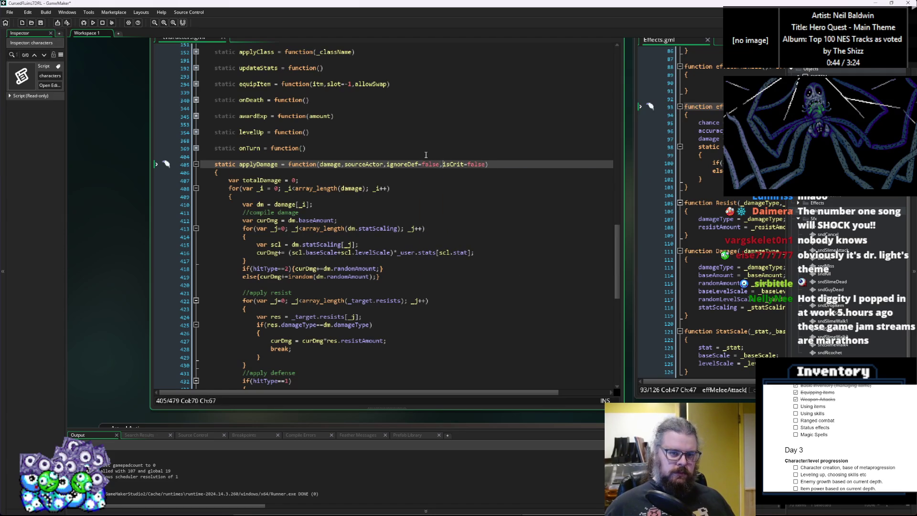
Default damage to [] and sourceActor to undefined in the applyDamage signature.
click(333, 164)
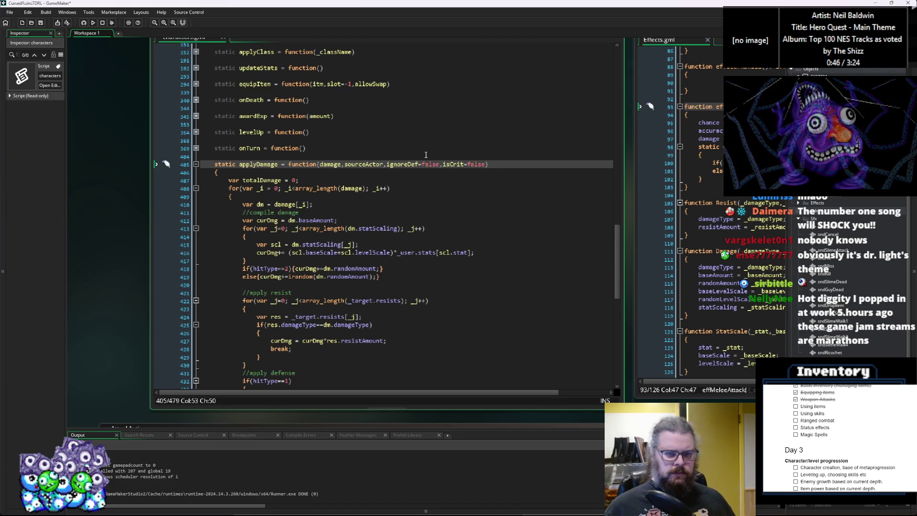
double_click(334, 165)
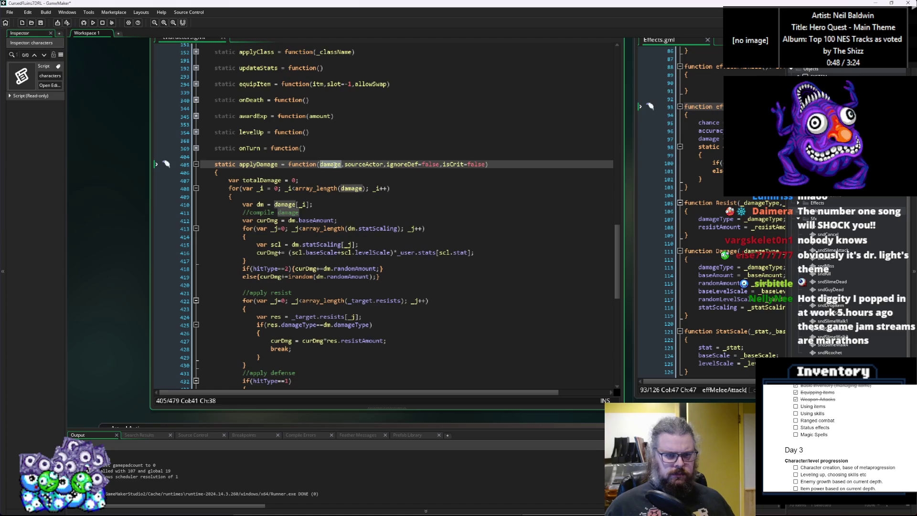
click(361, 188)
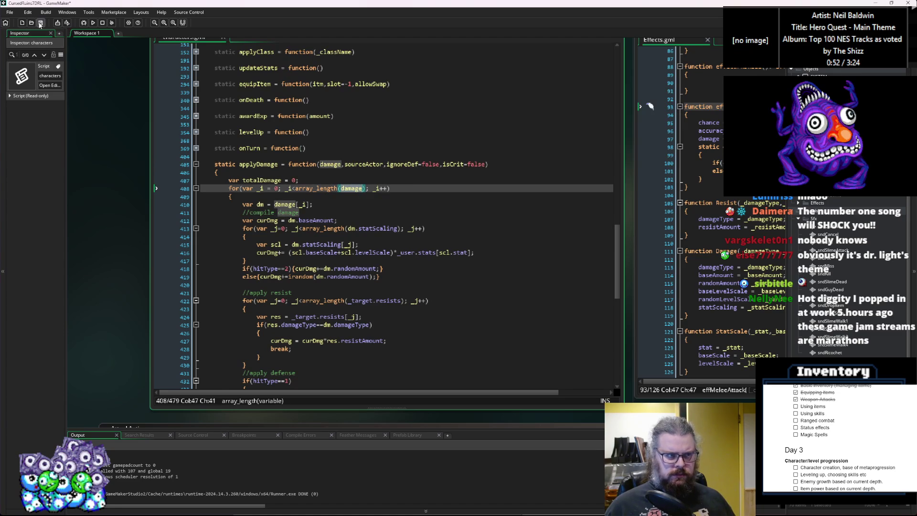
click(321, 165)
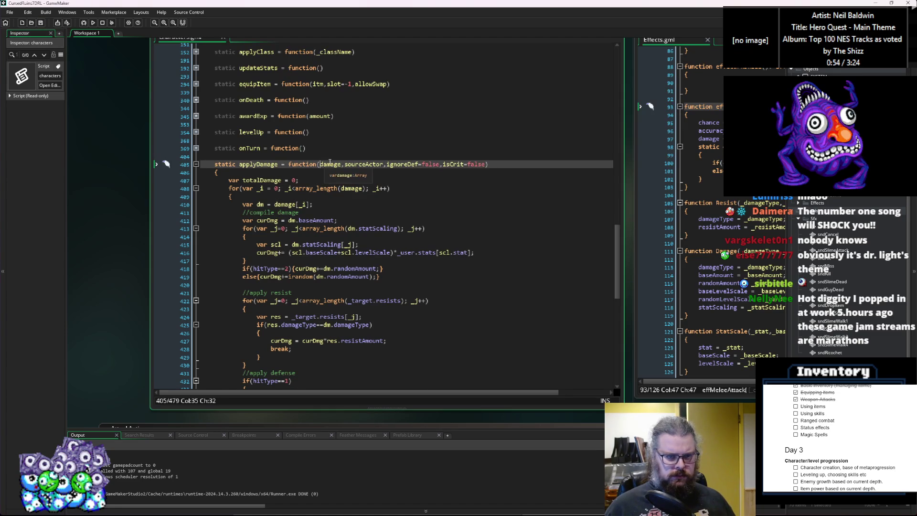
click(342, 163)
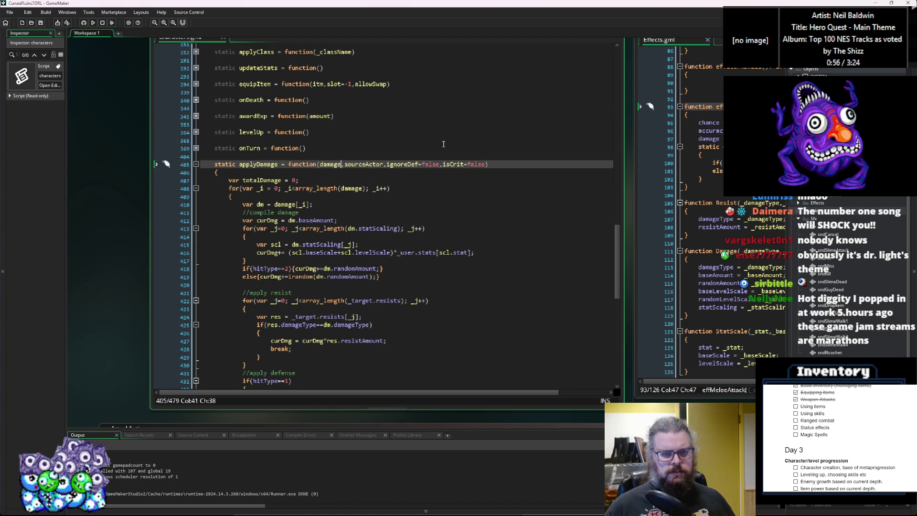
text(=[])
key(Right)
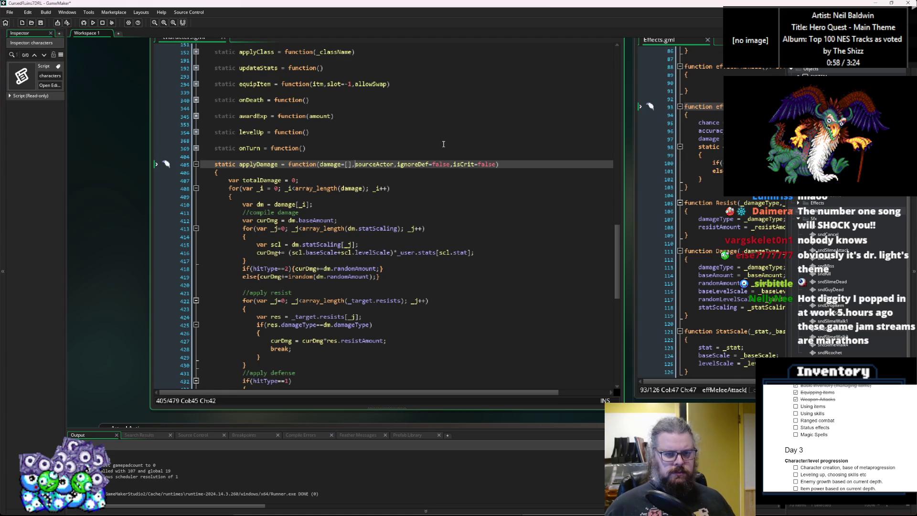
text(=)
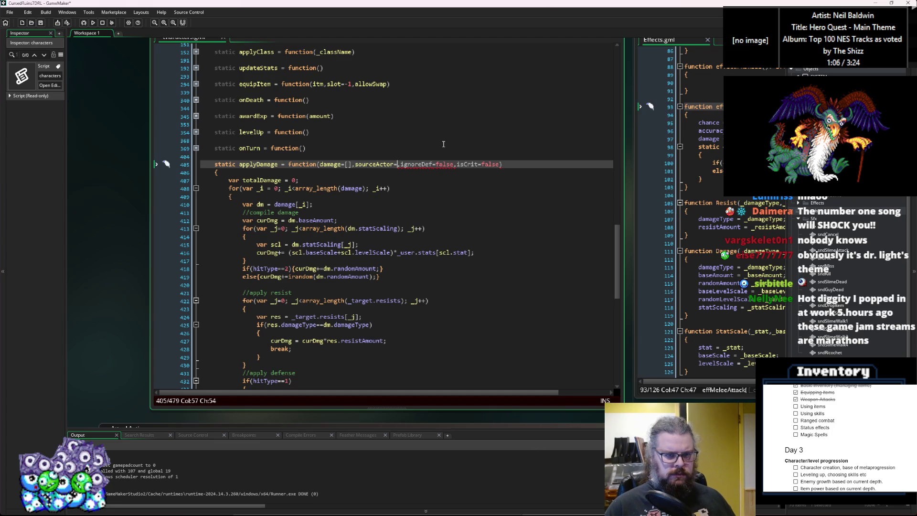
text(undefined)
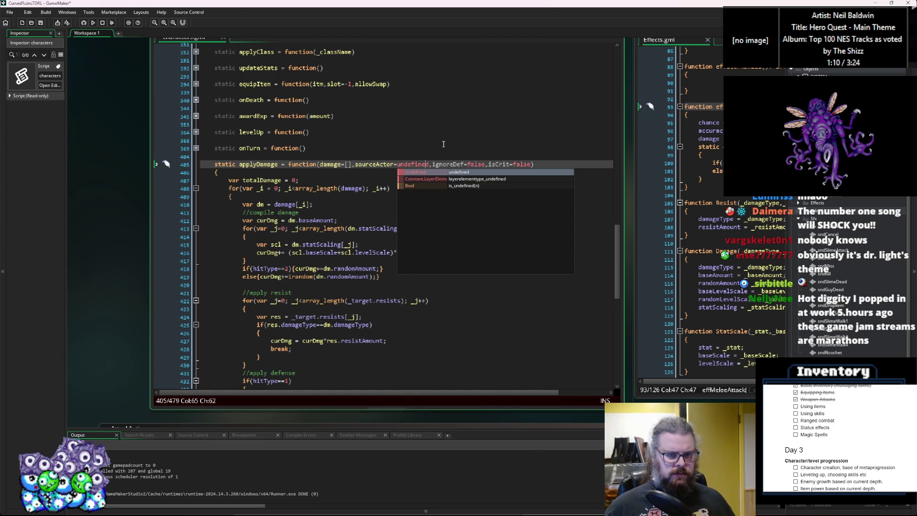
key(Escape)
key(Down)
Insert if(is_undefined(sourceActor)){sourceActor = self;} as applyDamage's first line.
key(Return)
text(if)
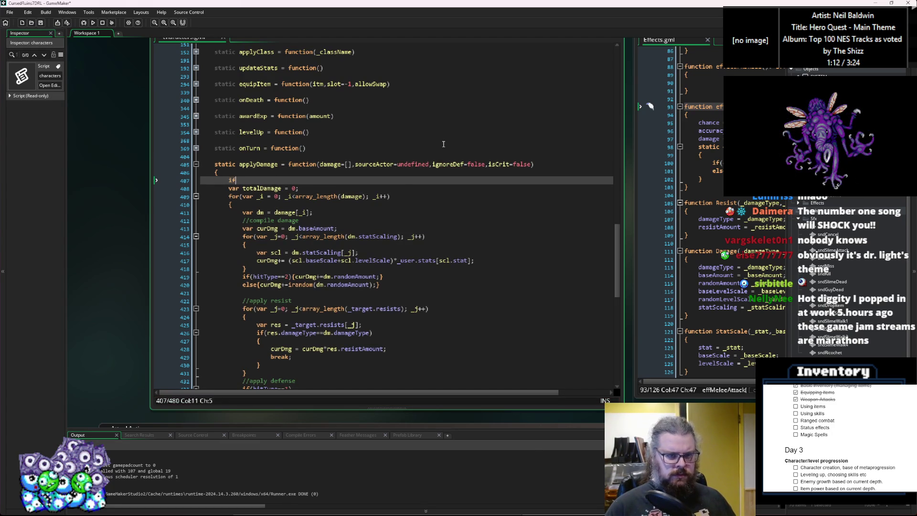
key(BackSpace)
key(BackSpace)
key(BackSpace)
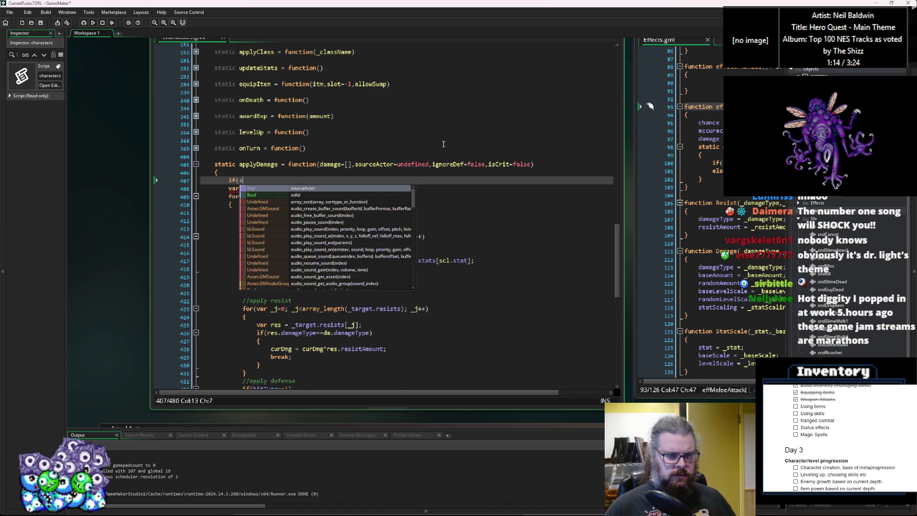
text(is_undefi)
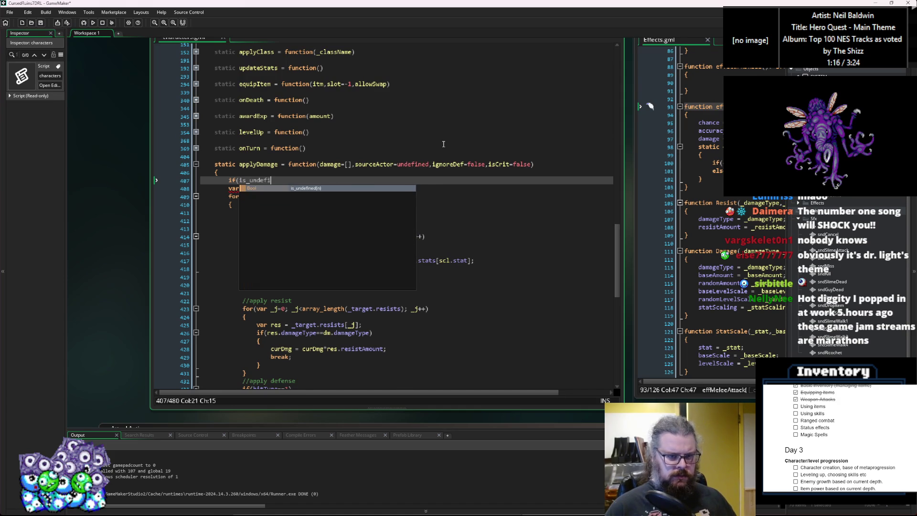
text(ned(sourceActor)){)
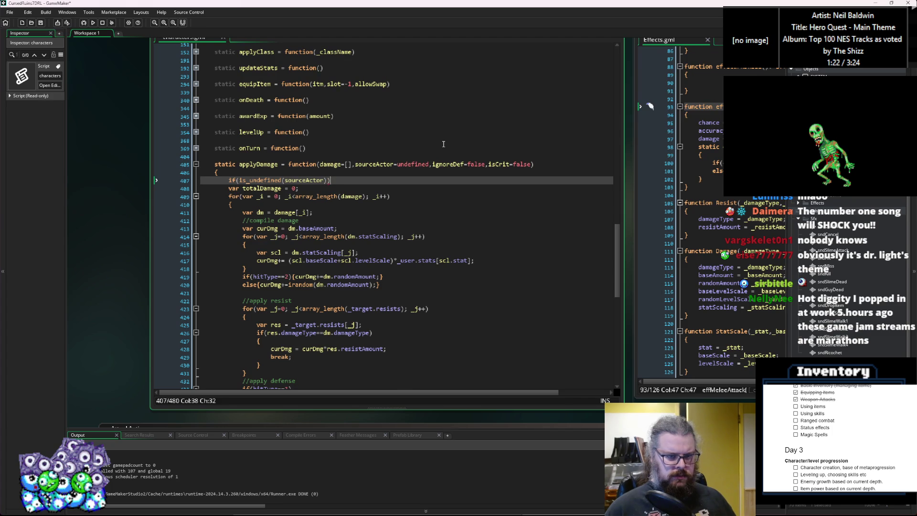
text(source)
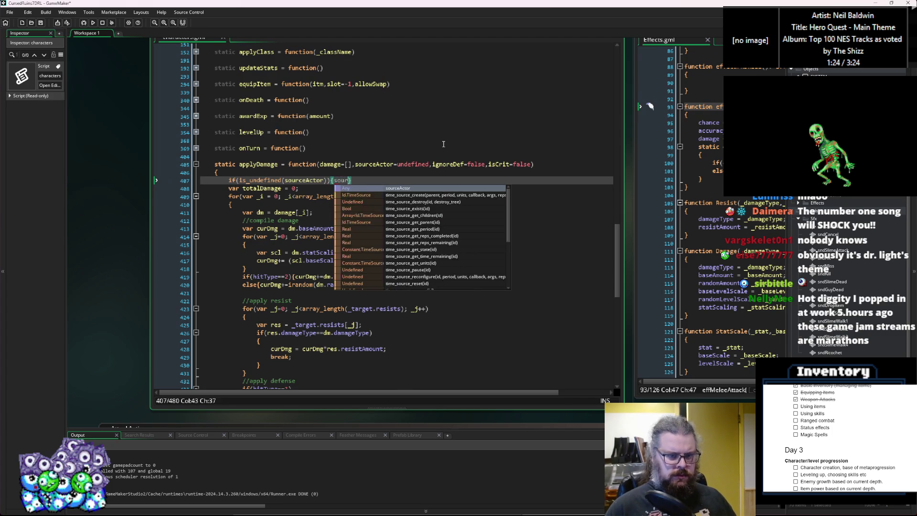
text(Actor = s)
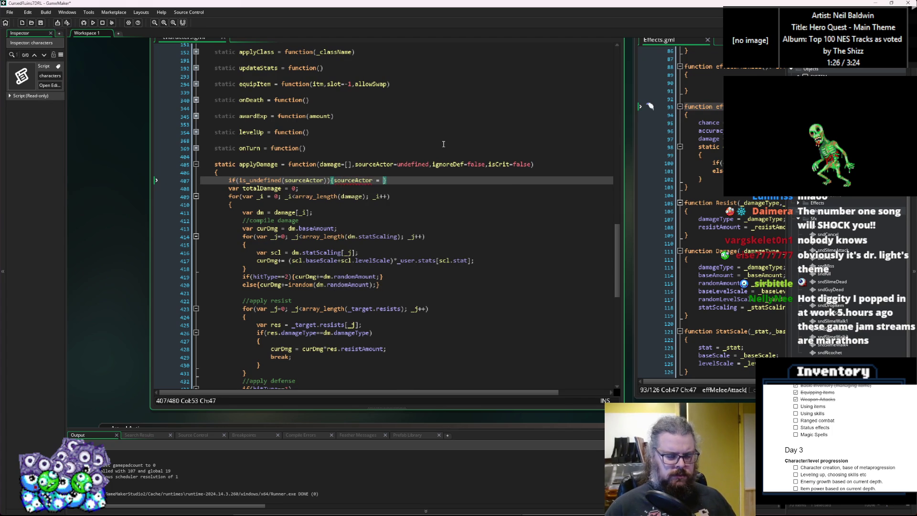
text(elf;)
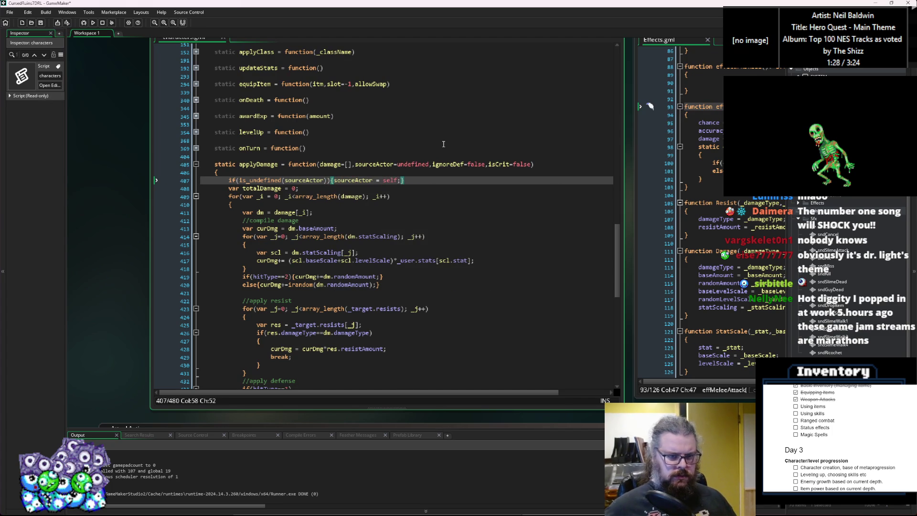
text(})
key(Return)
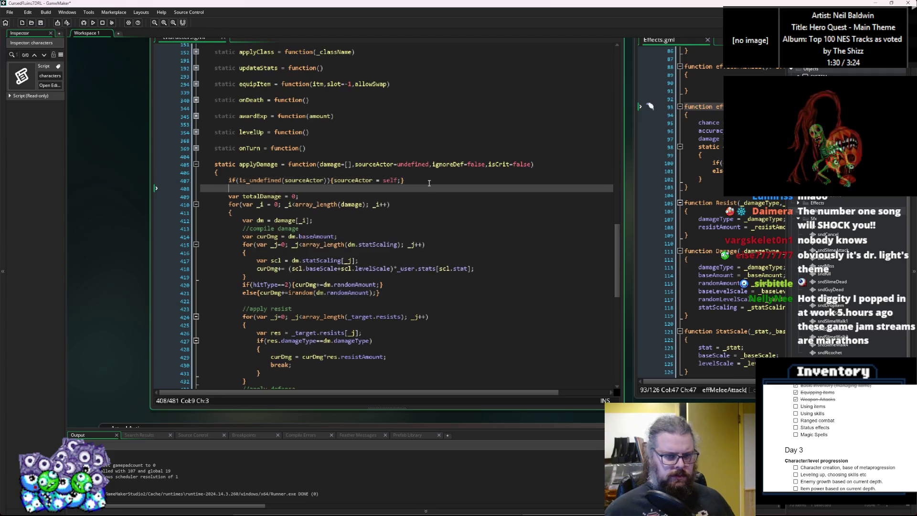
scroll(439, 187, down, 1)
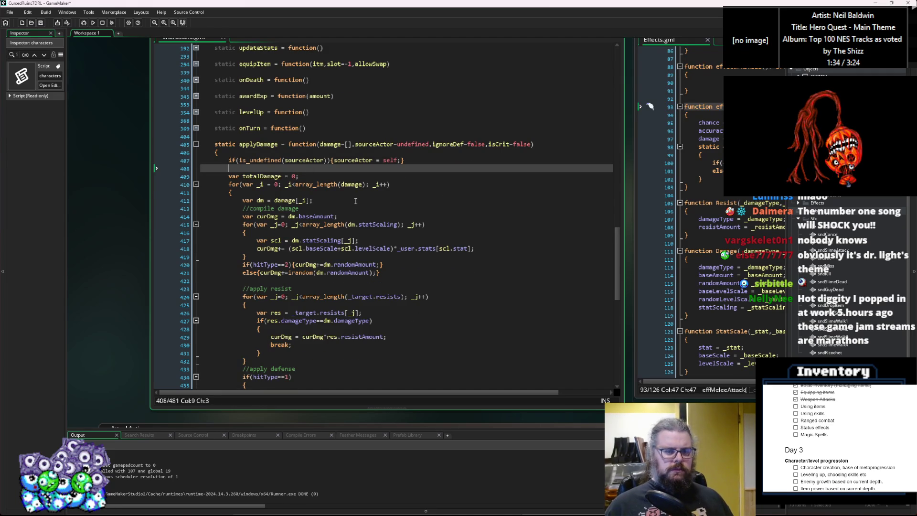
scroll(356, 200, down, 2)
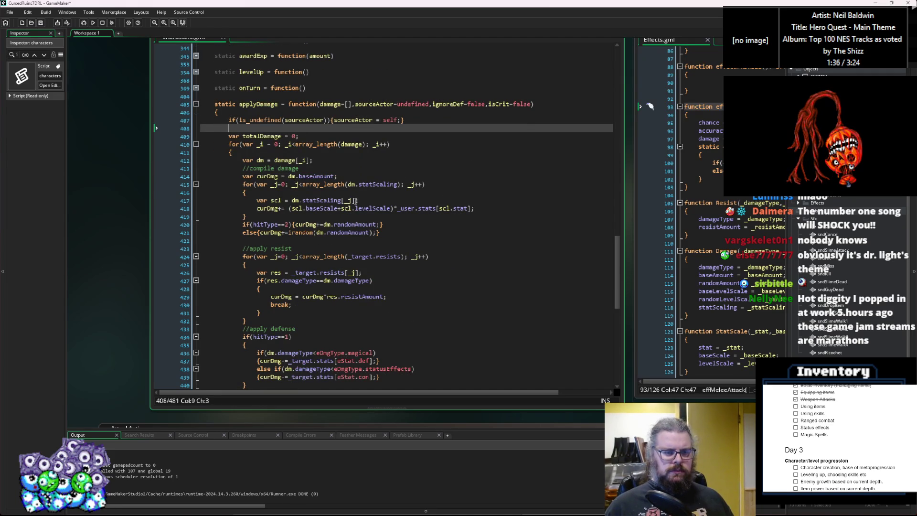
scroll(355, 200, down, 2)
scroll(355, 200, down, 6)
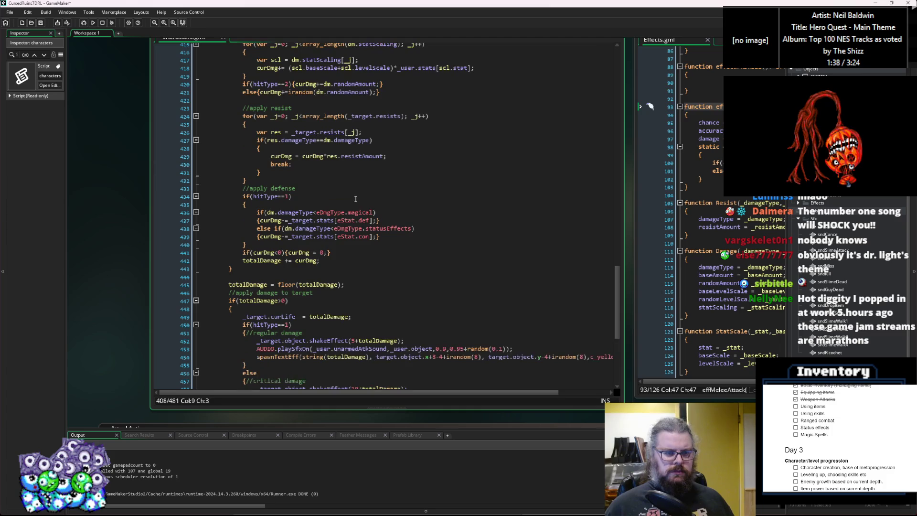
scroll(356, 199, down, 1)
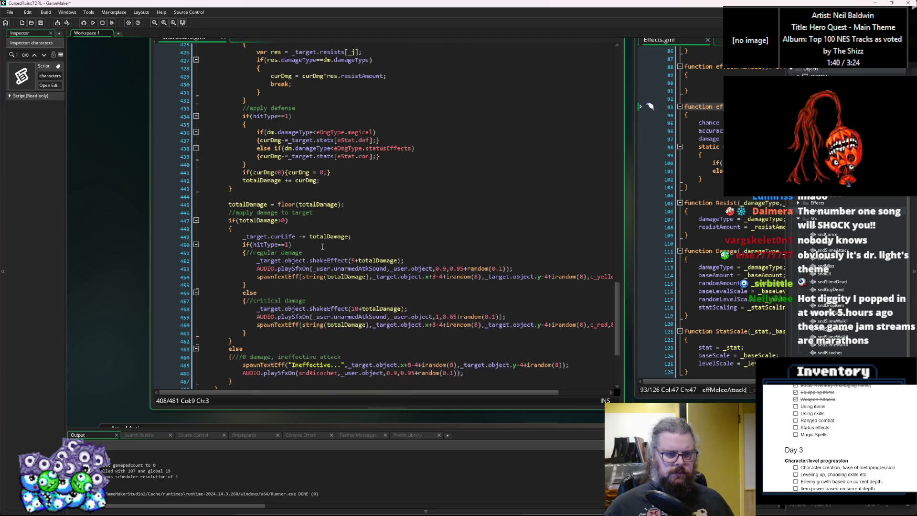
scroll(322, 246, down, 2)
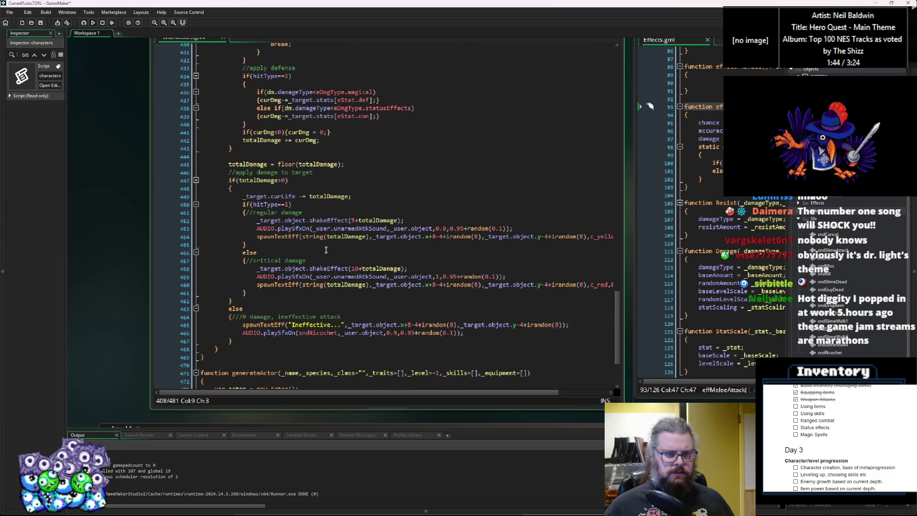
click(278, 220)
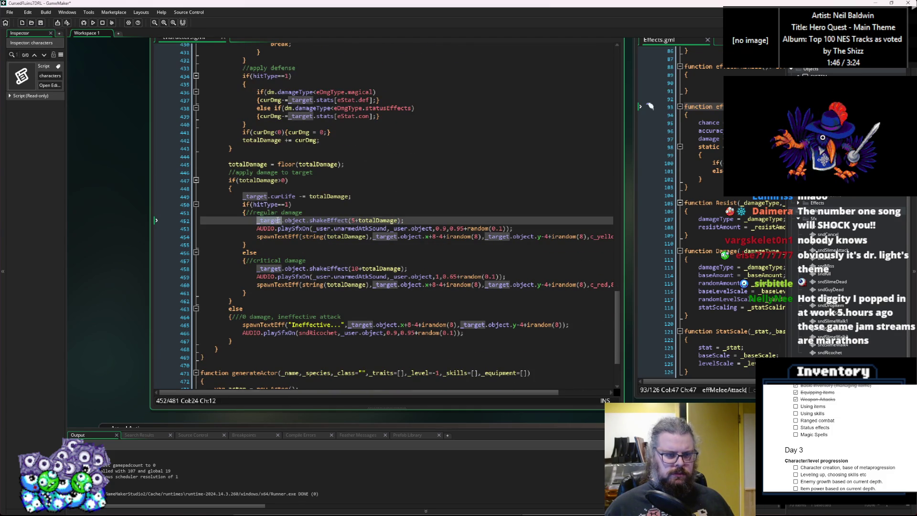
scroll(347, 223, up, 7)
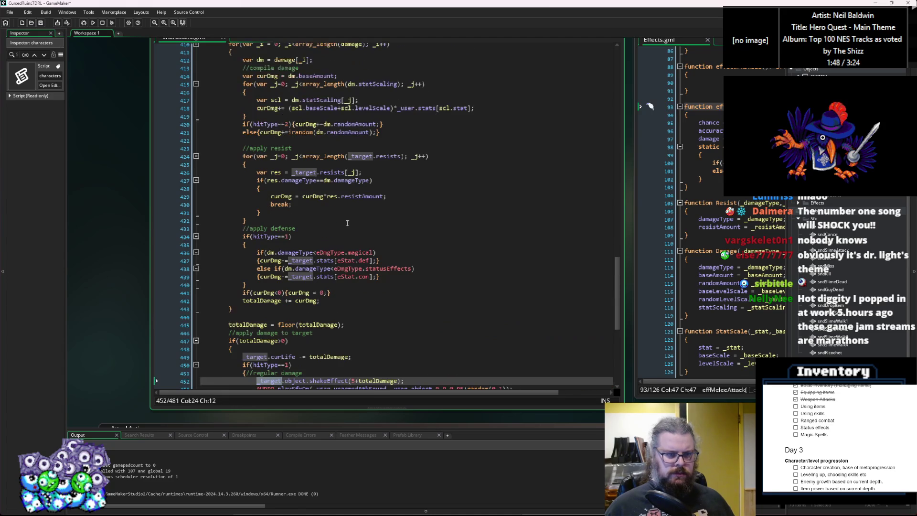
Add an if(!ignoreDef) check with an opening brace under the //apply defense comment.
click(335, 227)
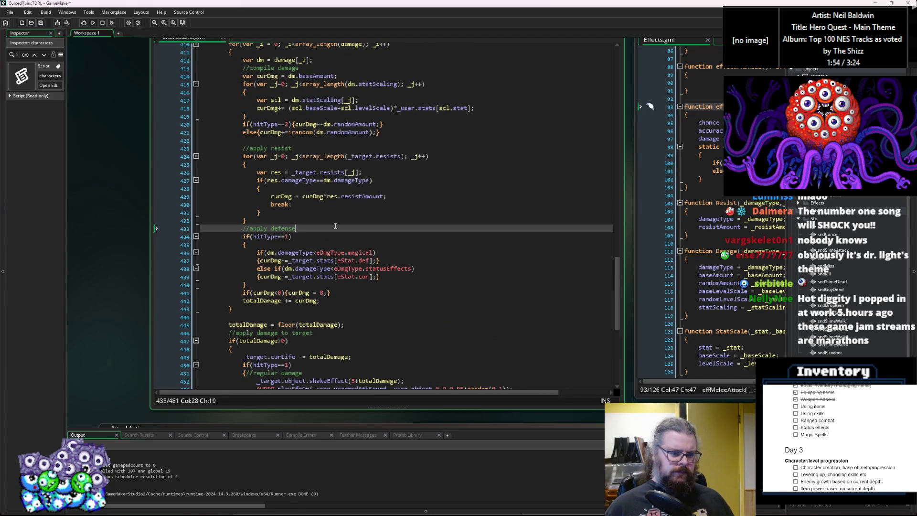
key(Return)
text(if()
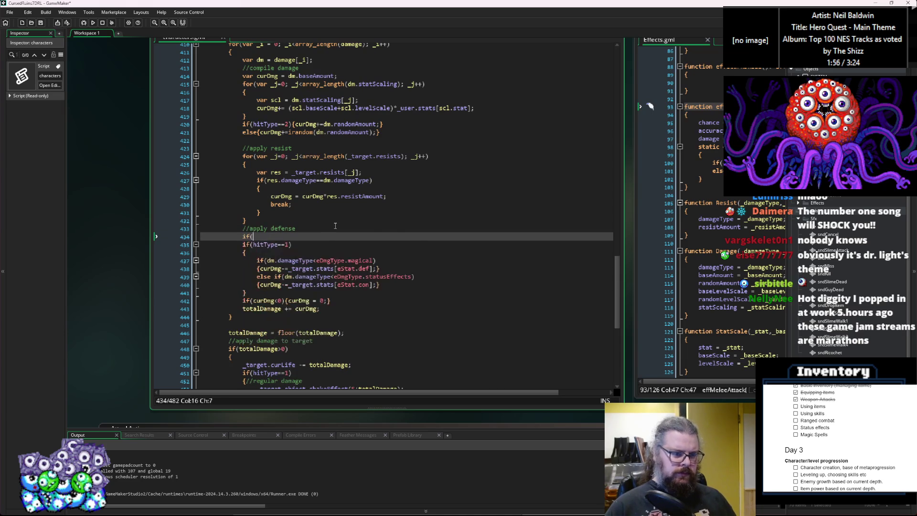
text(ignoreDef)
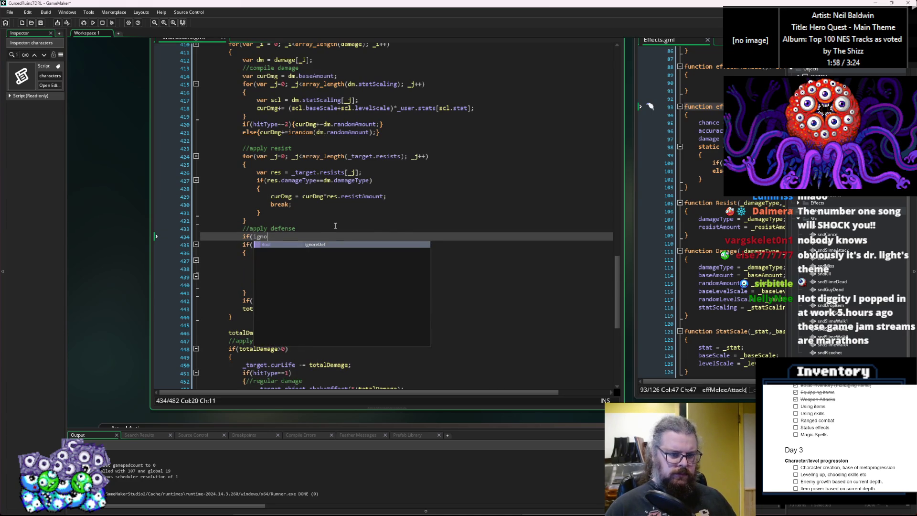
key(ctrl+Left)
key(ctrl+Left)
text(!)
click(329, 236)
key(Return)
text({)
Close the check after the hitType defense block and indent that block inside it.
click(331, 303)
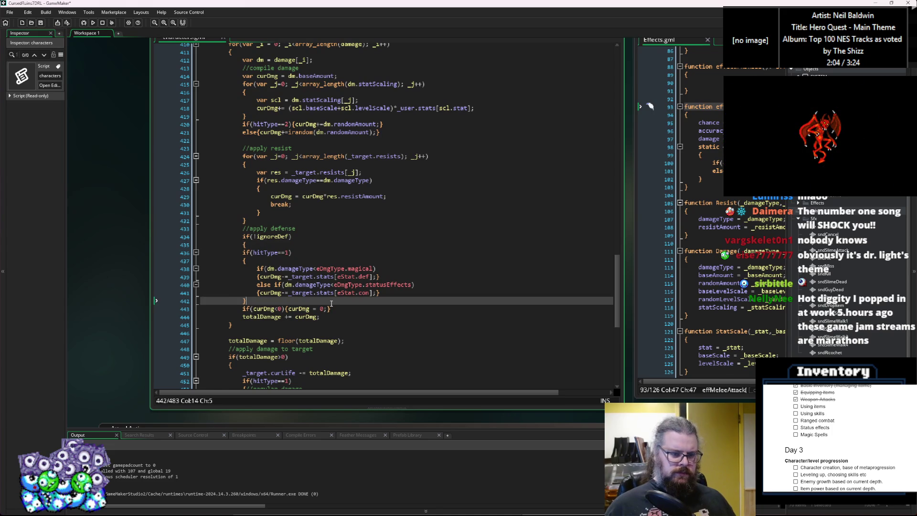
key(Return)
text(})
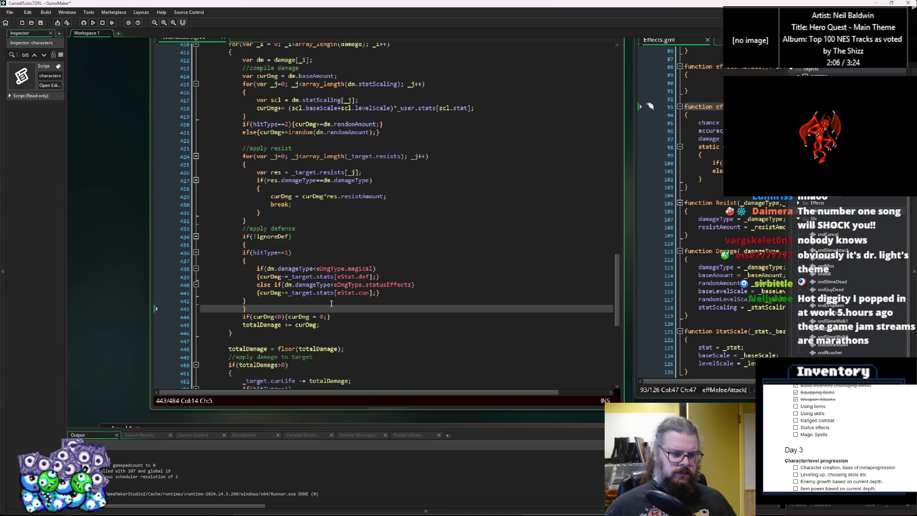
drag(331, 303, 311, 245)
key(Tab)
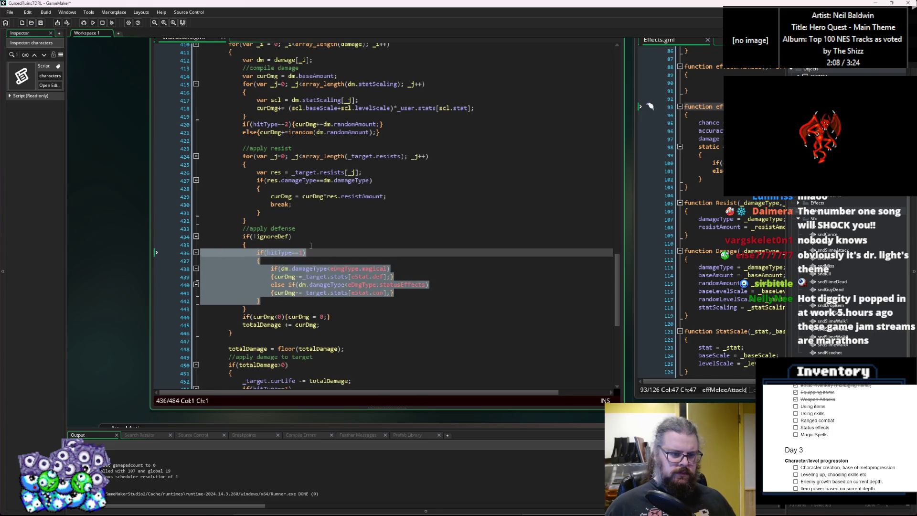
click(311, 245)
scroll(315, 246, up, 5)
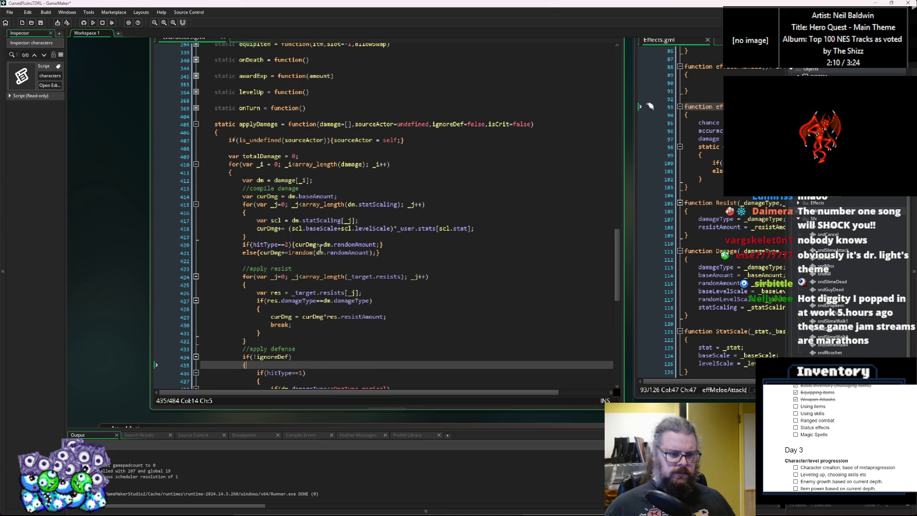
click(491, 124)
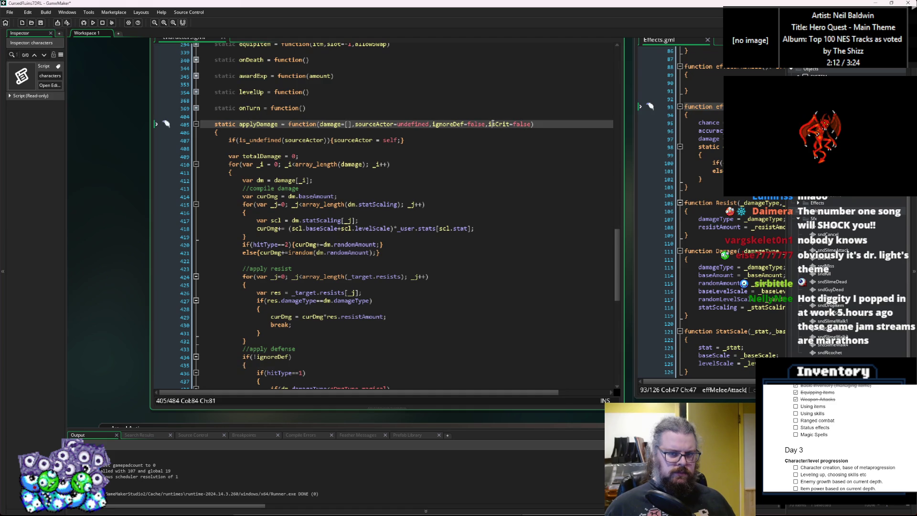
Replace the hitType==2 random-damage crit check on line 420 with isCrit.
double_click(494, 124)
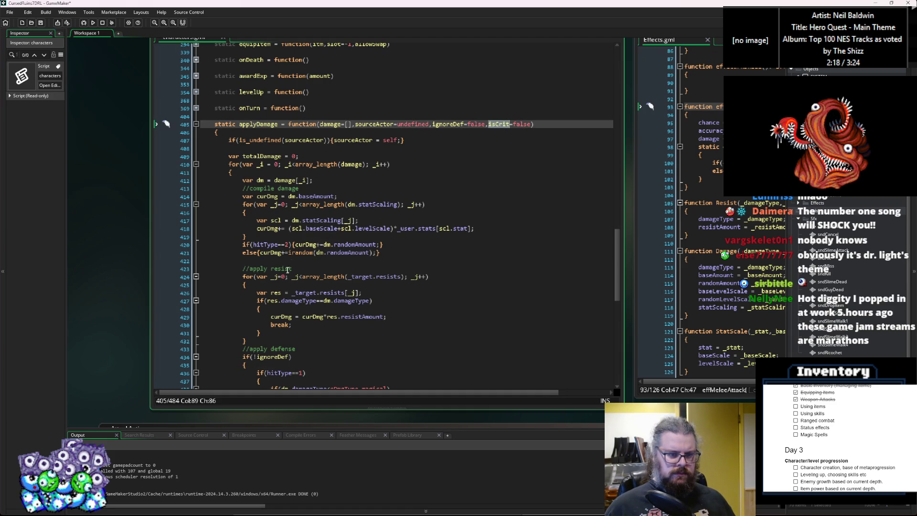
scroll(289, 279, down, 4)
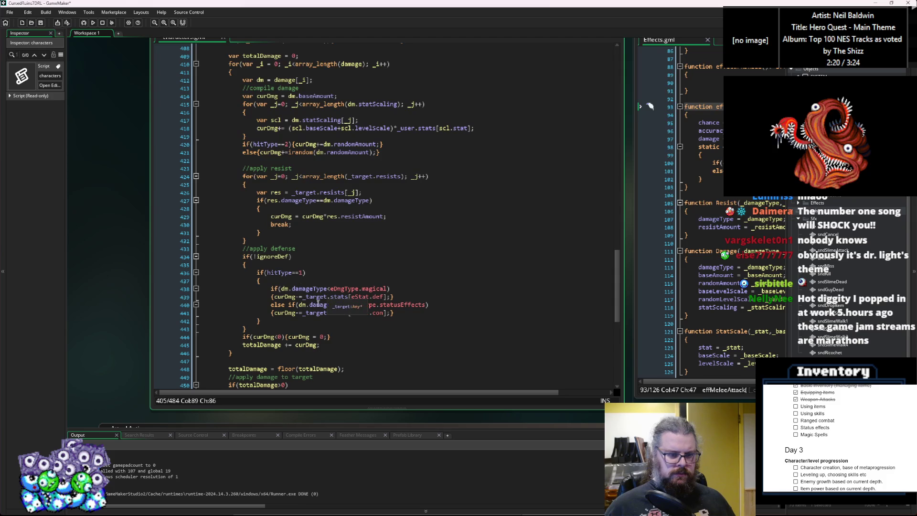
double_click(287, 273)
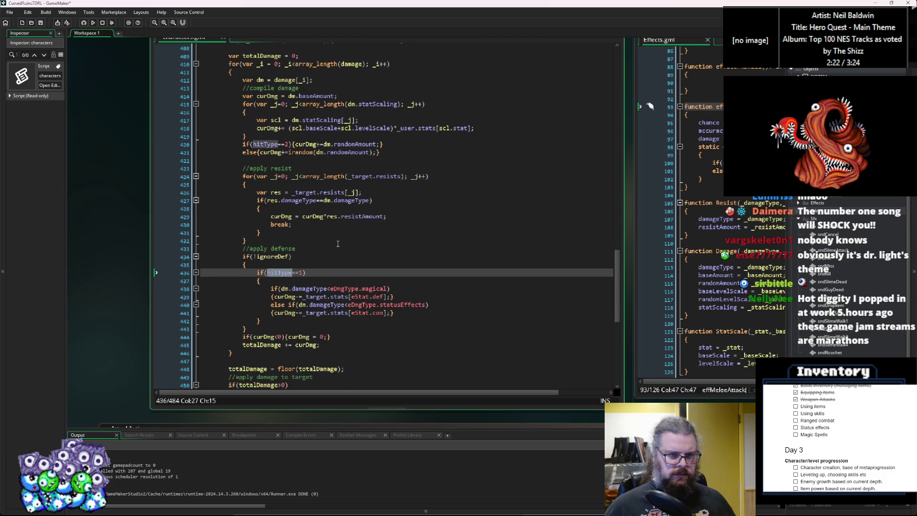
scroll(337, 244, up, 1)
double_click(275, 165)
text(isCrit)
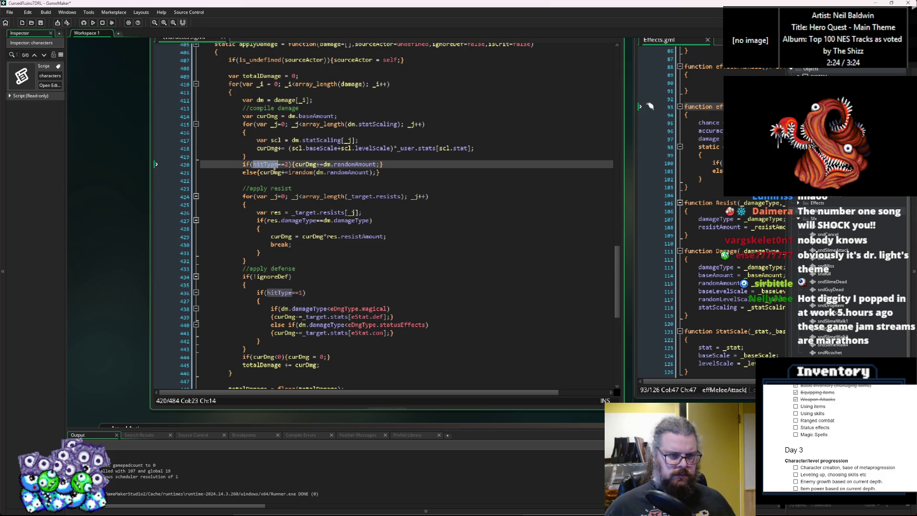
key(BackSpace)
key(BackSpace)
key(BackSpace)
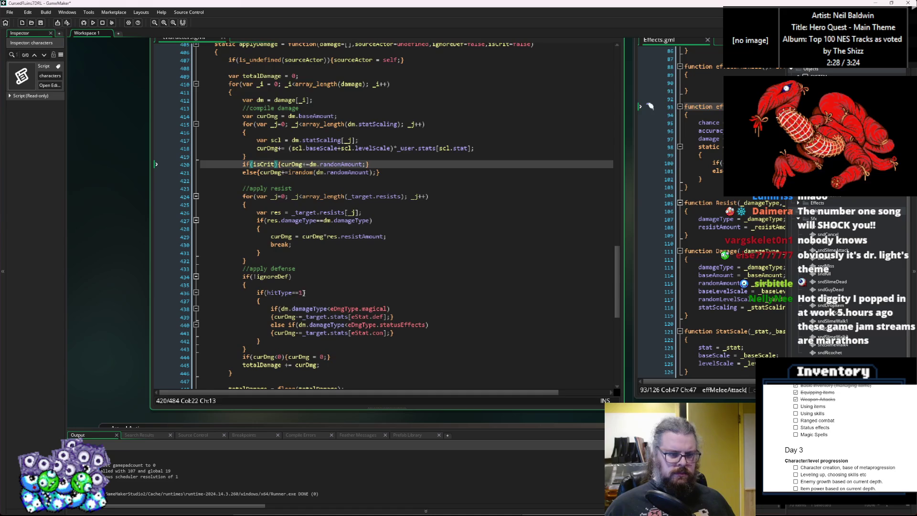
Replace hitType==1 with !isCrit in the defense check on line 436.
drag(303, 293, 267, 293)
text(!isCrit)
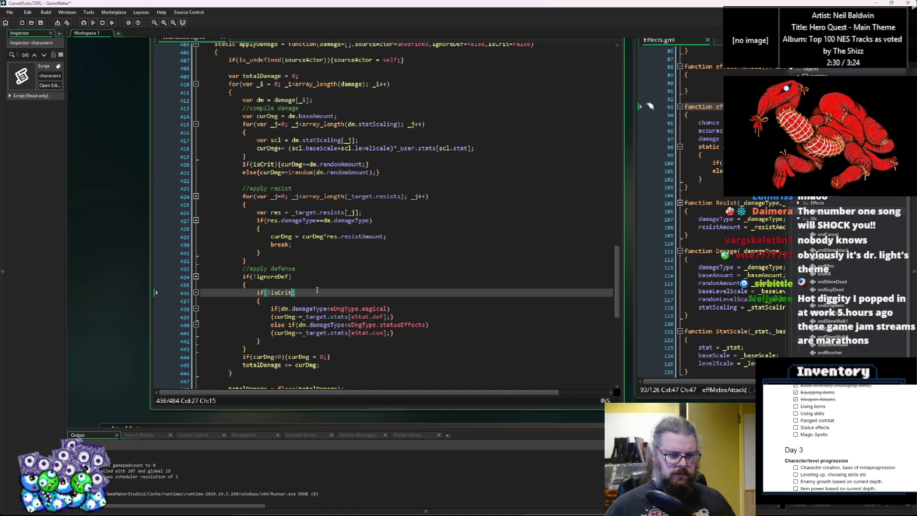
click(296, 191)
Replace hitType==1 with !isCrit in the hit-effect check on line 453.
scroll(302, 272, down, 6)
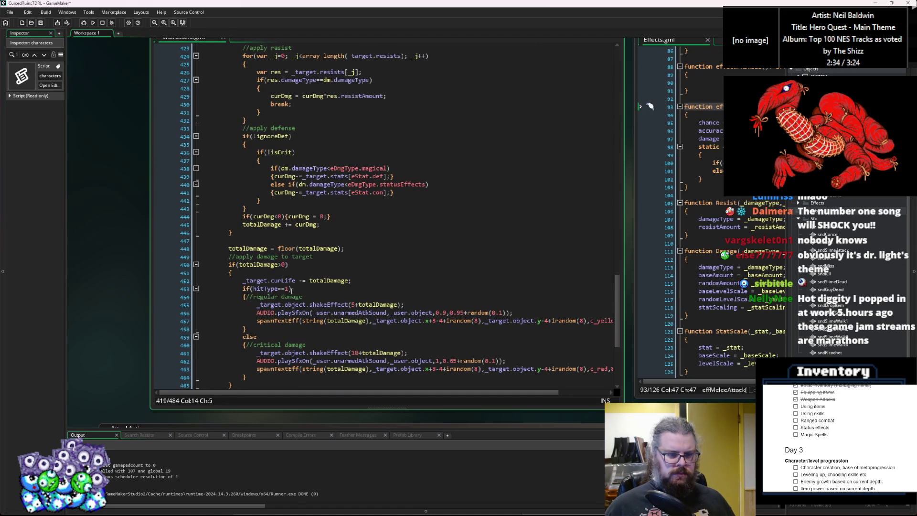
click(290, 289)
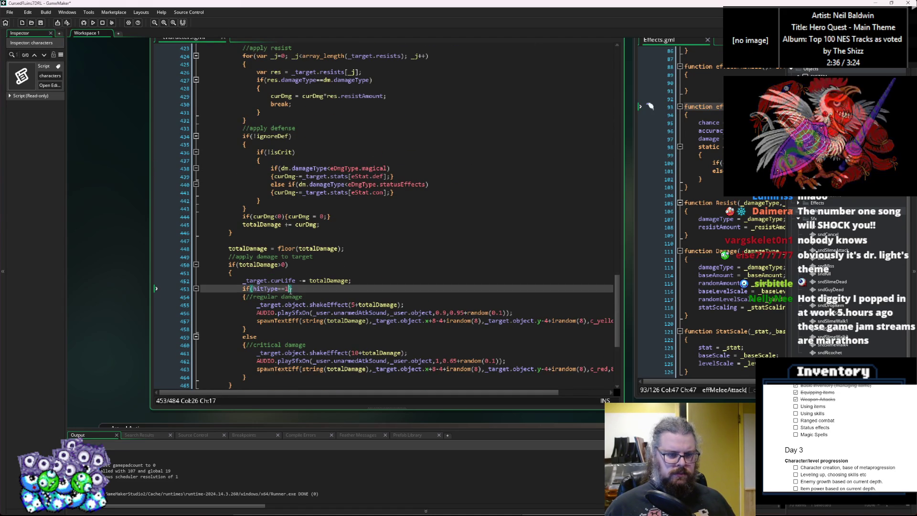
text())
scroll(289, 277, down, 3)
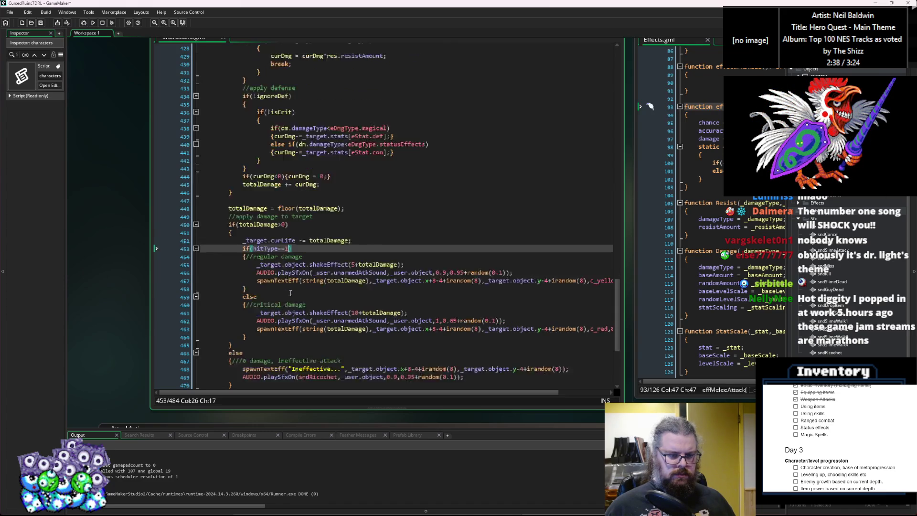
click(272, 221)
key(shift+Left)
key(shift+Left)
key(shift+Left)
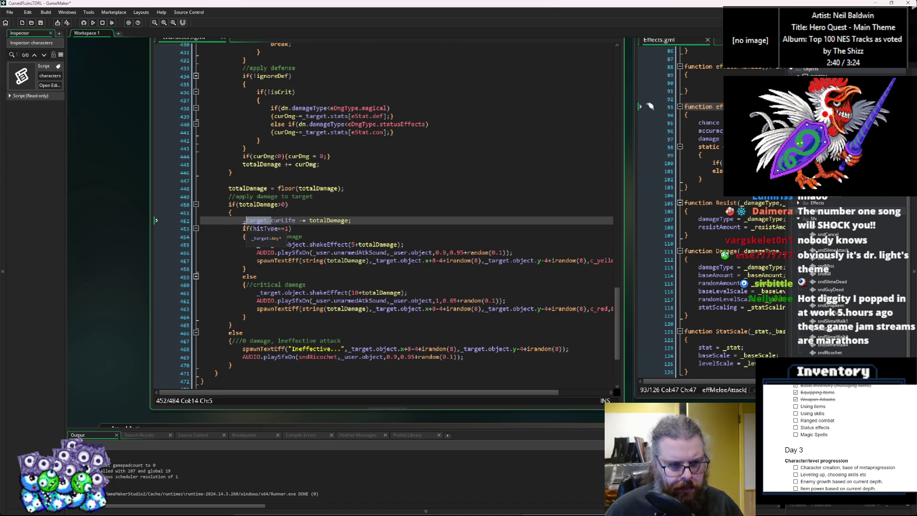
drag(286, 228, 254, 228)
text(isCrit)
click(253, 229)
text(!)
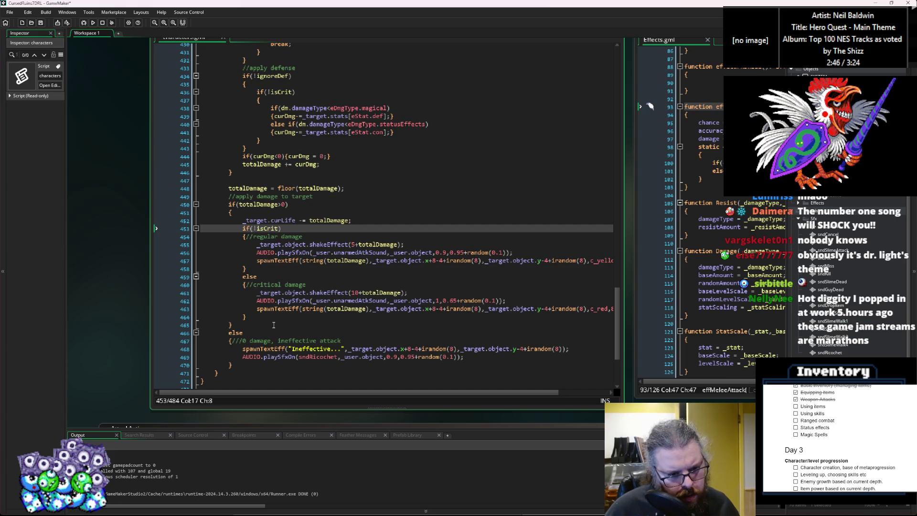
click(273, 325)
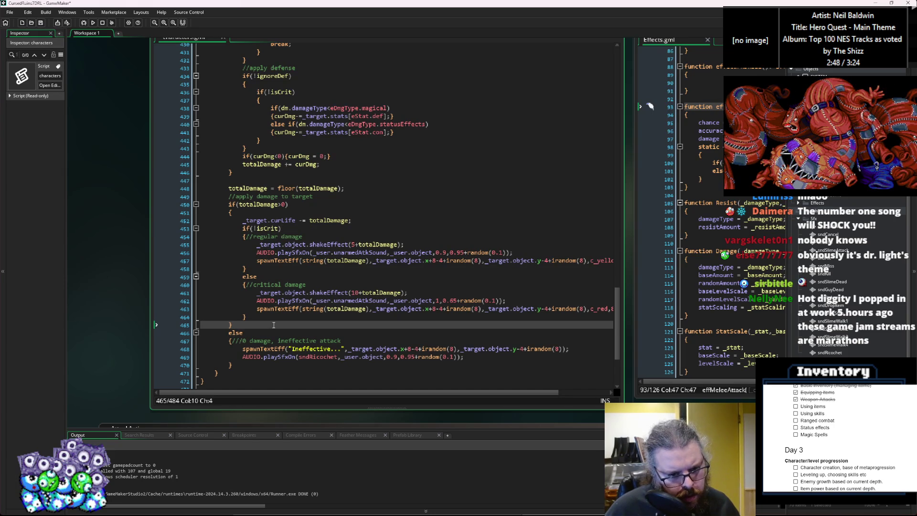
scroll(336, 263, up, 13)
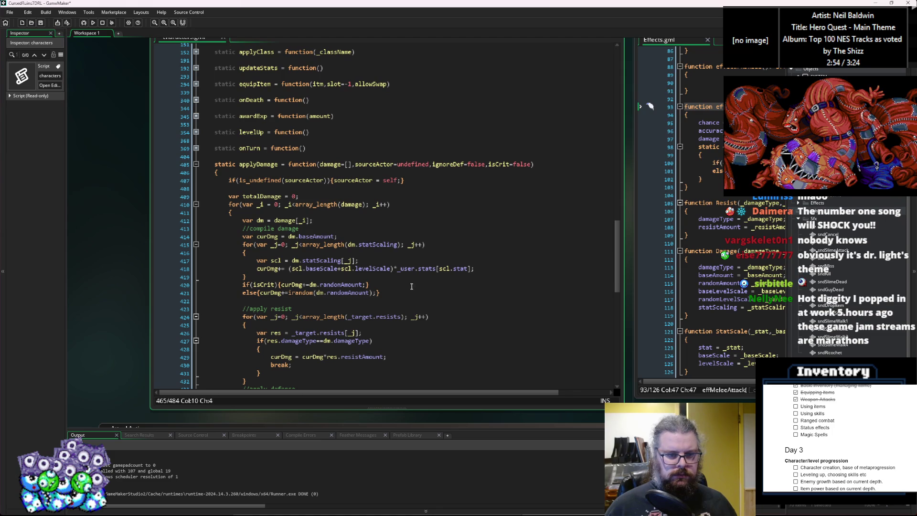
Replace _user with sourceActor in the stat scaling on line 418.
scroll(411, 287, down, 1)
click(409, 248)
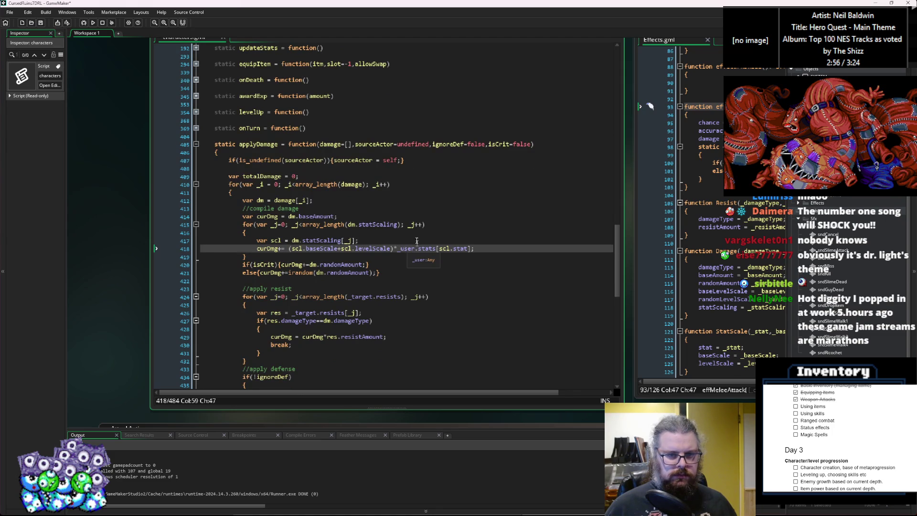
click(373, 144)
click(402, 249)
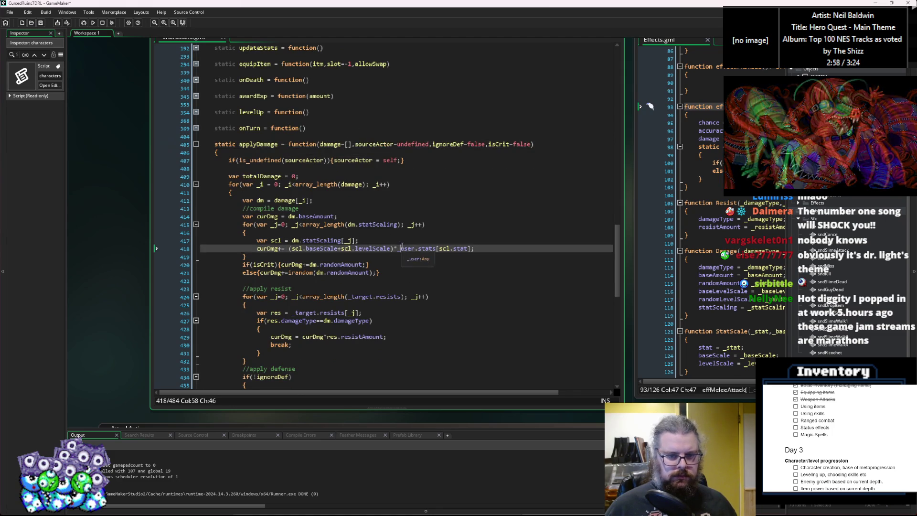
double_click(407, 248)
scroll(442, 266, down, 3)
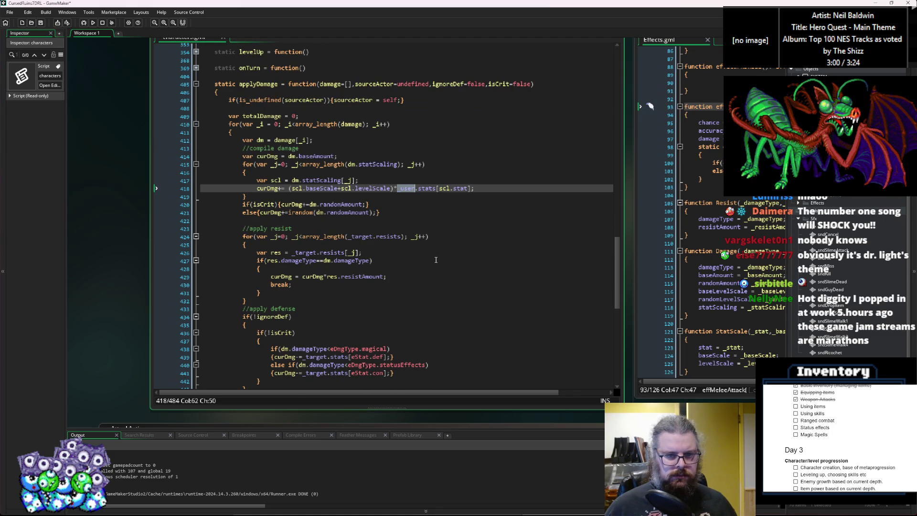
text(sourceActor)
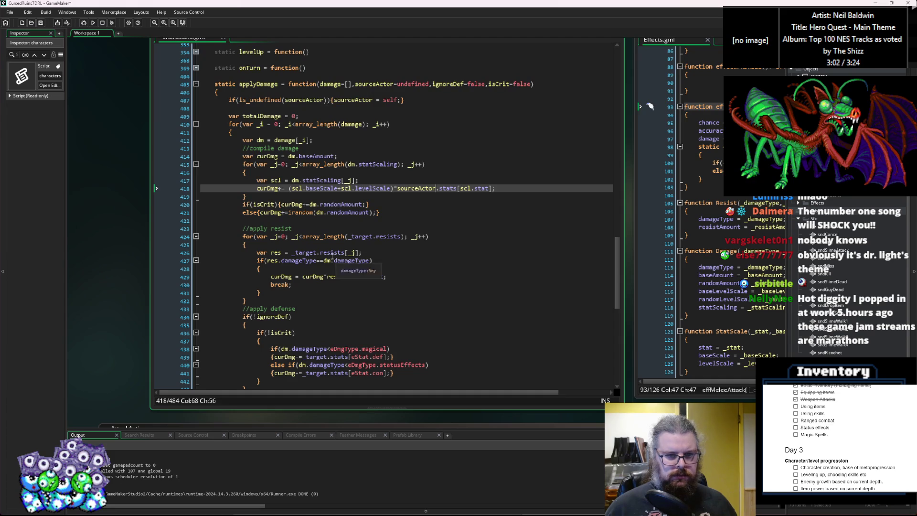
Replace _user with sourceActor in the regular hit sound call on line 456.
double_click(354, 237)
double_click(311, 252)
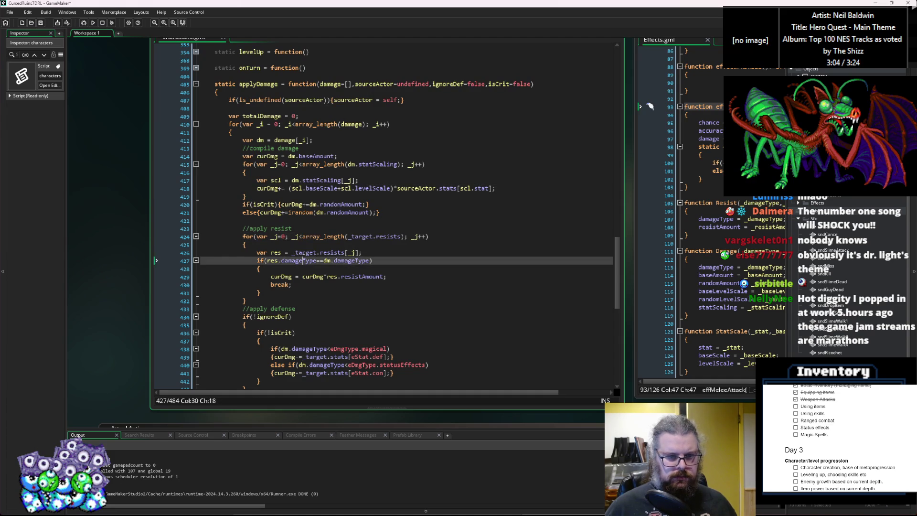
double_click(365, 236)
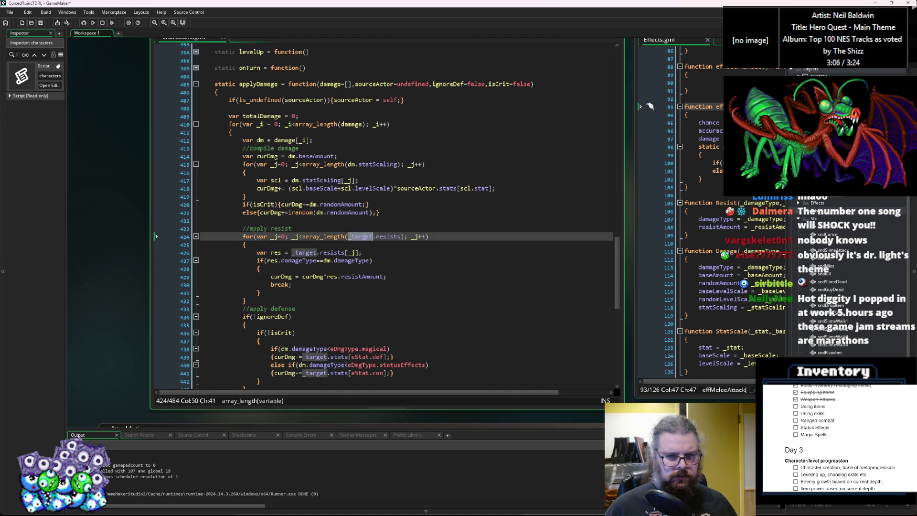
scroll(362, 270, down, 1)
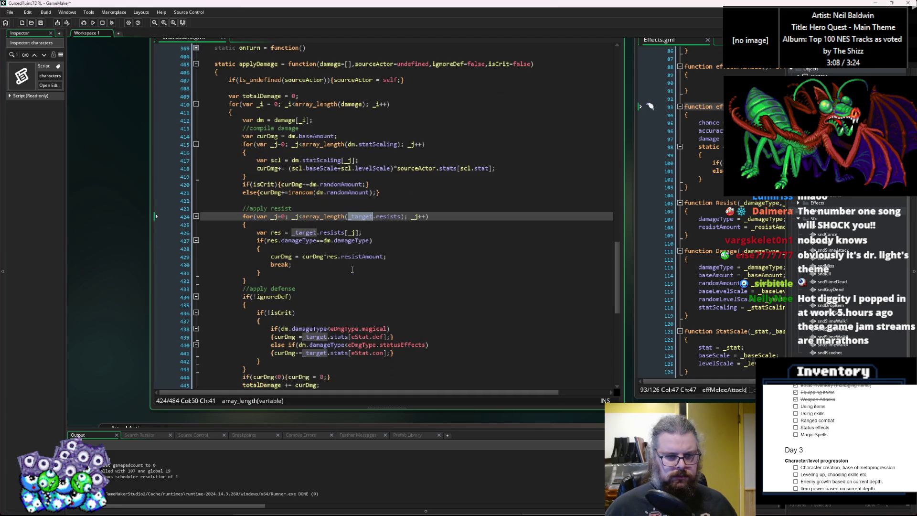
scroll(335, 310, down, 6)
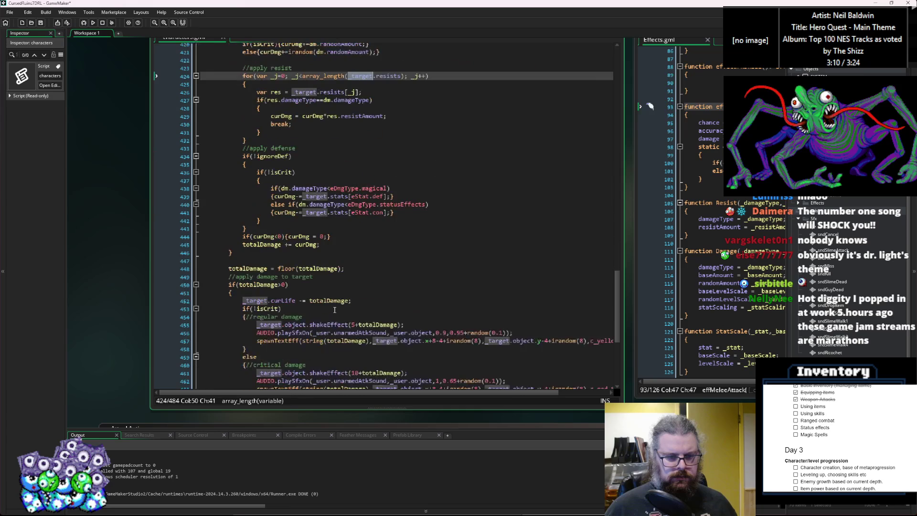
click(335, 301)
double_click(398, 332)
scroll(350, 291, down, 4)
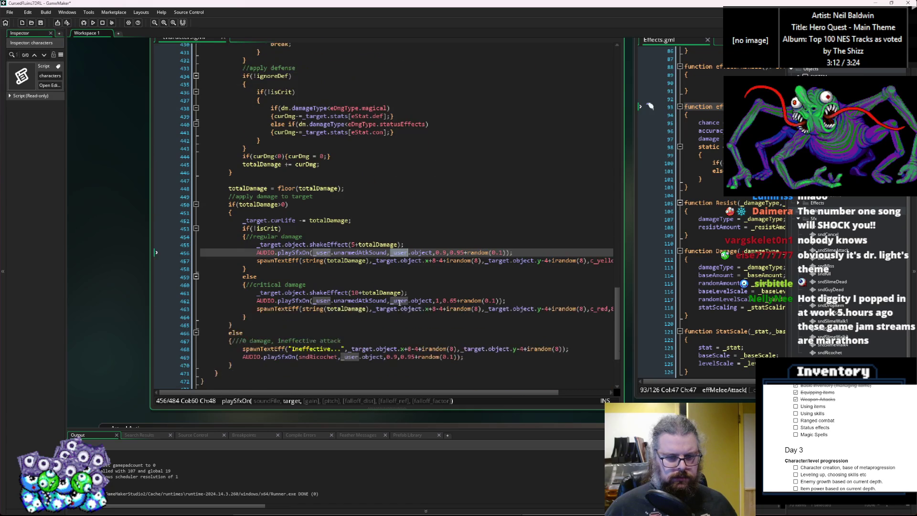
text(sourceActor)
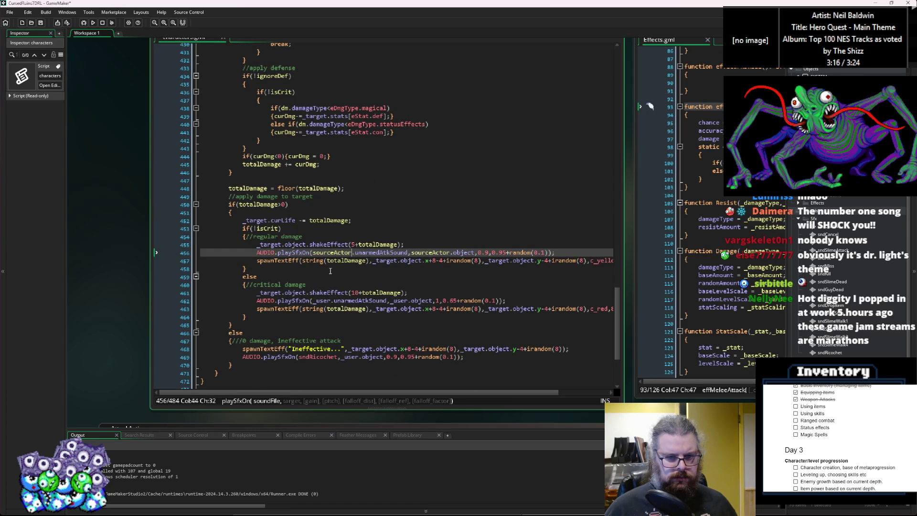
Widen the code editor and swap the second _user on line 462 for sourceActor.
scroll(388, 271, down, 1)
click(387, 271)
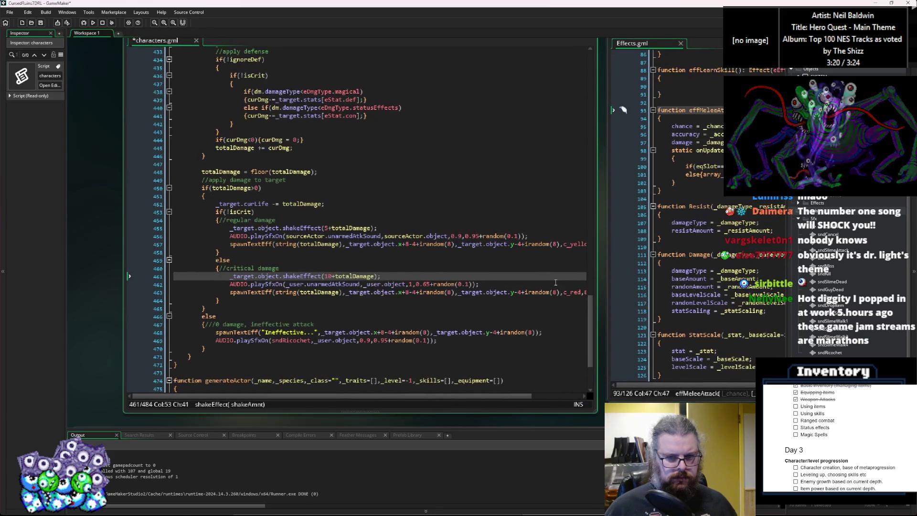
drag(597, 281, 671, 285)
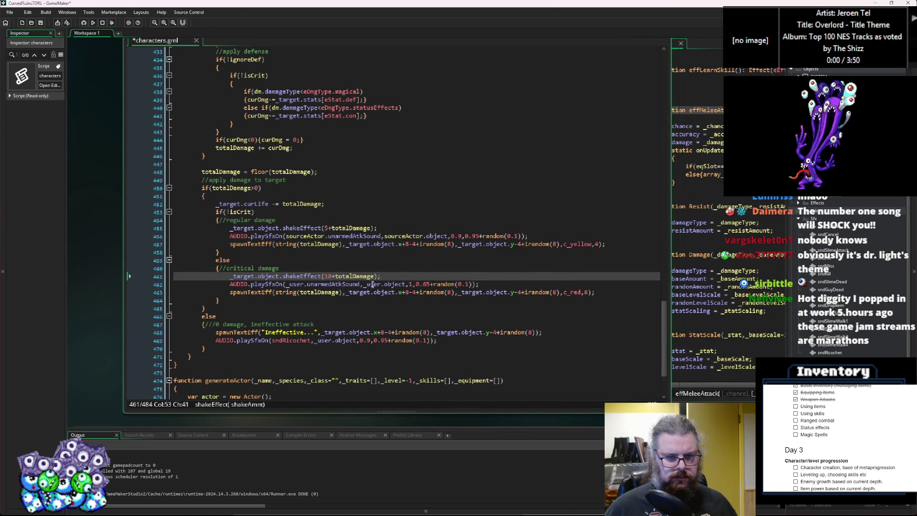
click(406, 284)
click(330, 324)
click(293, 285)
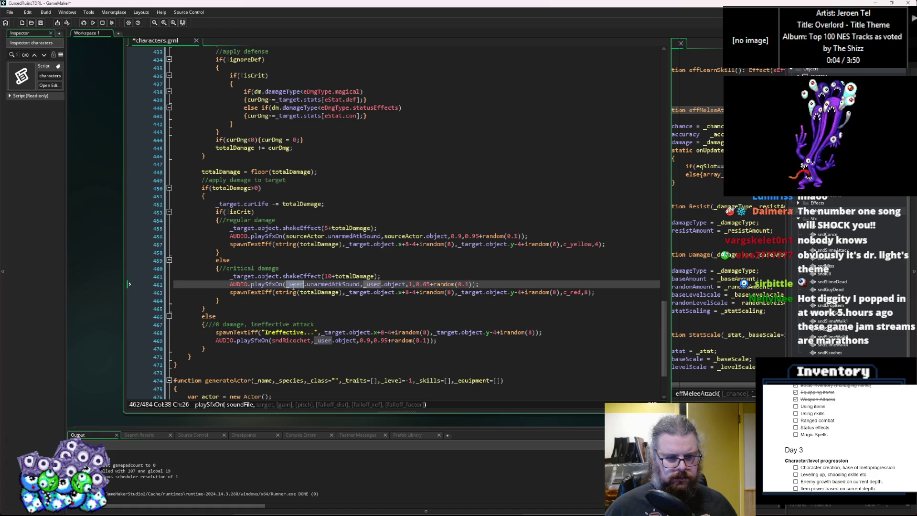
key(Down)
key(Up)
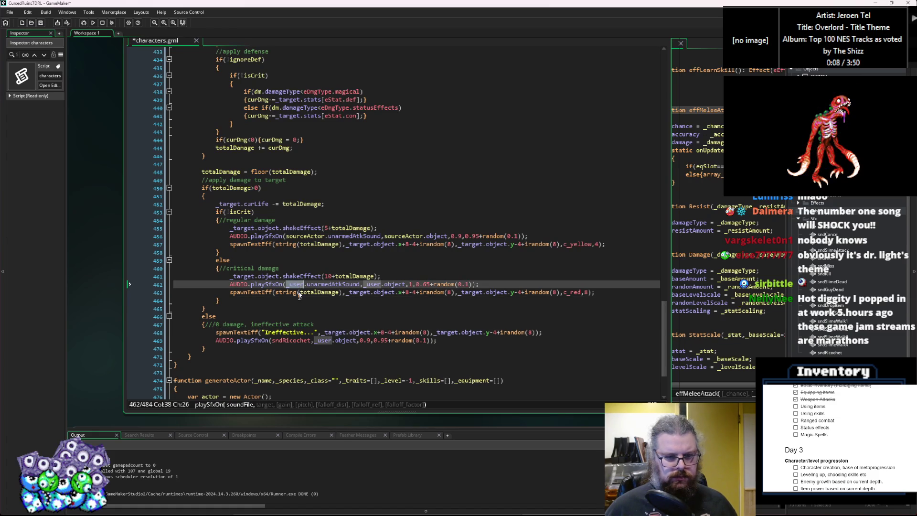
key(Down)
key(Down)
key(Down)
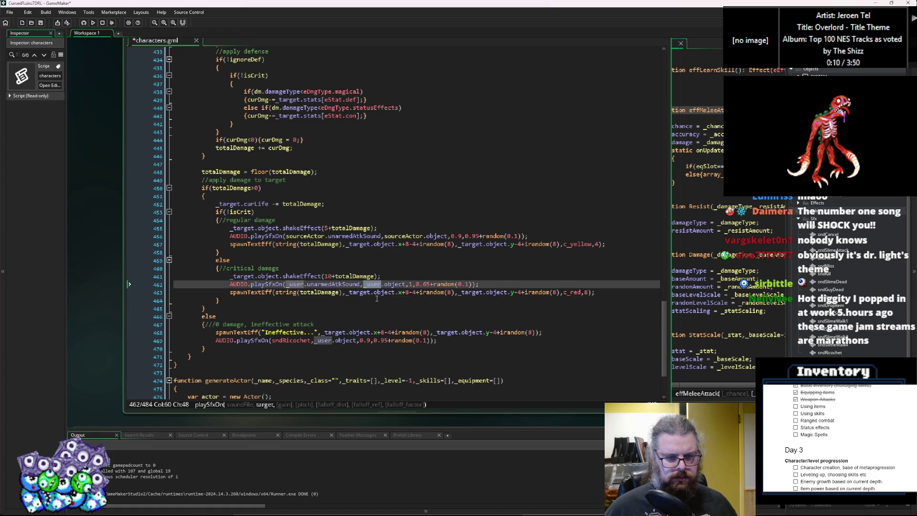
text(sourceActor)
Replace the first _user on line 462 and the ricochet sound's _user on line 469 with sourceActor.
click(341, 315)
double_click(295, 284)
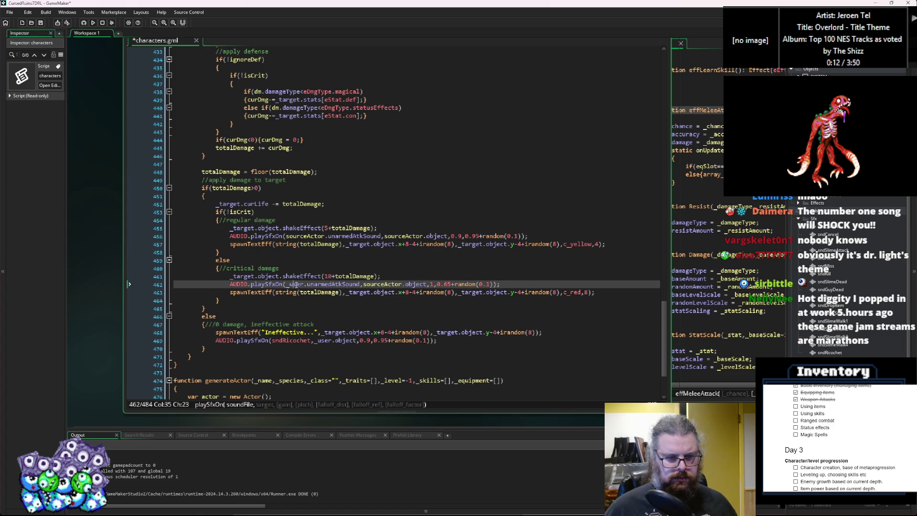
text(sourceActor)
double_click(329, 338)
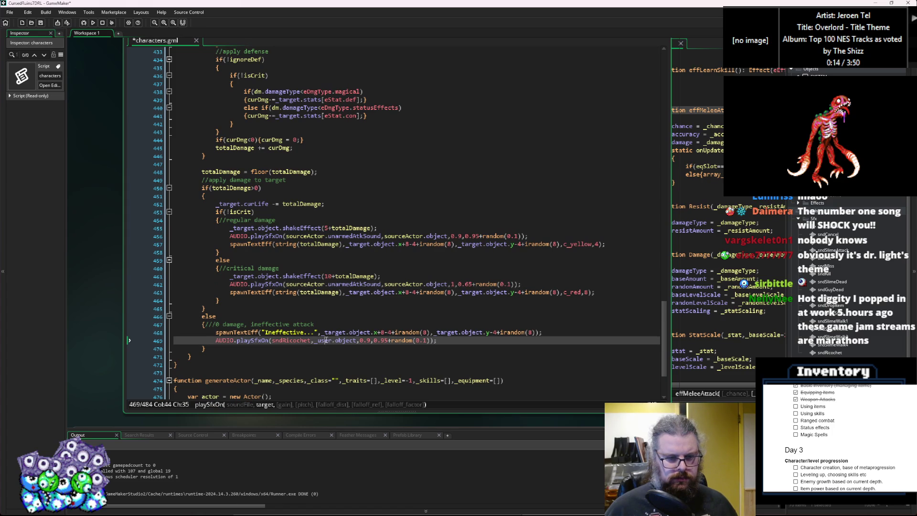
text(sourceActor)
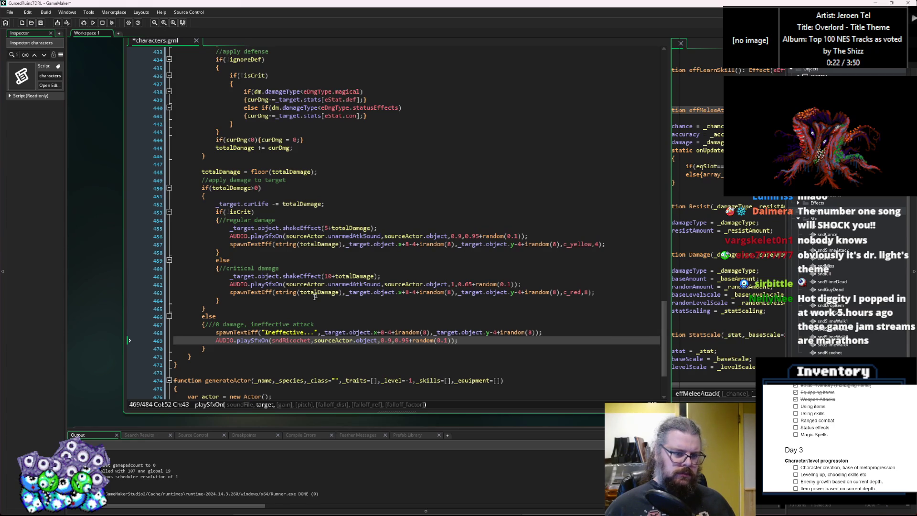
double_click(324, 284)
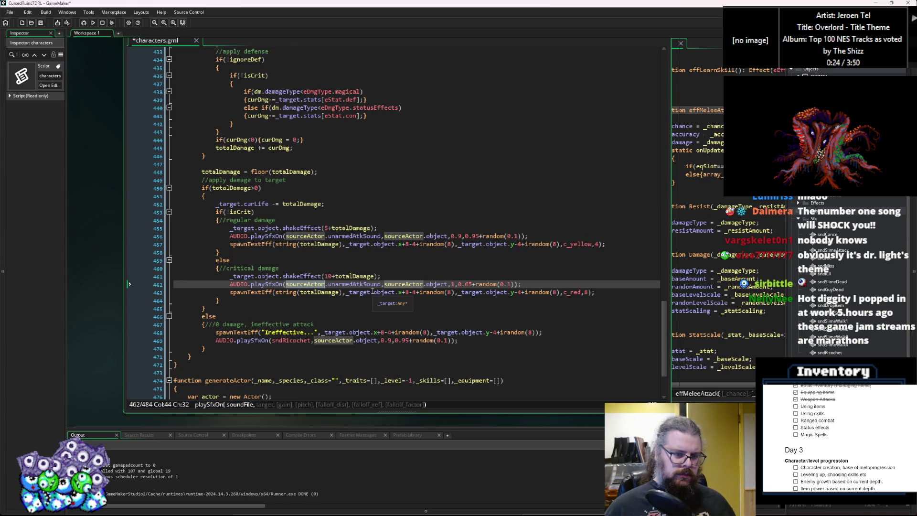
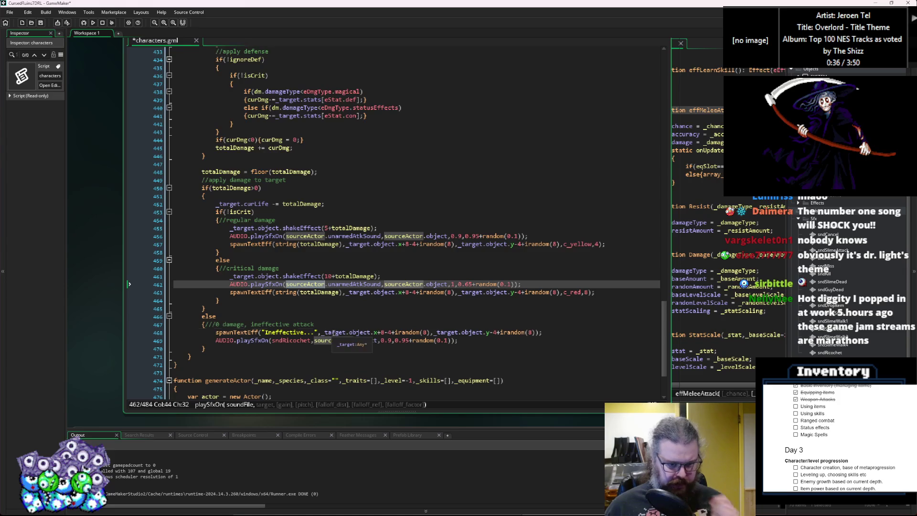
Remove the _target. prefix from the curLife, regular shakeEffect and regular-damage text-spawn lines.
click(344, 332)
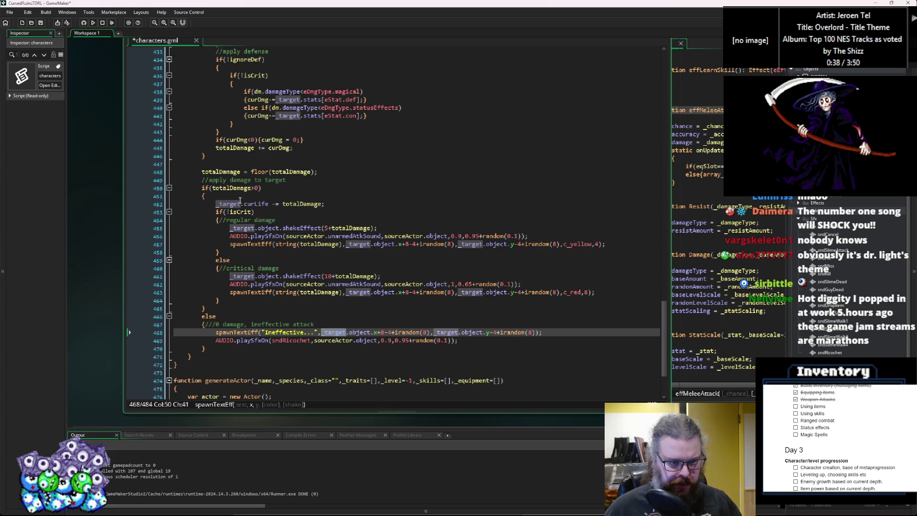
drag(244, 205, 221, 206)
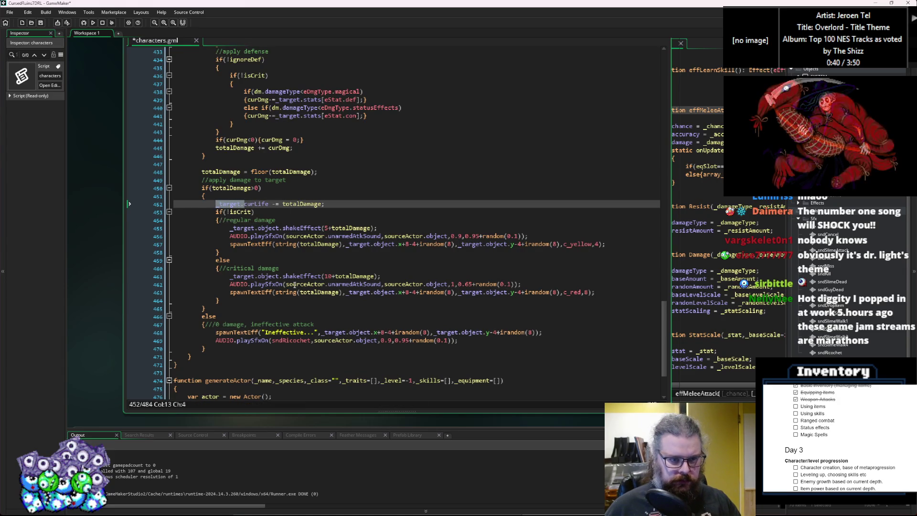
key(BackSpace)
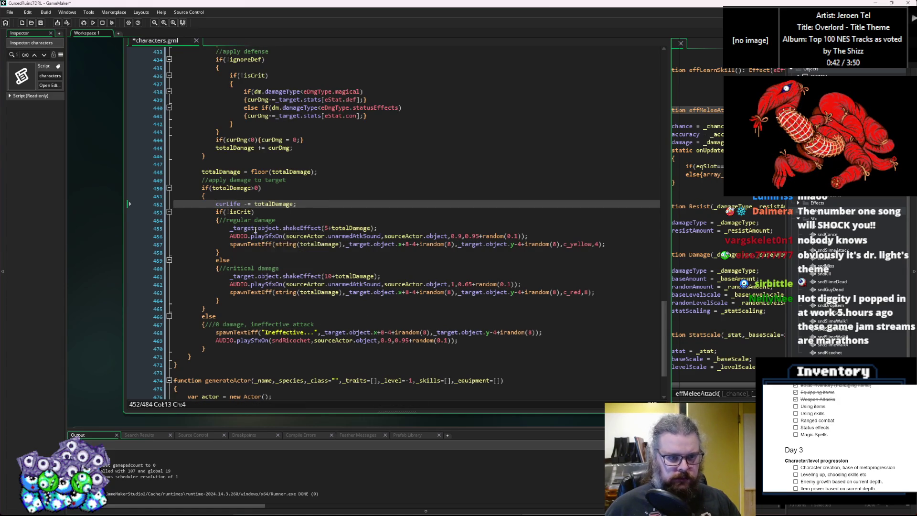
drag(259, 228, 230, 228)
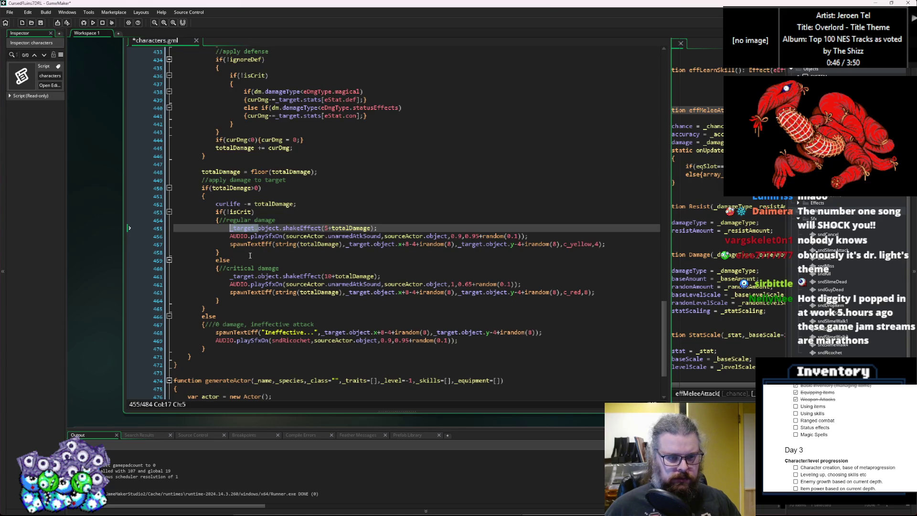
key(BackSpace)
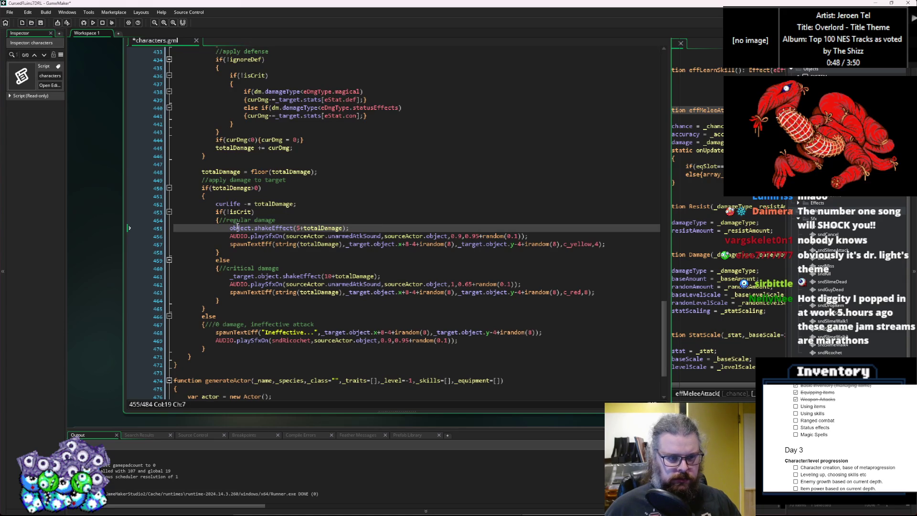
click(374, 244)
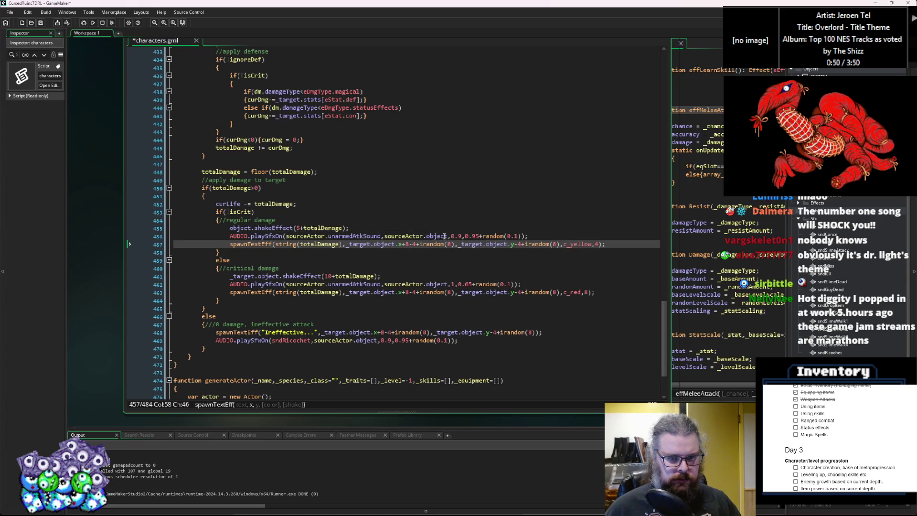
drag(487, 244, 460, 248)
key(BackSpace)
drag(375, 244, 346, 244)
key(BackSpace)
Strip _target. from the critical shakeEffect line and the critical and Ineffective spawnTextEff calls (lines 463, 468).
drag(260, 276, 229, 276)
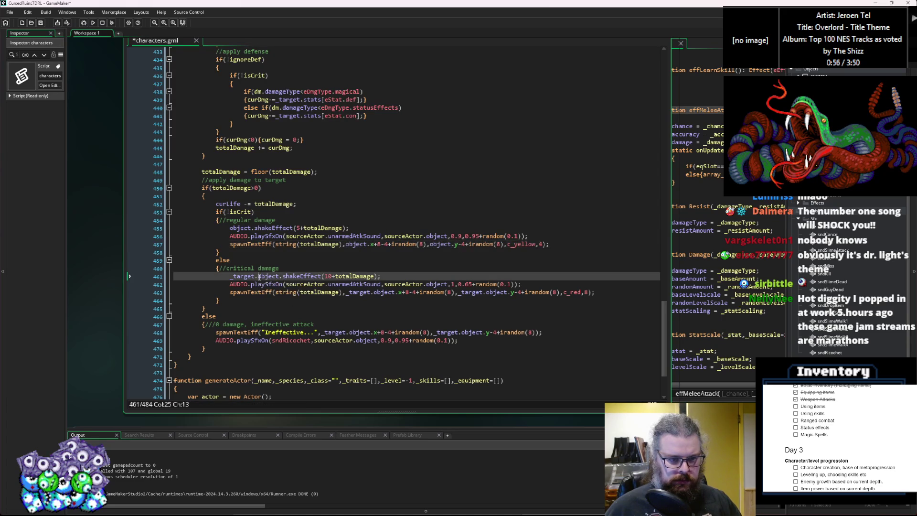
key(BackSpace)
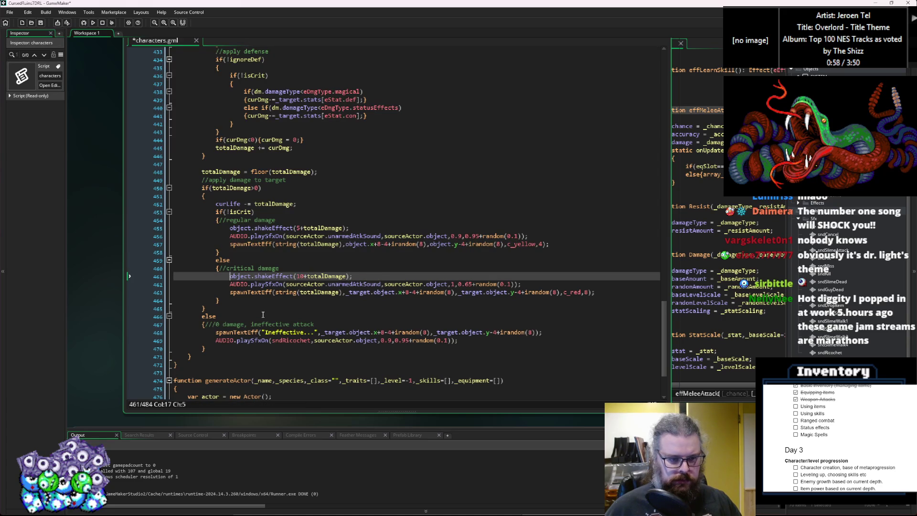
click(374, 292)
drag(374, 292, 345, 293)
key(BackSpace)
drag(459, 292, 433, 292)
key(BackSpace)
click(460, 332)
drag(459, 332, 433, 333)
key(BackSpace)
drag(350, 333, 321, 333)
key(BackSpace)
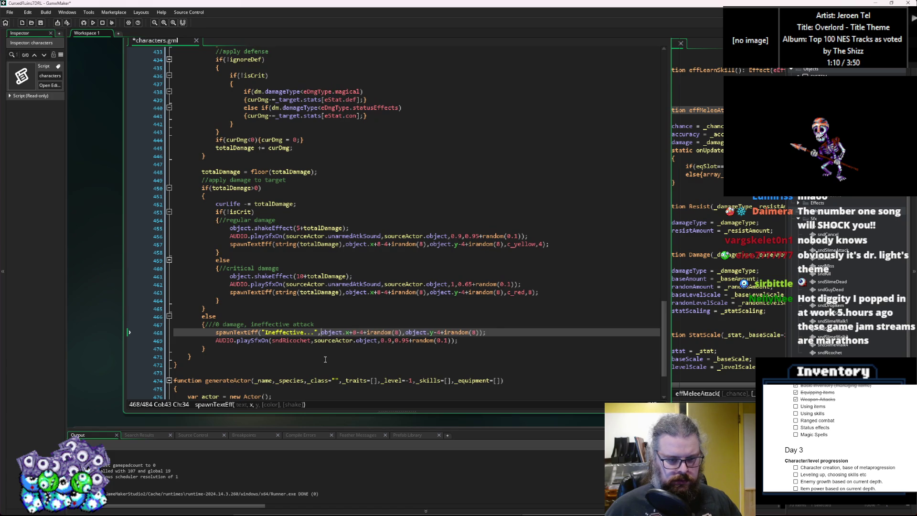
scroll(252, 242, up, 3)
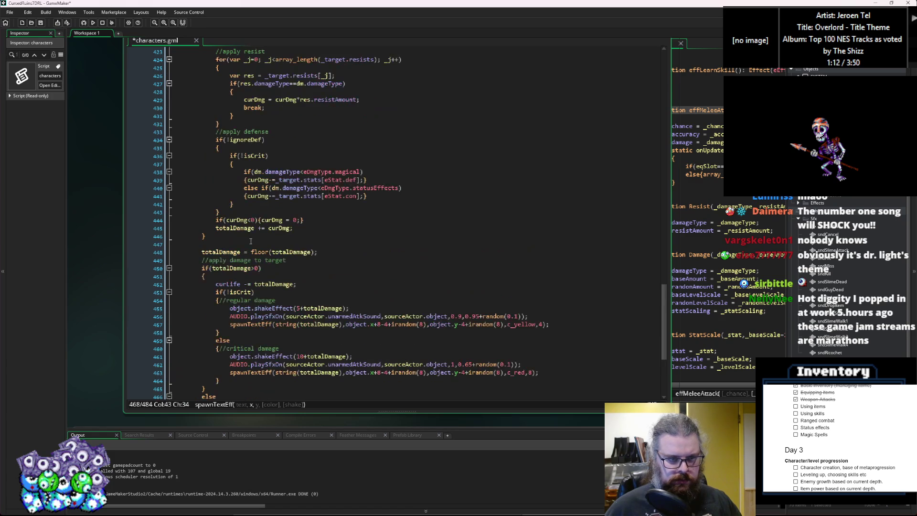
Delete _target. from the def and con defense lines, the resists lookup and the resists loop condition.
double_click(281, 196)
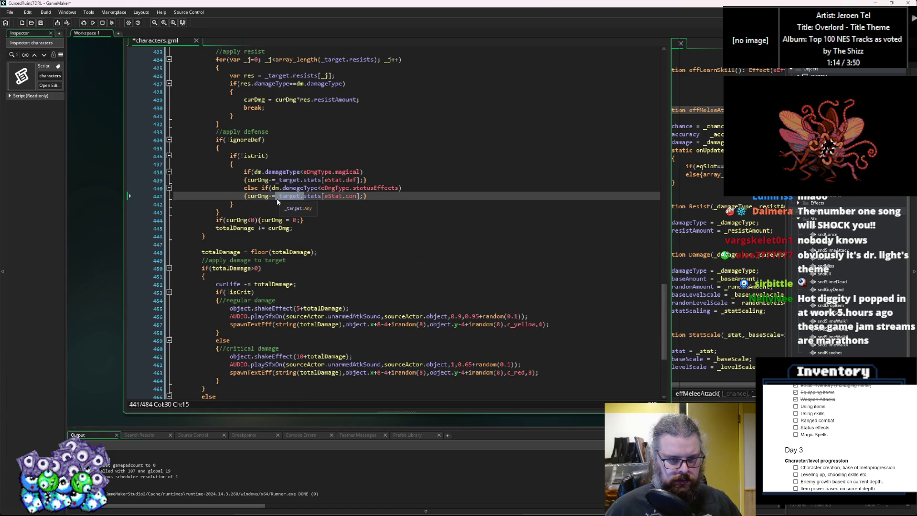
key(BackSpace)
drag(305, 179, 277, 184)
key(BackSpace)
scroll(287, 191, up, 5)
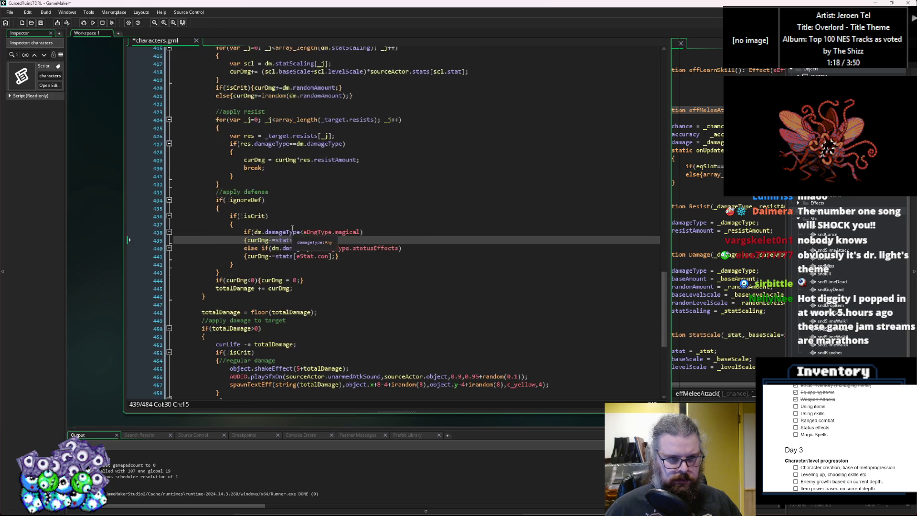
click(290, 196)
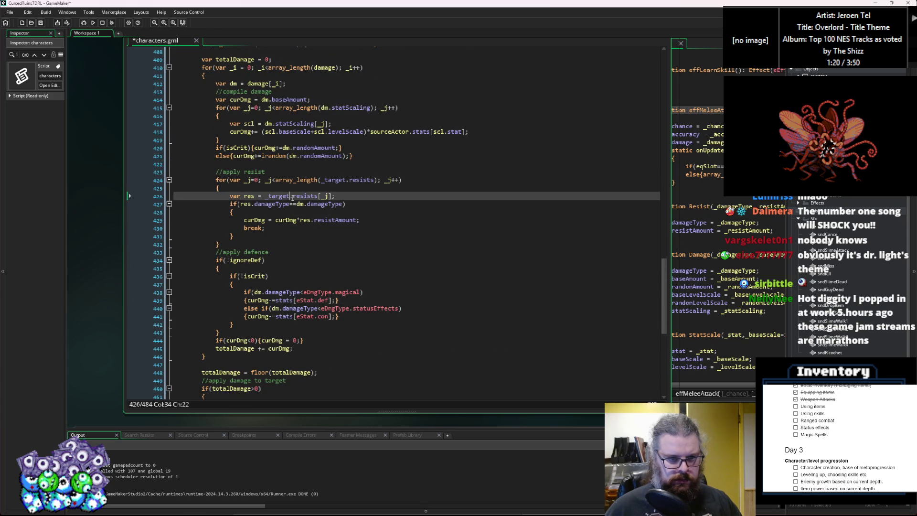
drag(288, 197, 267, 197)
key(BackSpace)
click(348, 180)
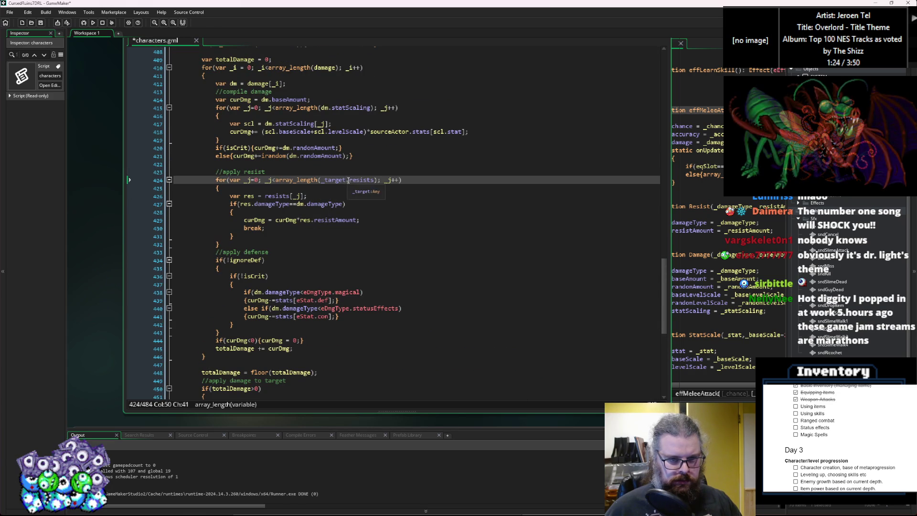
drag(350, 180, 322, 180)
key(BackSpace)
scroll(326, 192, up, 3)
Scroll through applyDamage to review the stat-scaling loop and randomAmount uses.
click(356, 208)
scroll(322, 233, up, 2)
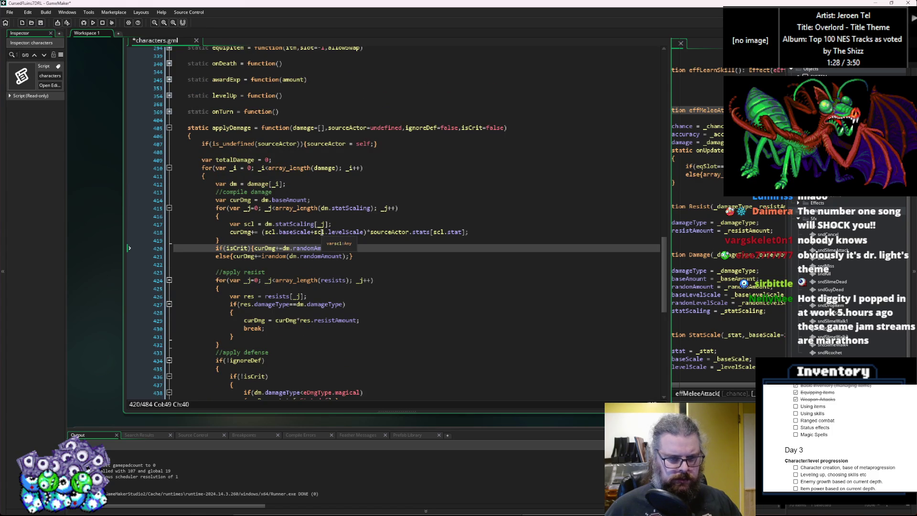
click(378, 305)
scroll(367, 315, down, 5)
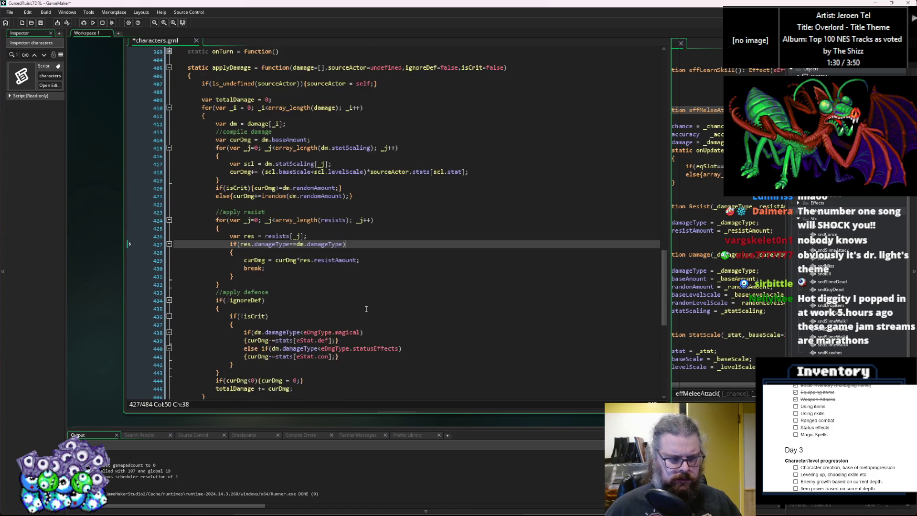
scroll(366, 309, down, 3)
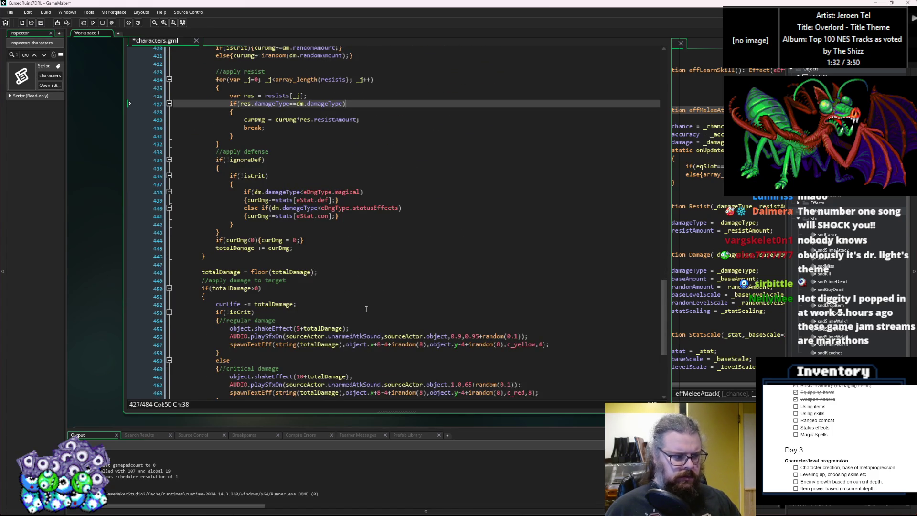
scroll(367, 309, down, 3)
scroll(402, 323, down, 3)
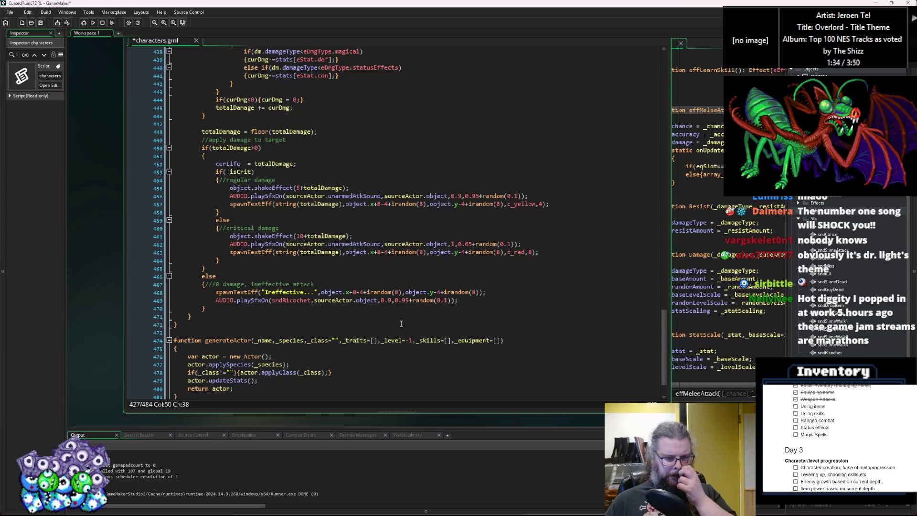
scroll(401, 324, down, 2)
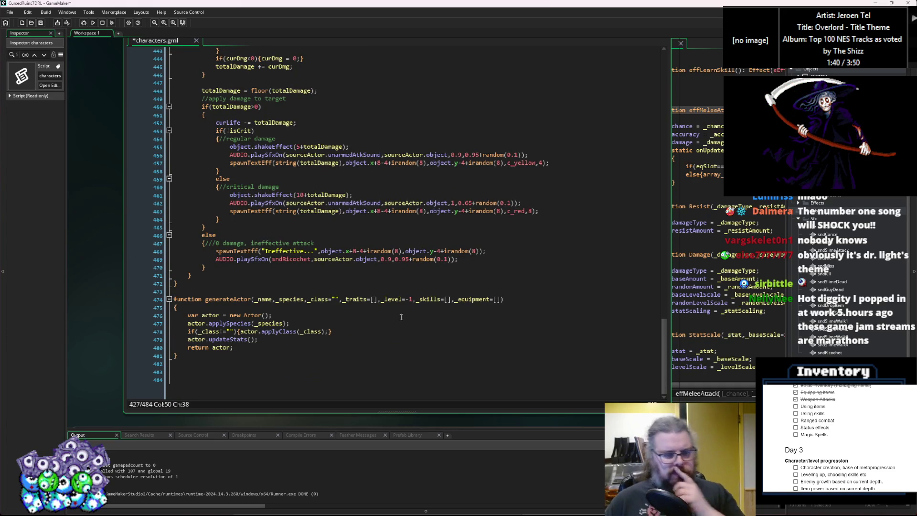
scroll(399, 313, up, 9)
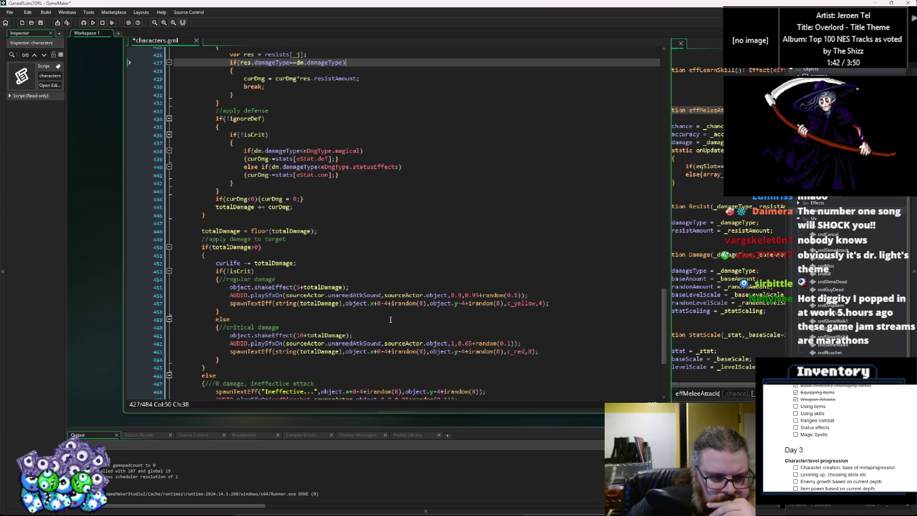
scroll(373, 320, up, 8)
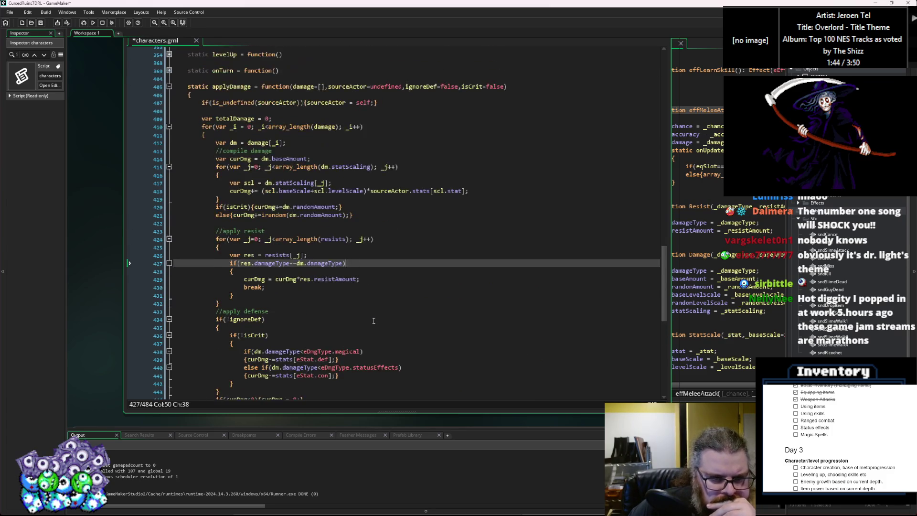
click(305, 249)
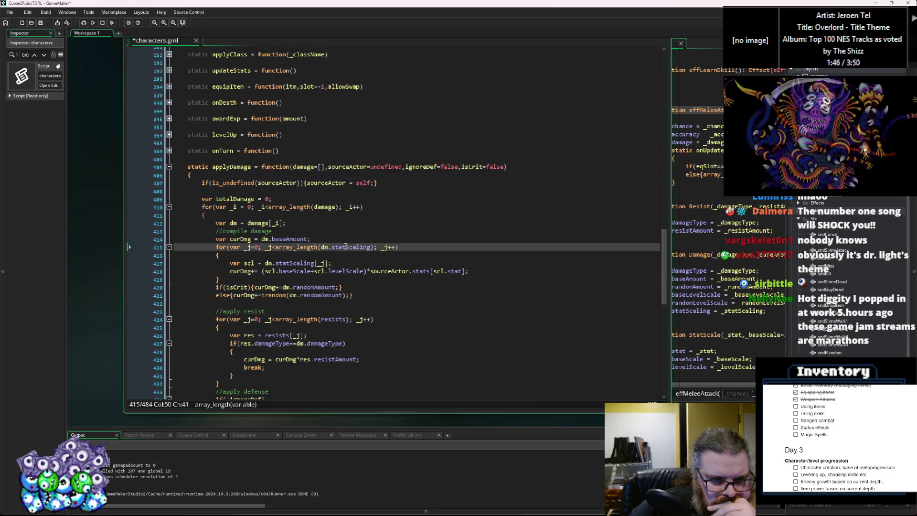
click(298, 271)
double_click(313, 287)
scroll(310, 290, down, 2)
Save characters.gml and cycle through the Effects, ItemStructs and characterActions windows back to characters.
key(ctrl+s)
click(736, 238)
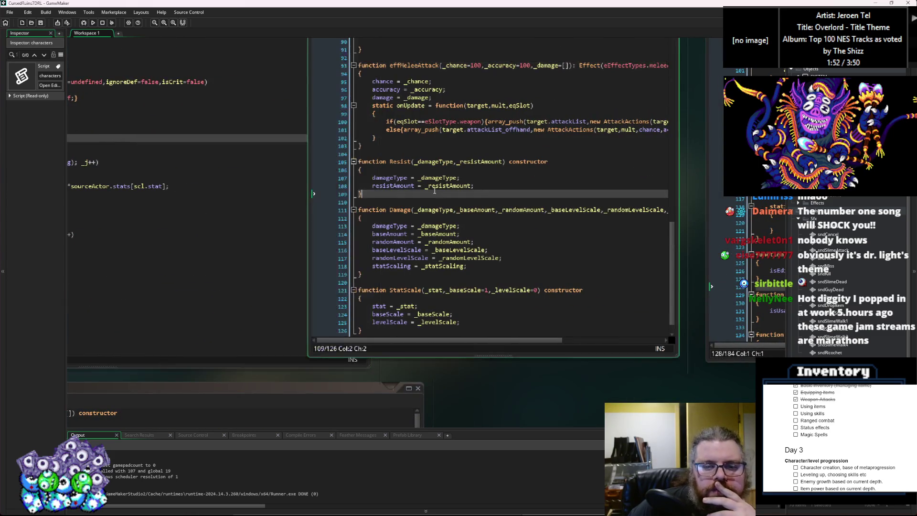
click(674, 287)
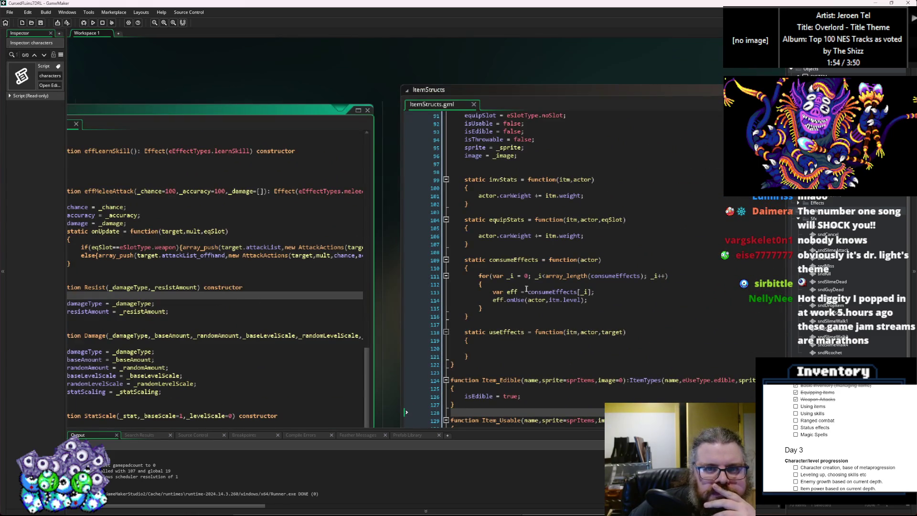
key(ctrl+Tab)
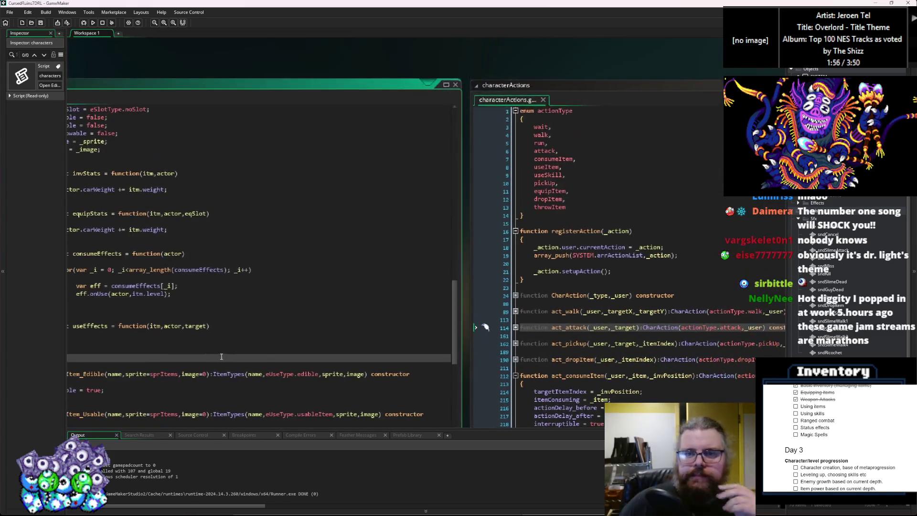
key(ctrl+Tab)
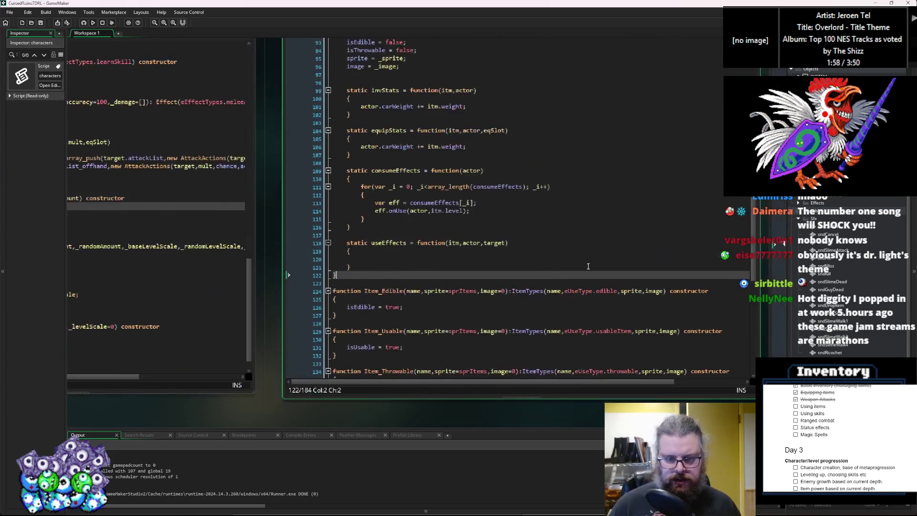
key(ctrl+Tab)
scroll(355, 290, down, 5)
scroll(355, 291, down, 2)
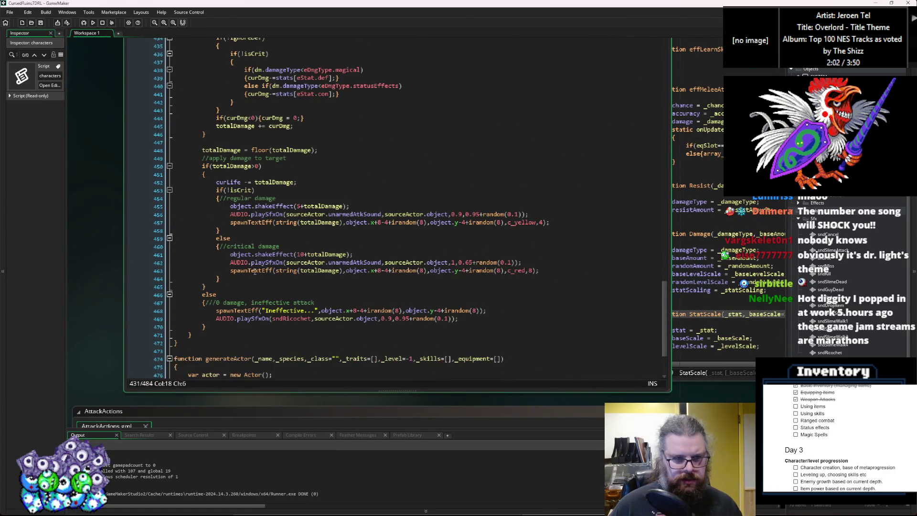
Comment out the regular and critical shakeEffect and playSfxOn lines and the ricochet sound with //, then switch to AttackActions.
click(230, 214)
text(//)
key(Up)
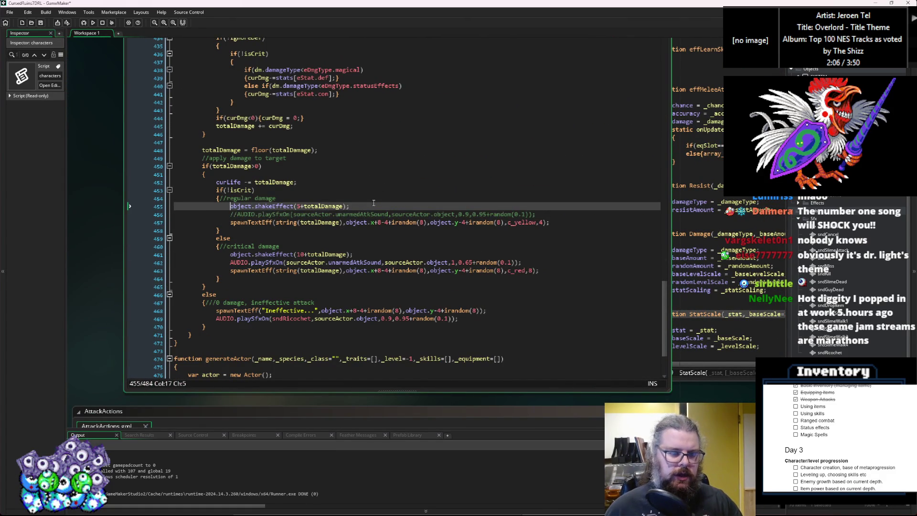
text(//)
key(Down)
key(Down)
key(Down)
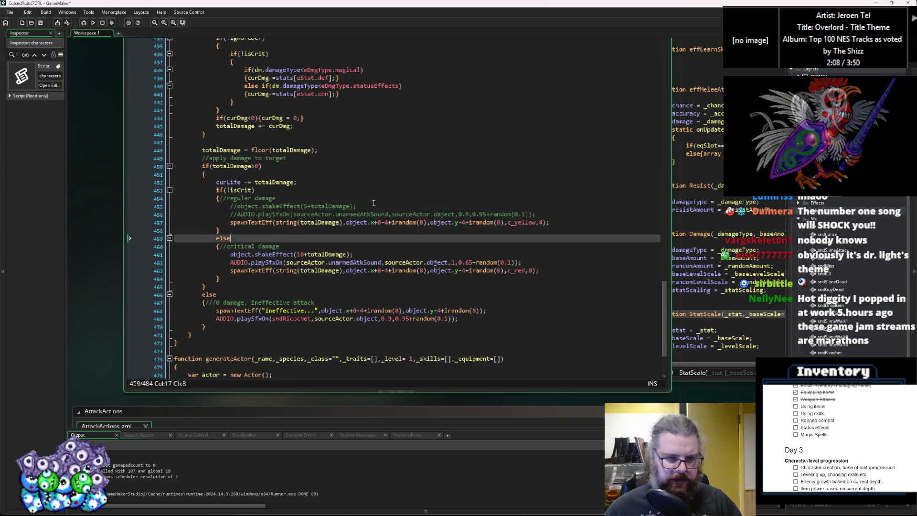
text(//)
key(Down)
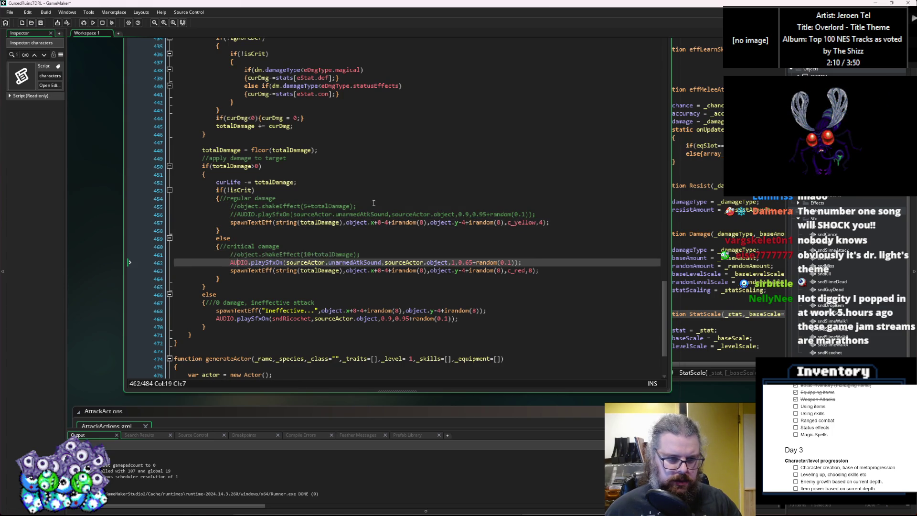
text(//)
key(Down)
key(Down)
key(Down)
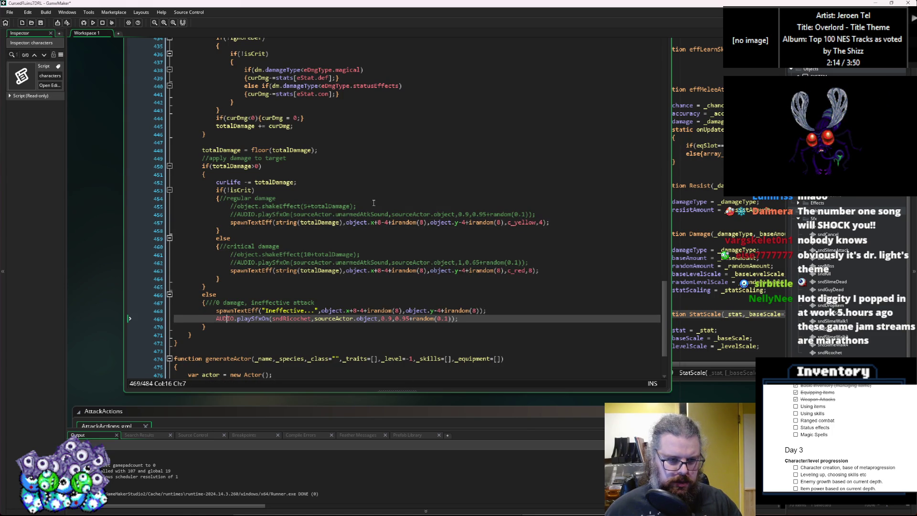
text(//)
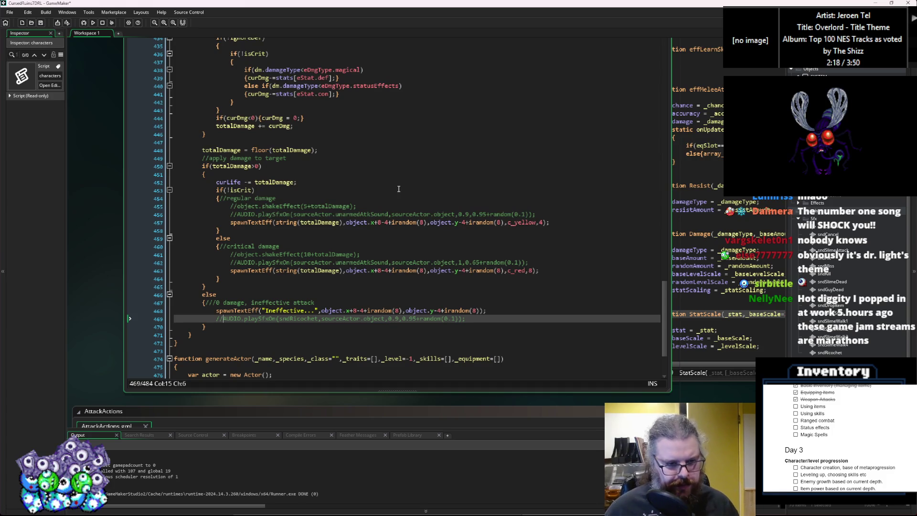
key(ctrl+Tab)
key(Up)
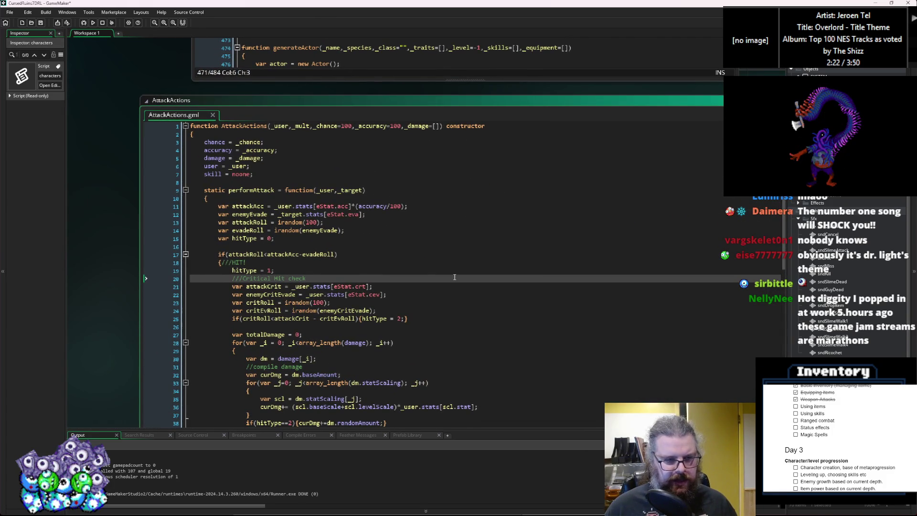
Browse performAttack in AttackActions.gml, folding the damage-compiling loop at line 28.
scroll(455, 277, down, 3)
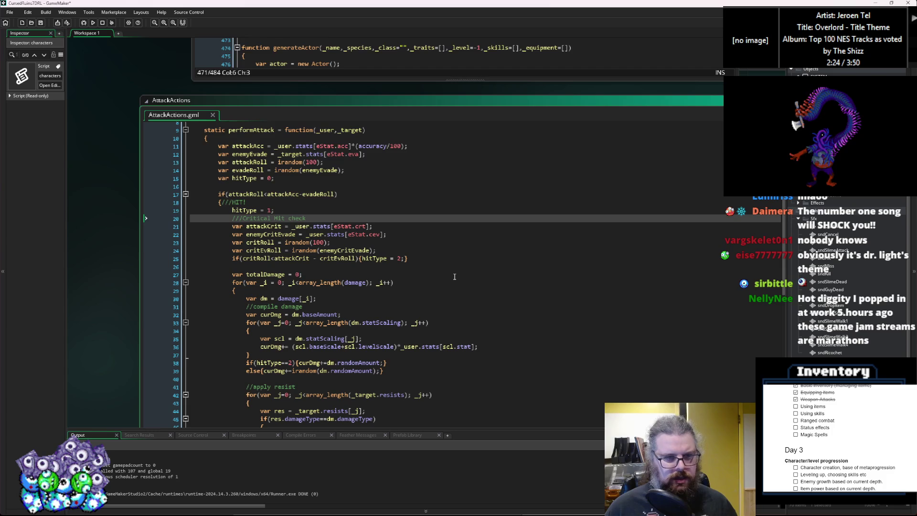
scroll(454, 277, up, 3)
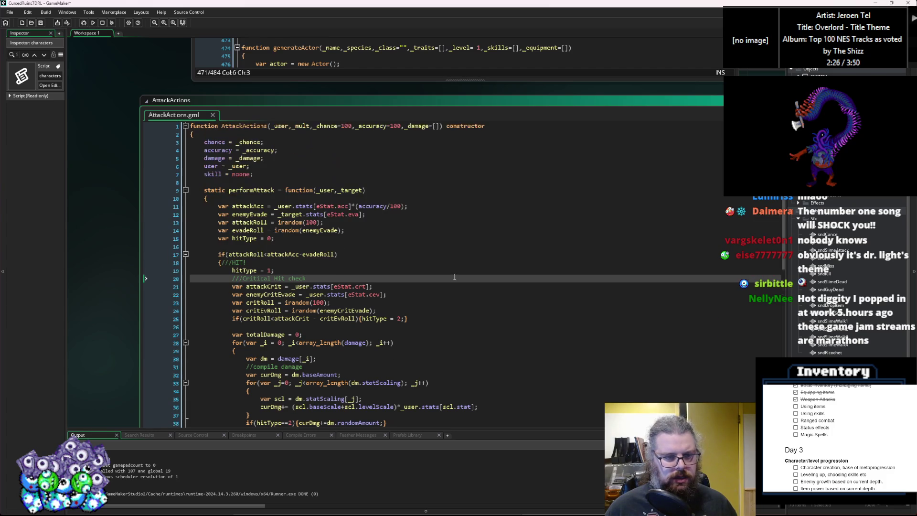
click(503, 206)
scroll(480, 235, down, 3)
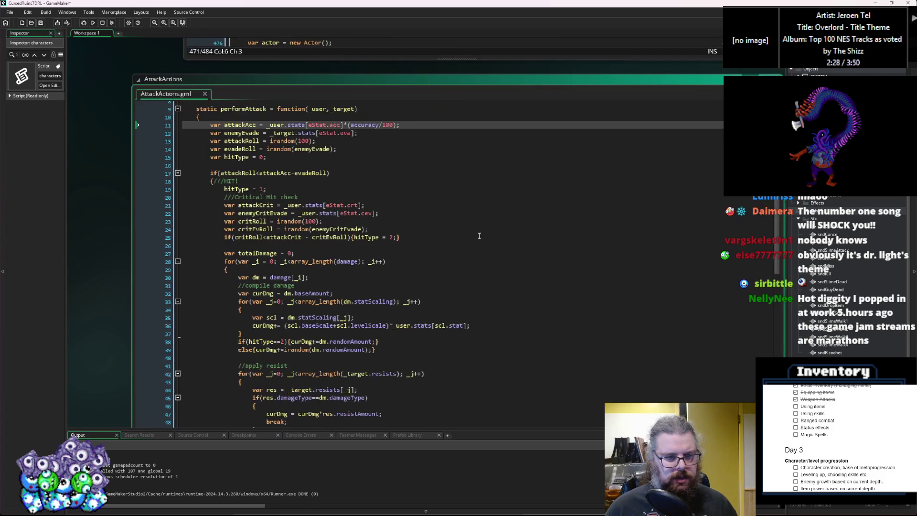
scroll(479, 236, down, 4)
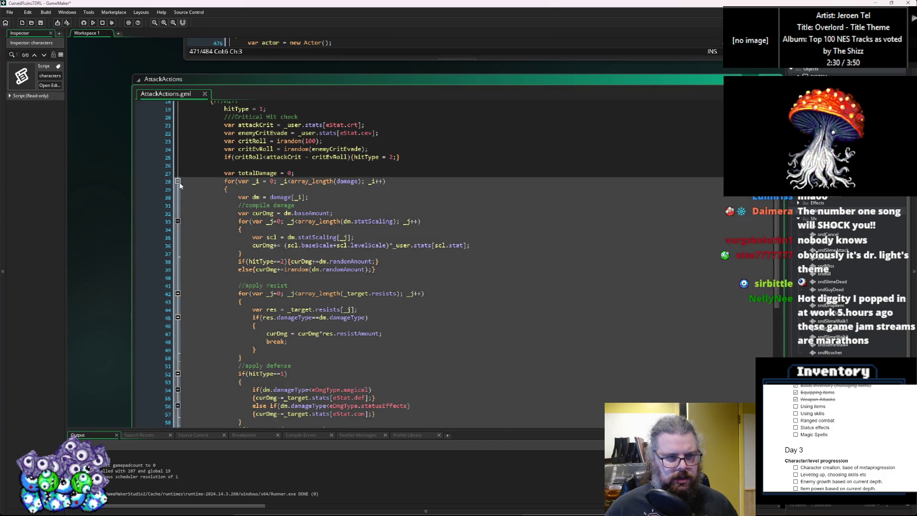
click(178, 181)
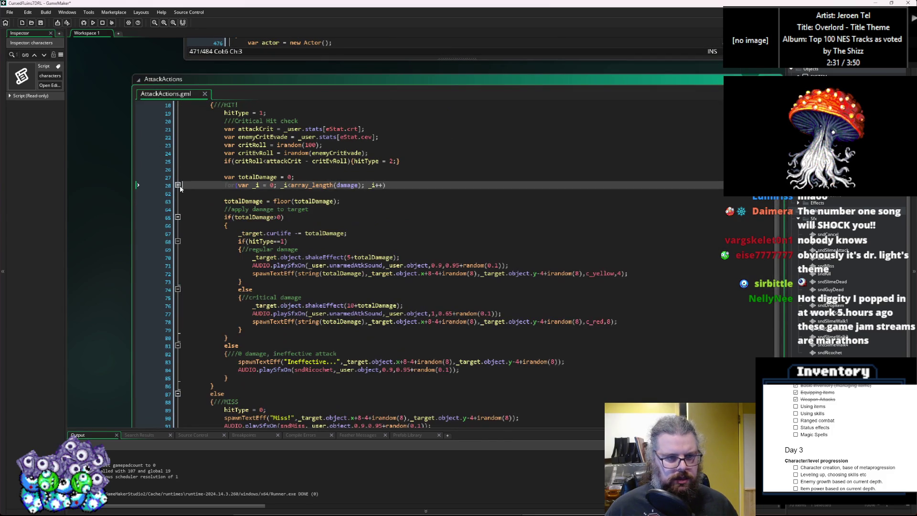
click(348, 203)
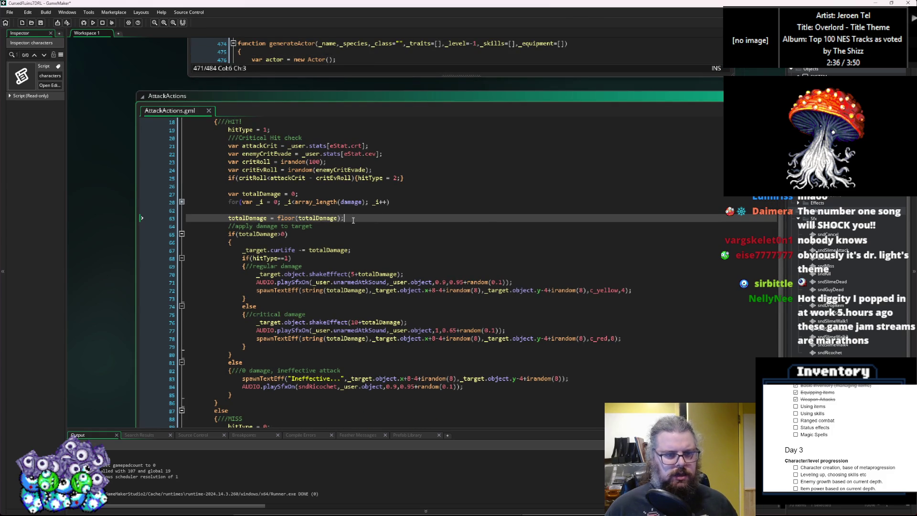
scroll(353, 219, up, 5)
click(338, 276)
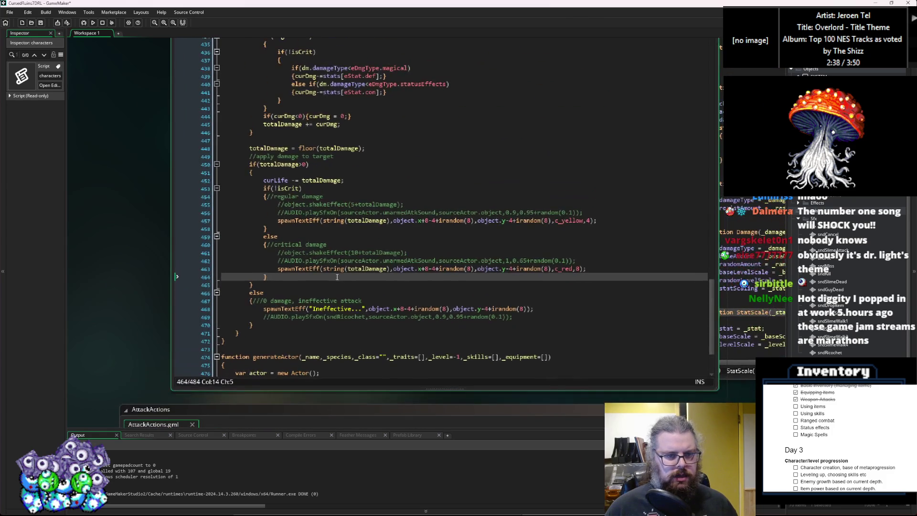
Add 'return totalDamage;' at the end of characters.gml's applyDamage function.
double_click(258, 148)
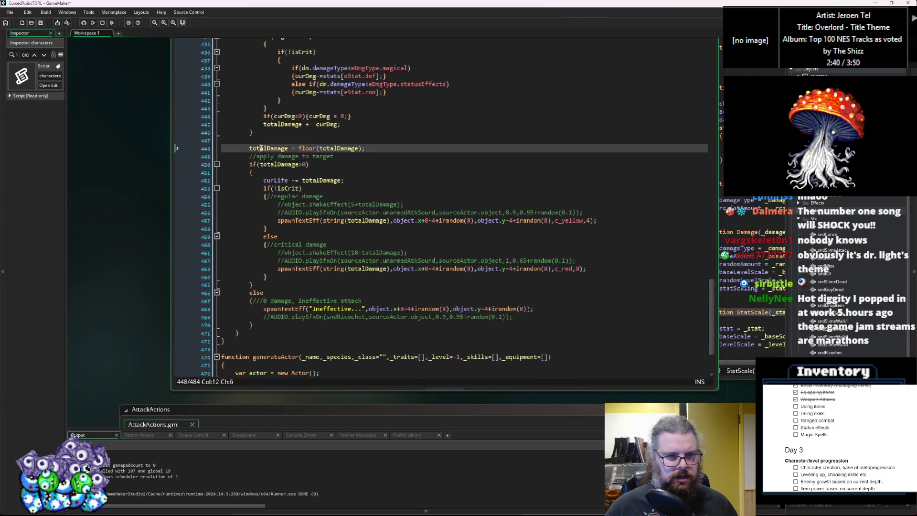
click(269, 325)
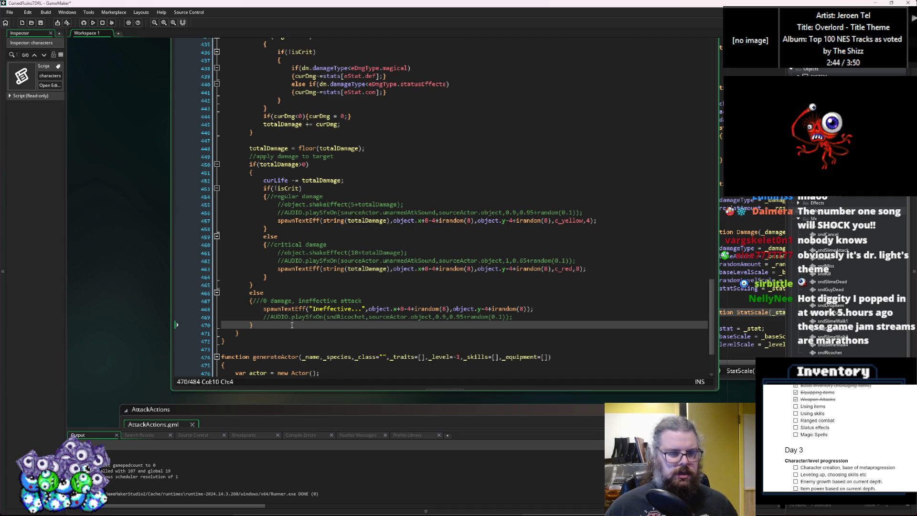
key(Return)
text(return )
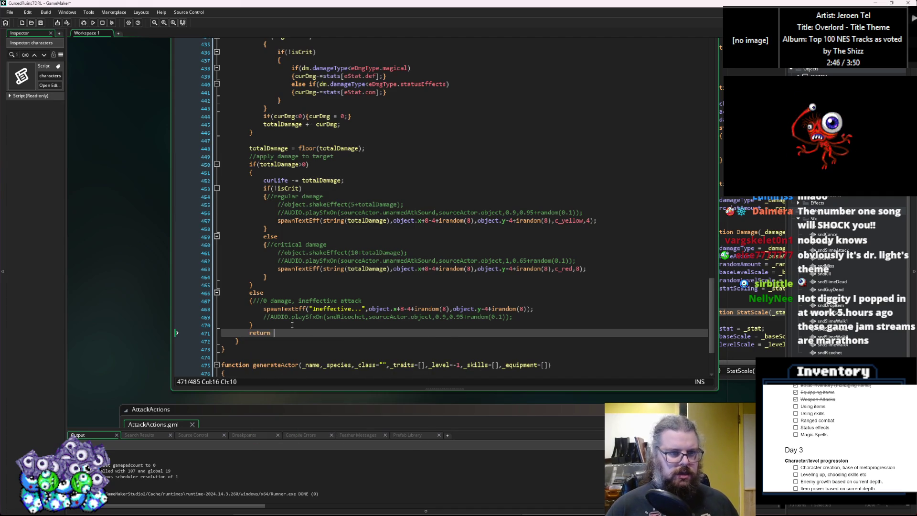
text(totalDamag)
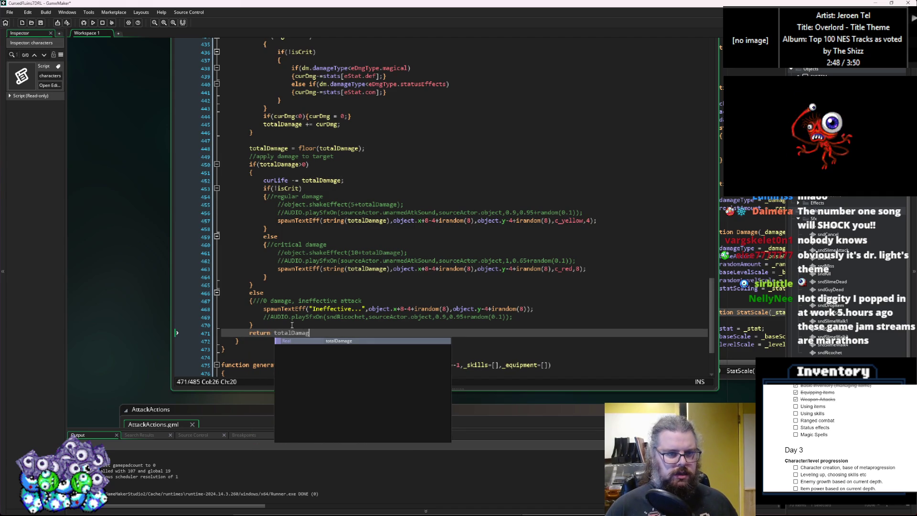
text(e;)
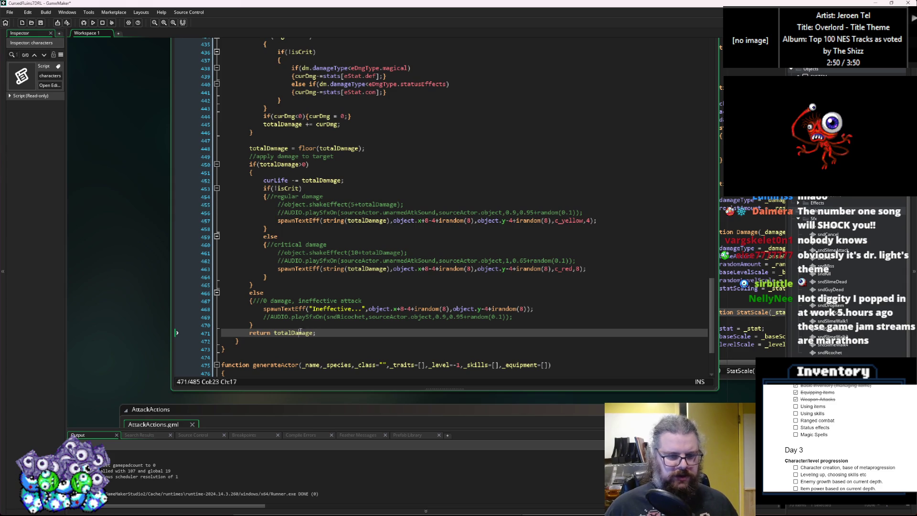
double_click(301, 332)
Return to AttackActions.gml, enlarge its editor and unfold the damage loop at line 28.
scroll(314, 321, up, 10)
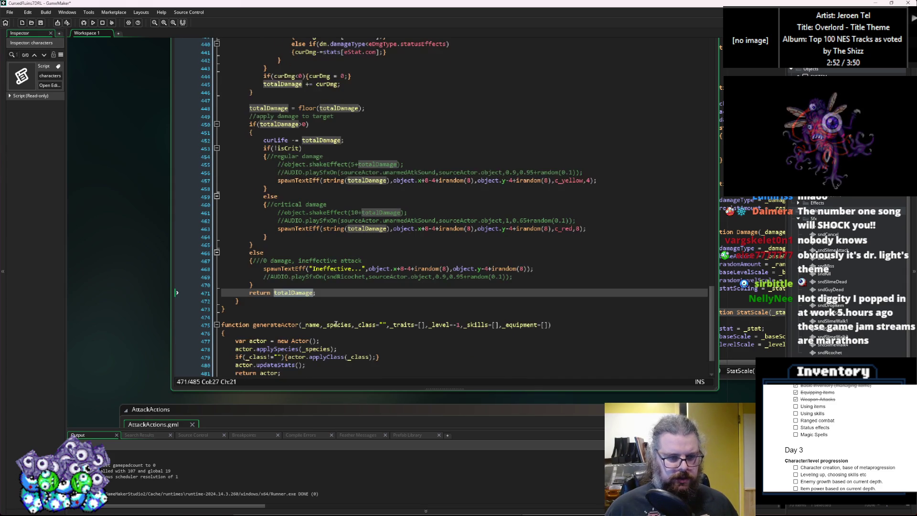
scroll(342, 320, up, 3)
key(ctrl+Tab)
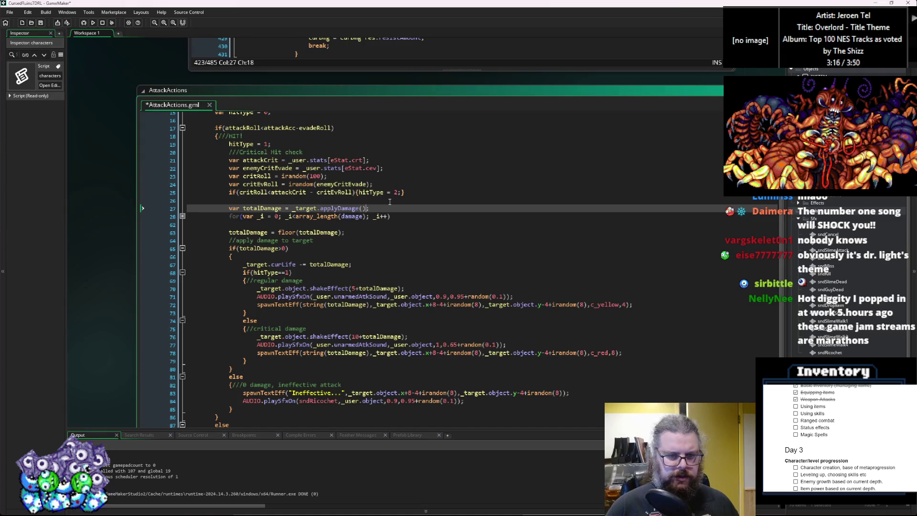
key(ctrl+Tab)
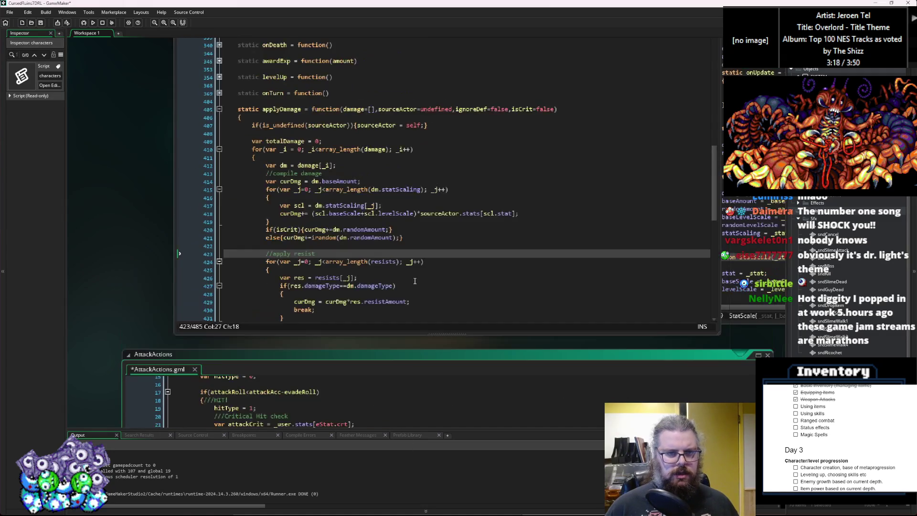
key(ctrl+Tab)
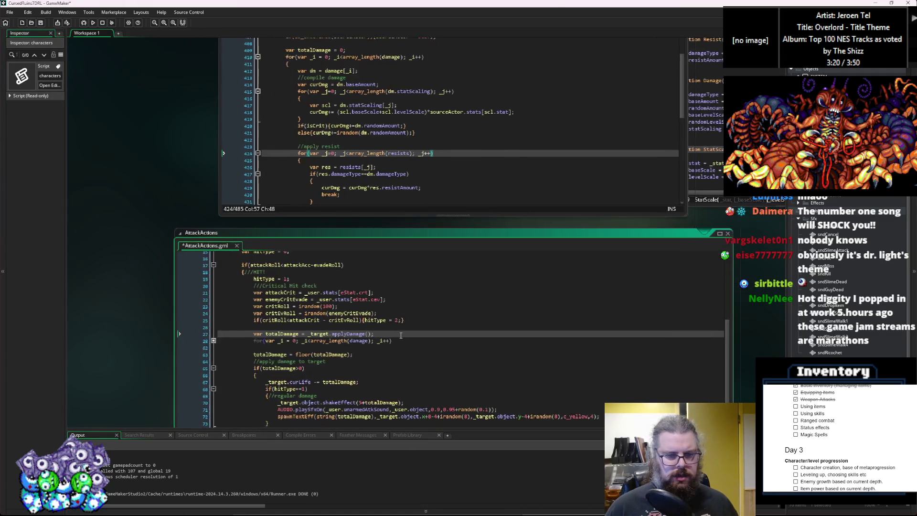
click(356, 383)
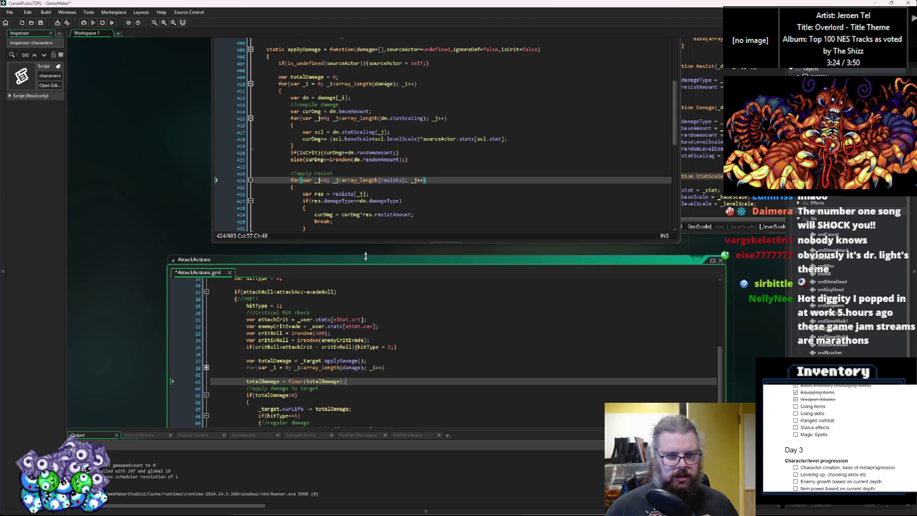
drag(365, 256, 369, 230)
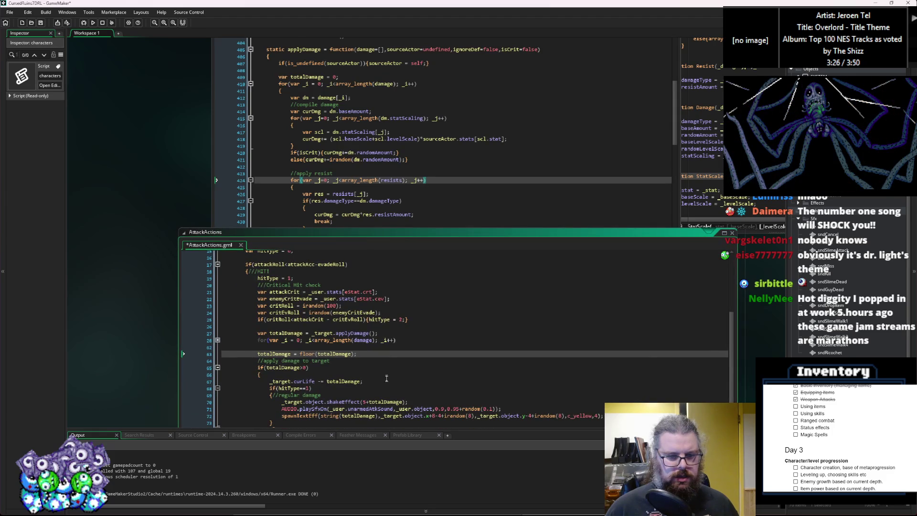
click(387, 380)
click(219, 340)
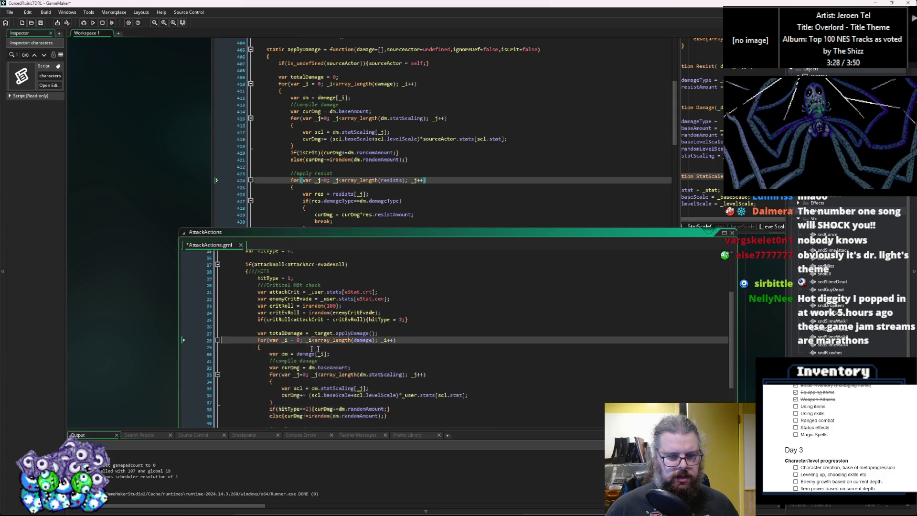
click(363, 340)
click(391, 305)
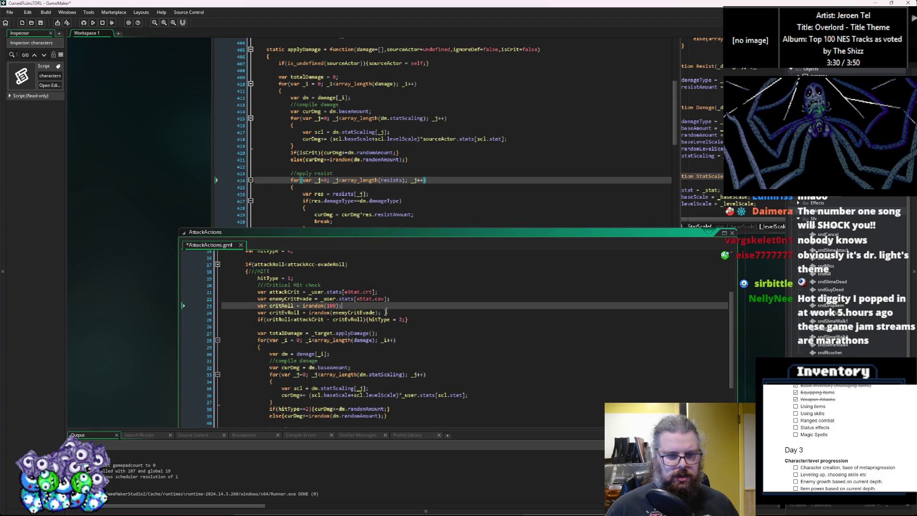
Complete the call as _target.applyDamage(damage,_user,false,hitType==2) and start a new line.
click(374, 333)
text(damage,)
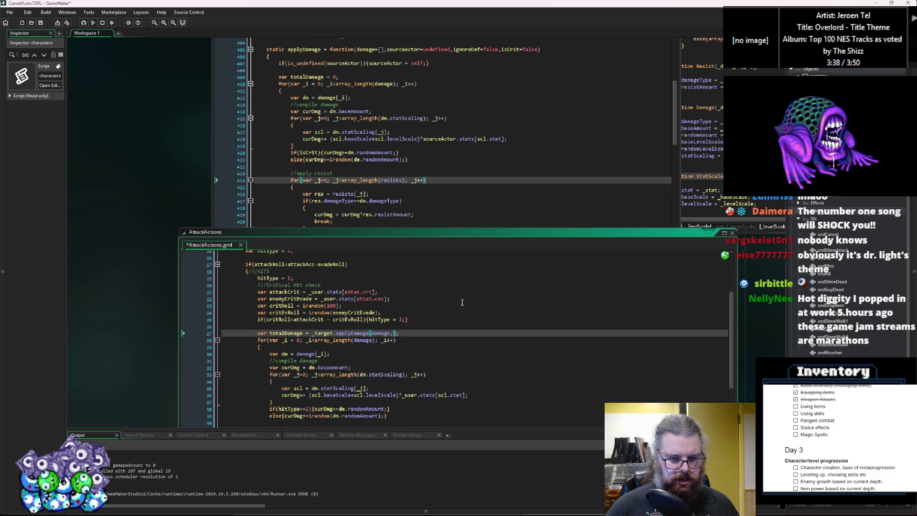
text(u)
text(ser,f)
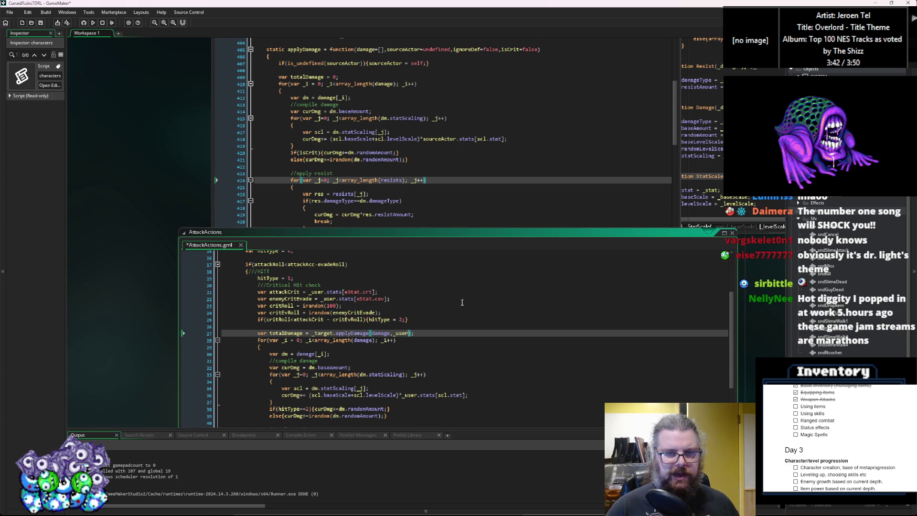
text(alse,)
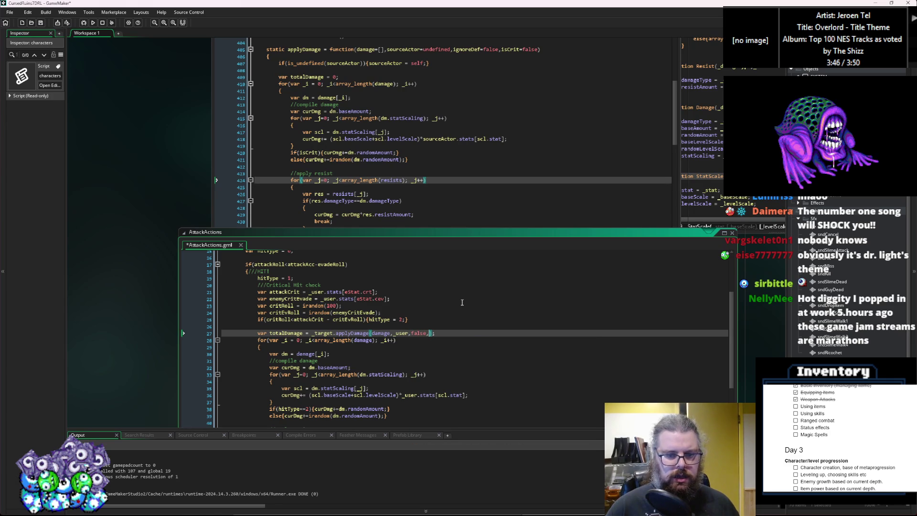
text(()
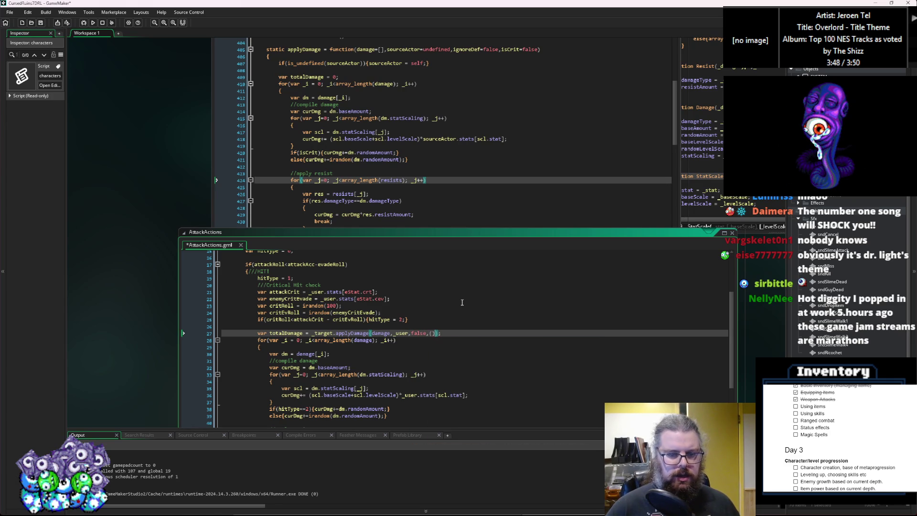
text(hitType==2)
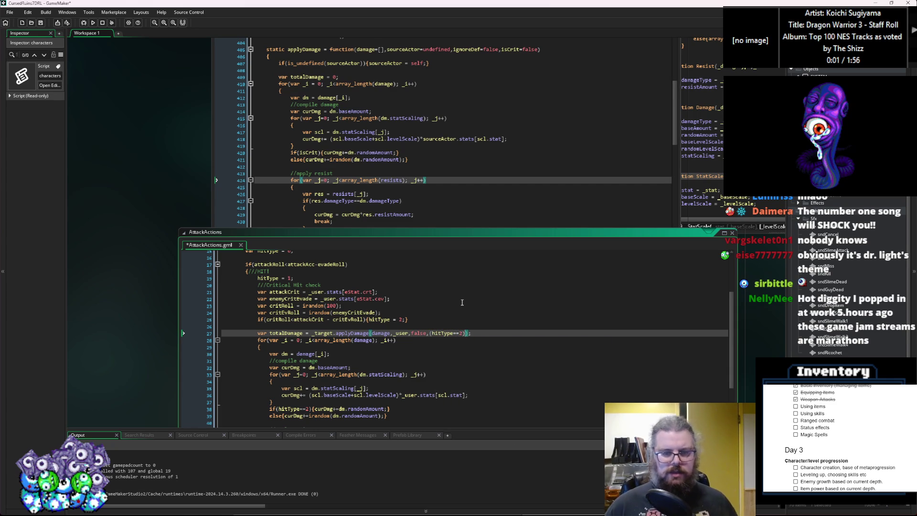
key(Left)
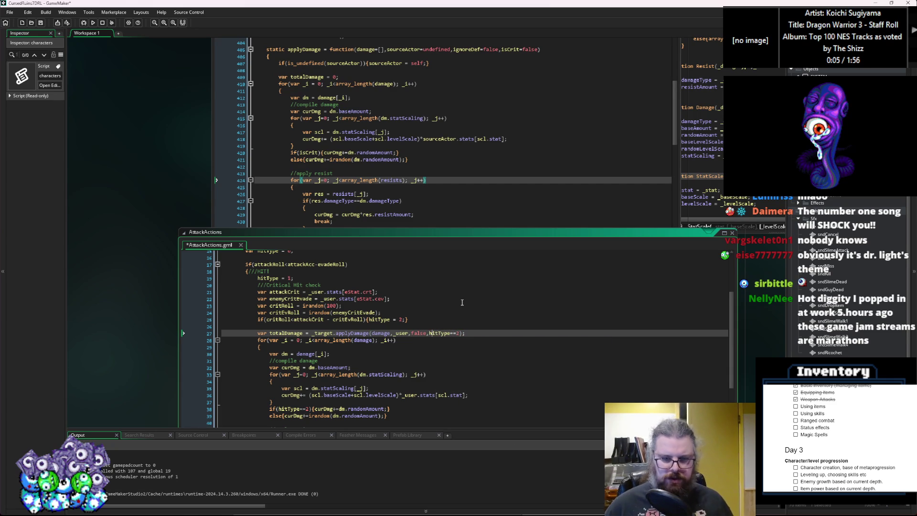
key(Right)
key(End)
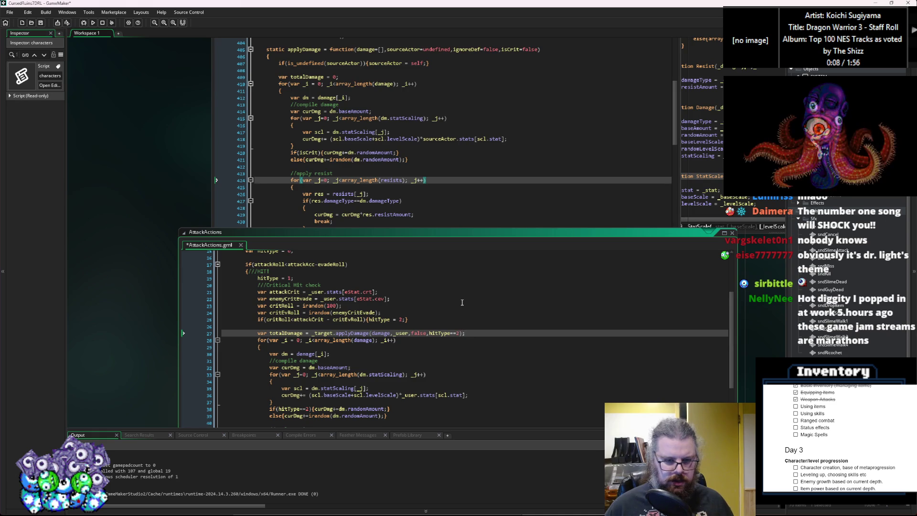
key(Return)
scroll(454, 306, down, 2)
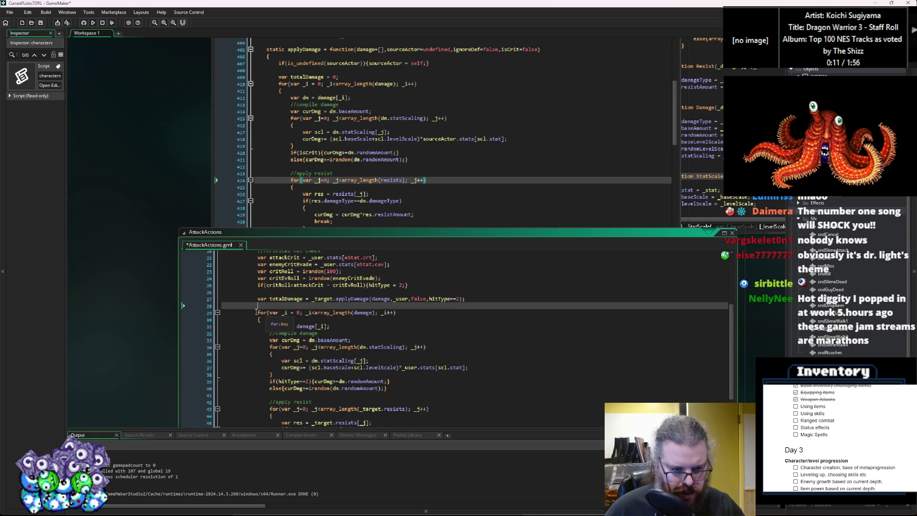
Delete the old damage-compiling loop, the totalDamage rounding line and the curLife subtraction.
drag(258, 313, 298, 323)
click(218, 313)
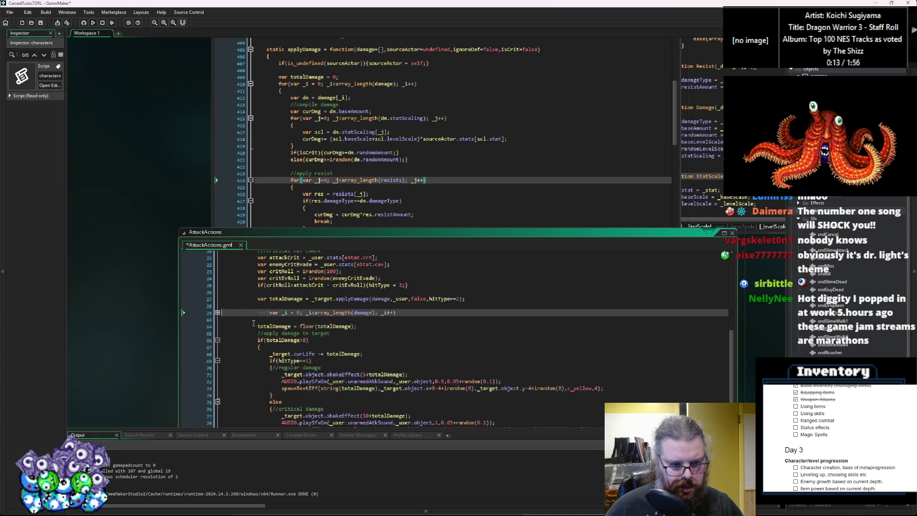
drag(391, 315, 190, 308)
key(BackSpace)
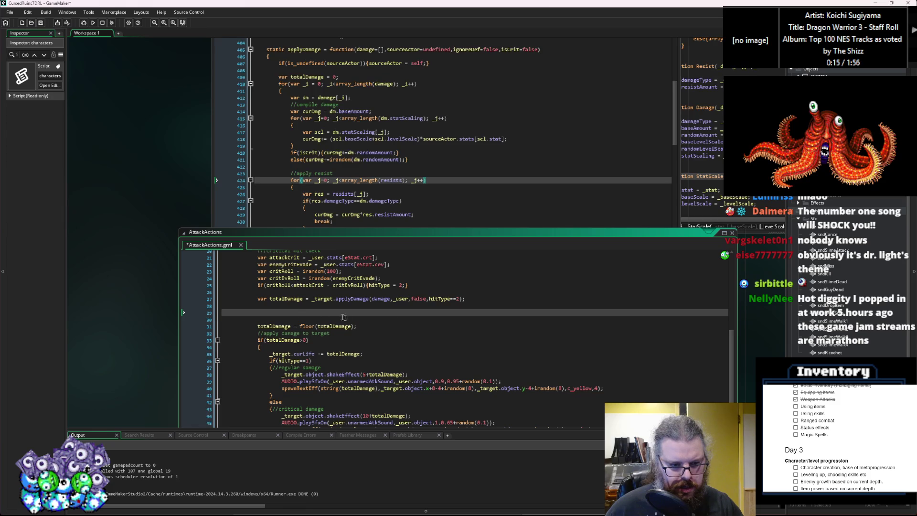
drag(369, 327, 205, 311)
key(BackSpace)
key(BackSpace)
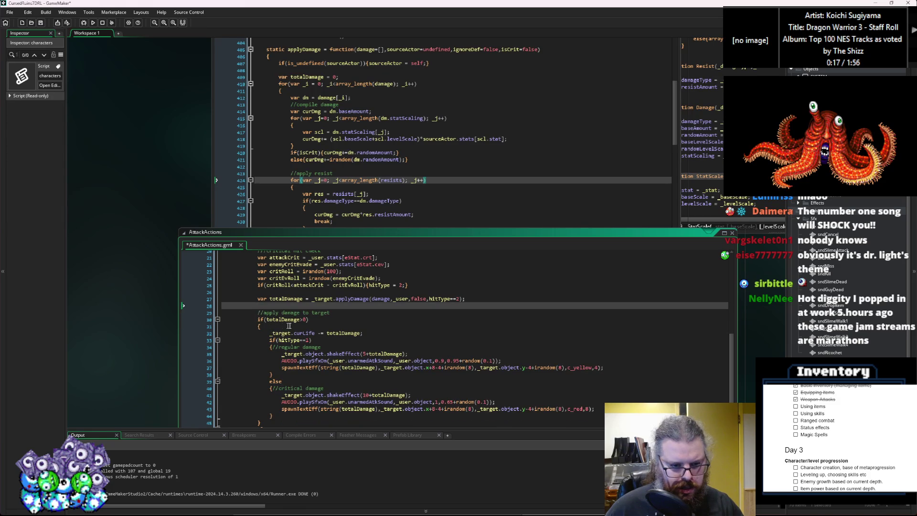
drag(301, 325, 363, 332)
key(BackSpace)
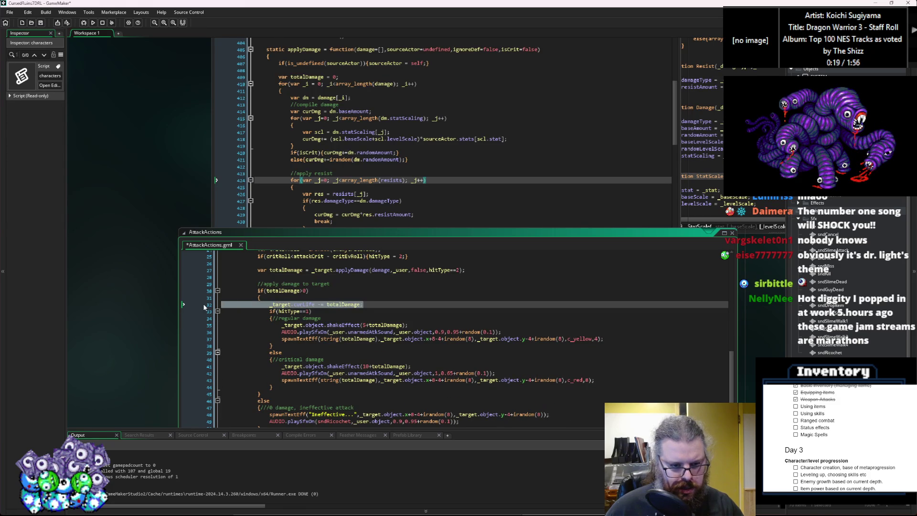
Delete the regular, critical and Ineffective spawnTextEff pop-up lines from the damage branches.
scroll(285, 332, down, 1)
click(312, 311)
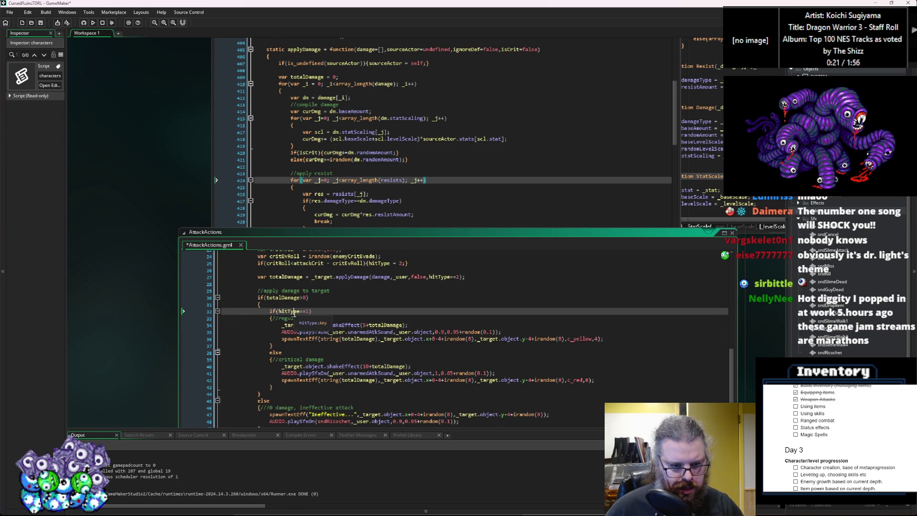
click(293, 284)
click(295, 311)
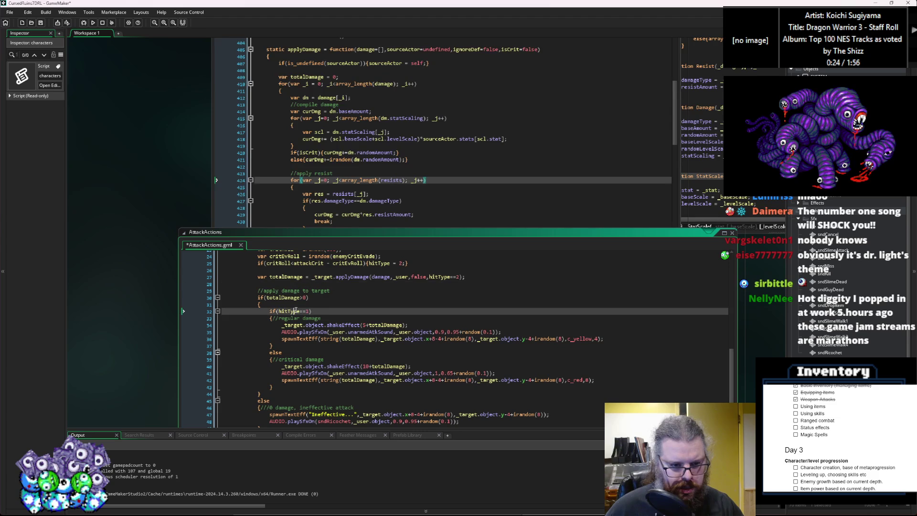
click(354, 317)
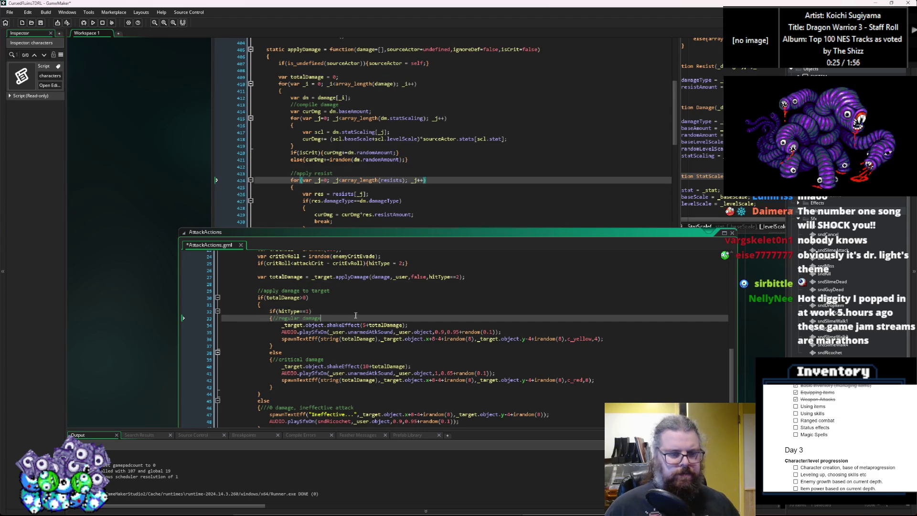
key(Up)
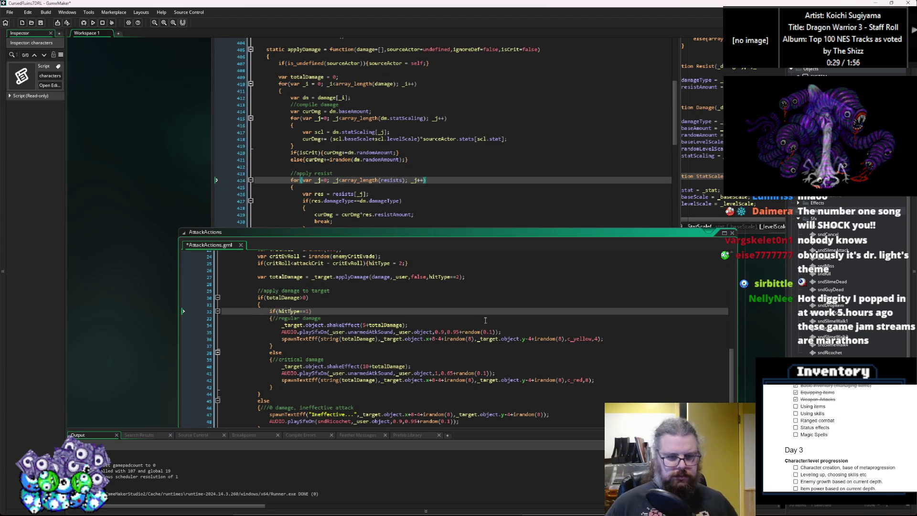
click(180, 340)
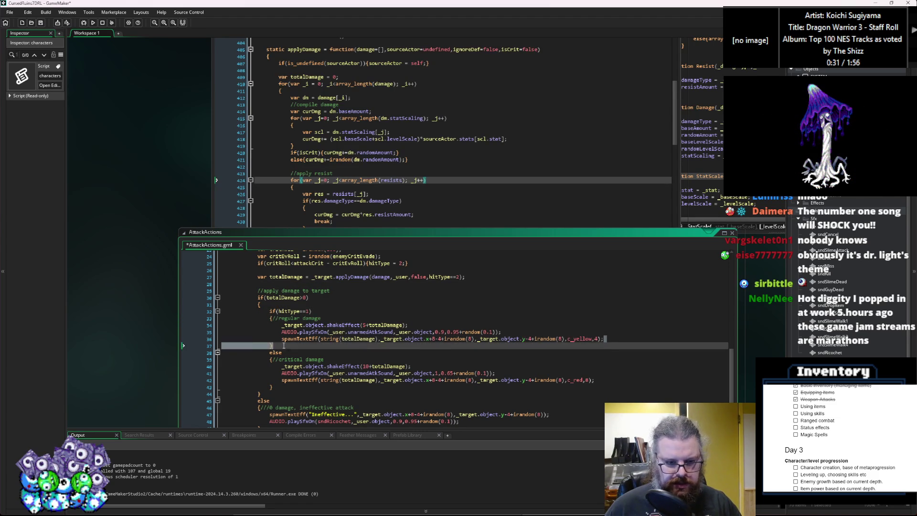
key(BackSpace)
key(BackSpace)
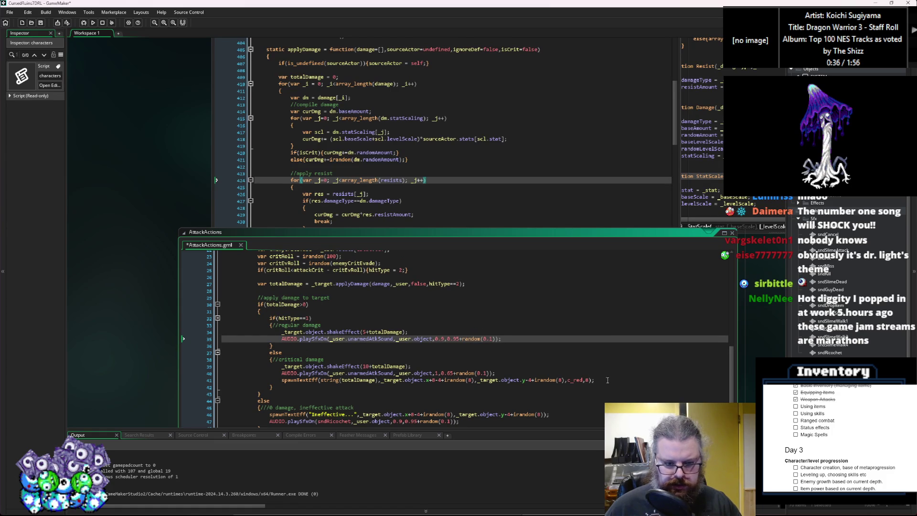
drag(611, 380, 229, 386)
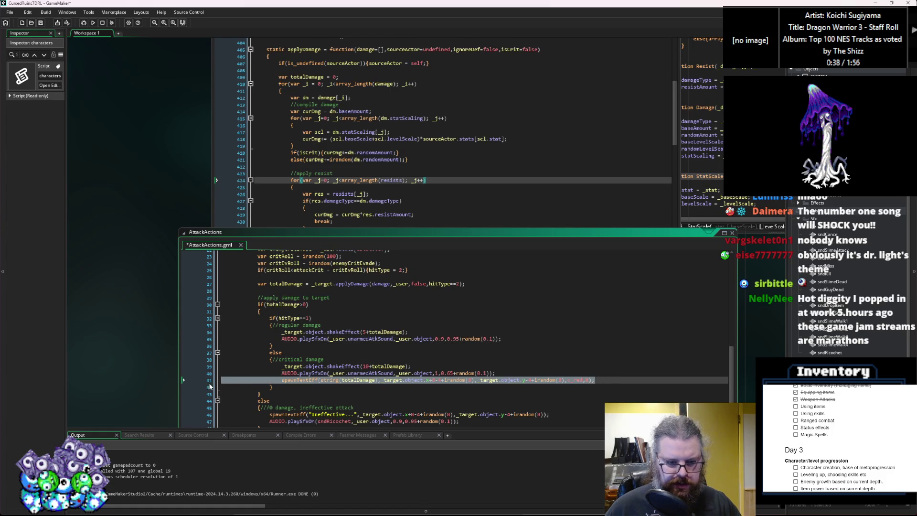
key(BackSpace)
key(BackSpace)
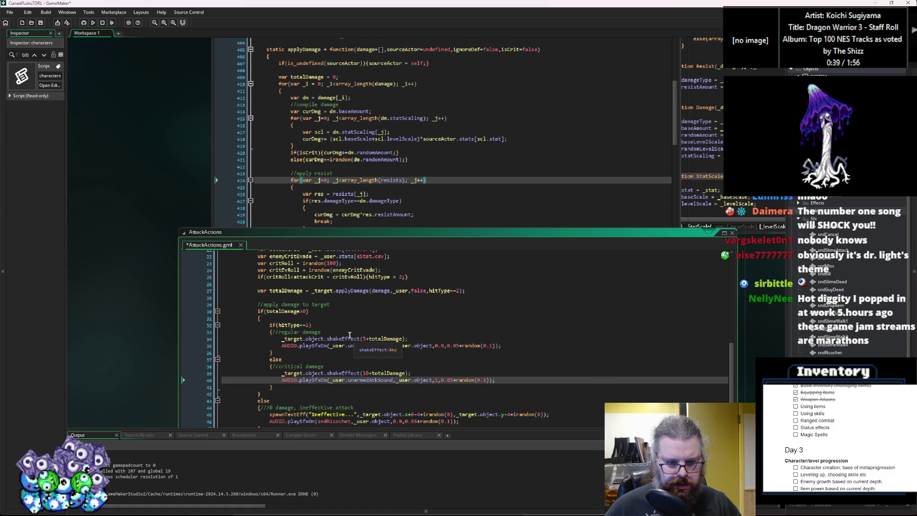
click(373, 332)
click(382, 366)
click(433, 401)
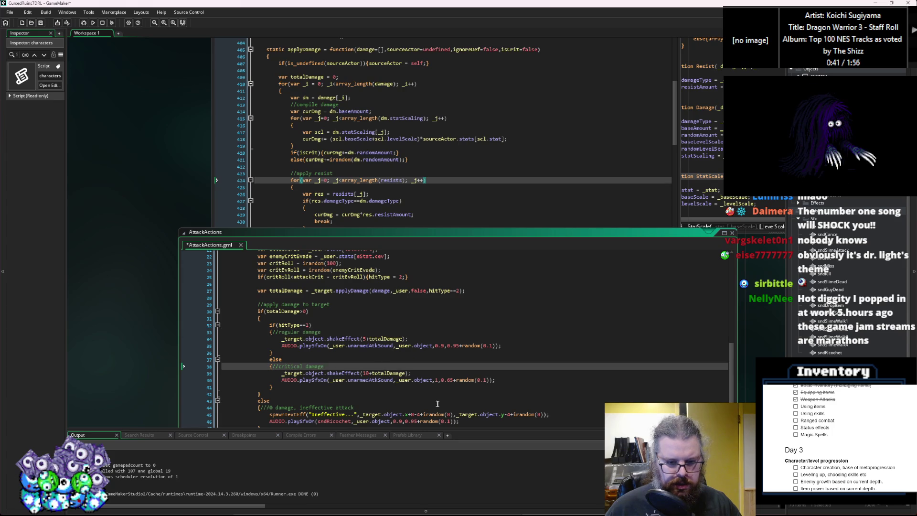
drag(546, 328, 206, 329)
key(BackSpace)
key(BackSpace)
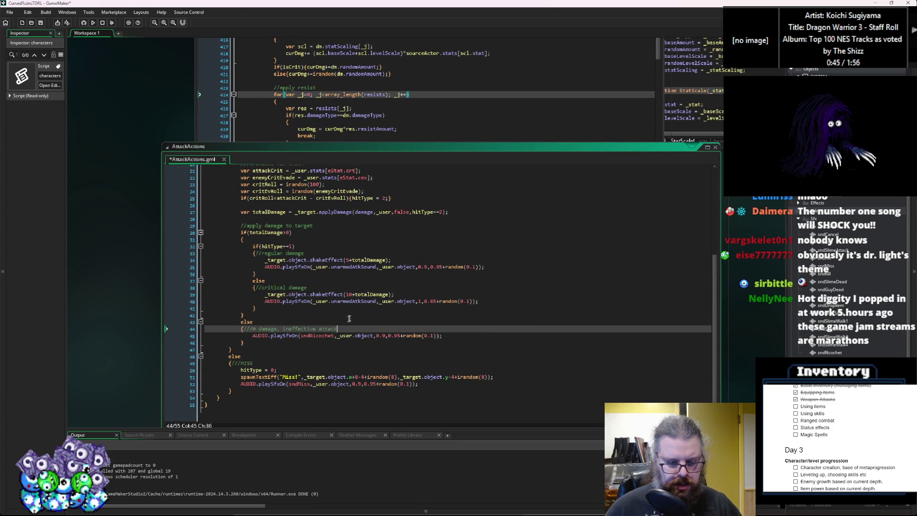
Resize the AttackActions editor and save AttackActions.gml.
scroll(347, 320, up, 3)
click(385, 288)
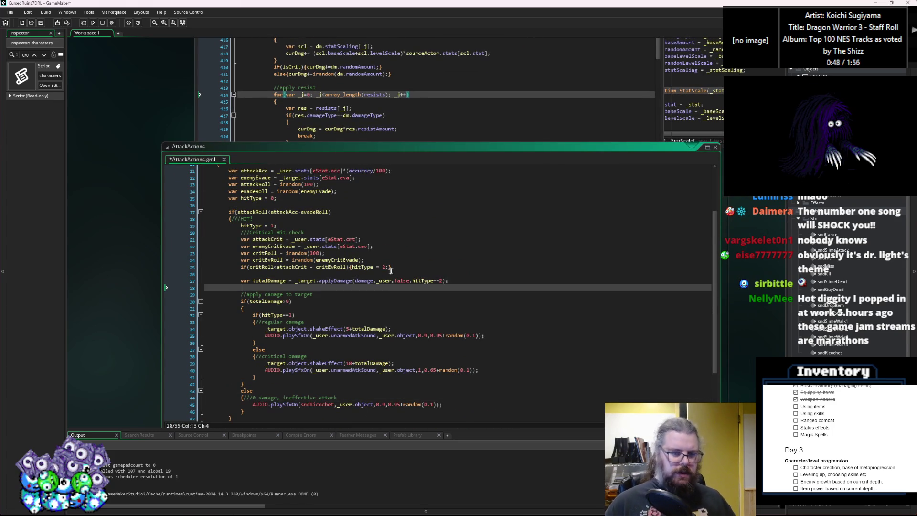
key(Up)
key(Up)
key(Up)
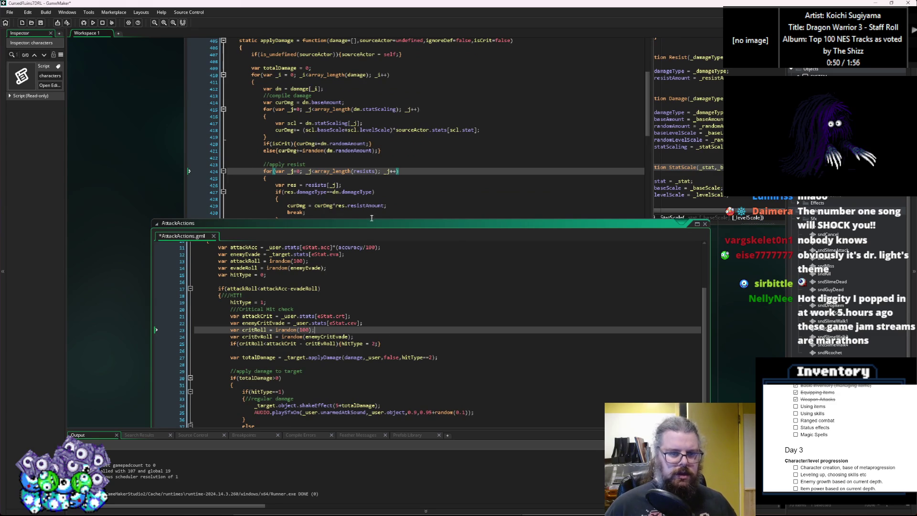
click(363, 323)
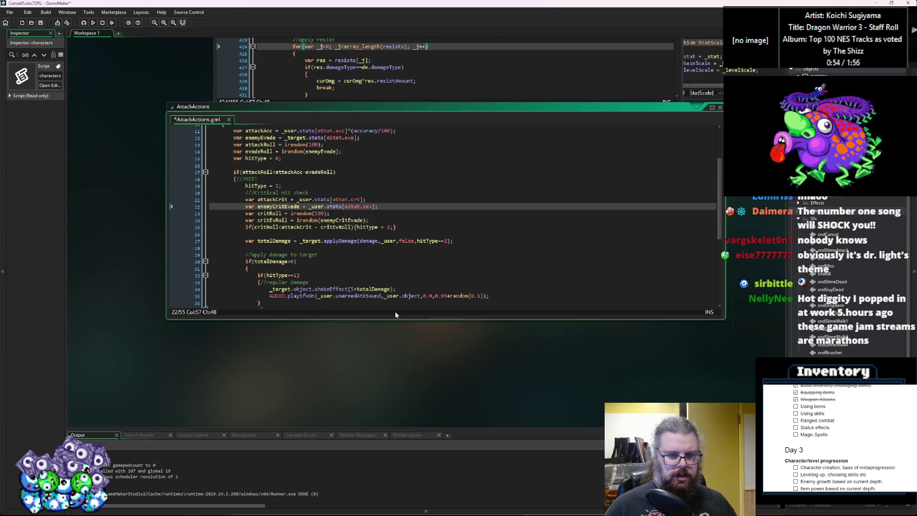
drag(393, 320, 381, 401)
click(335, 276)
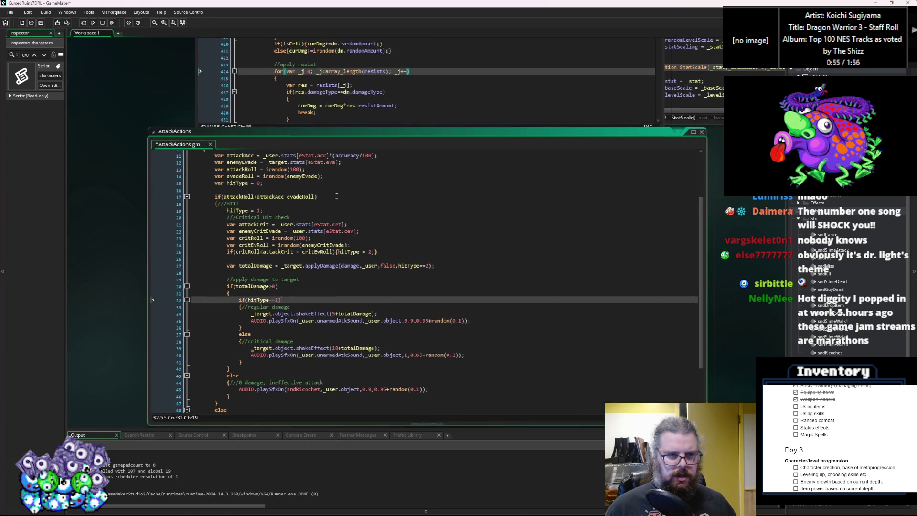
drag(330, 132, 332, 144)
click(368, 283)
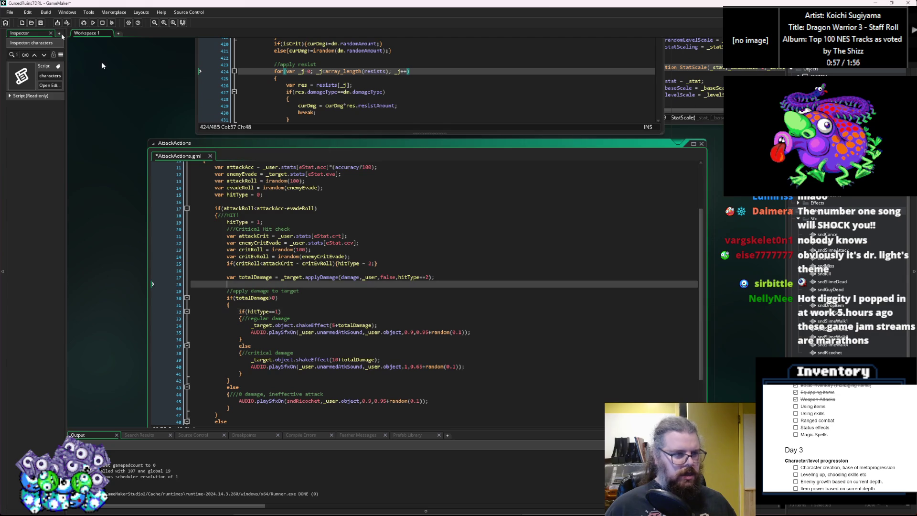
click(36, 23)
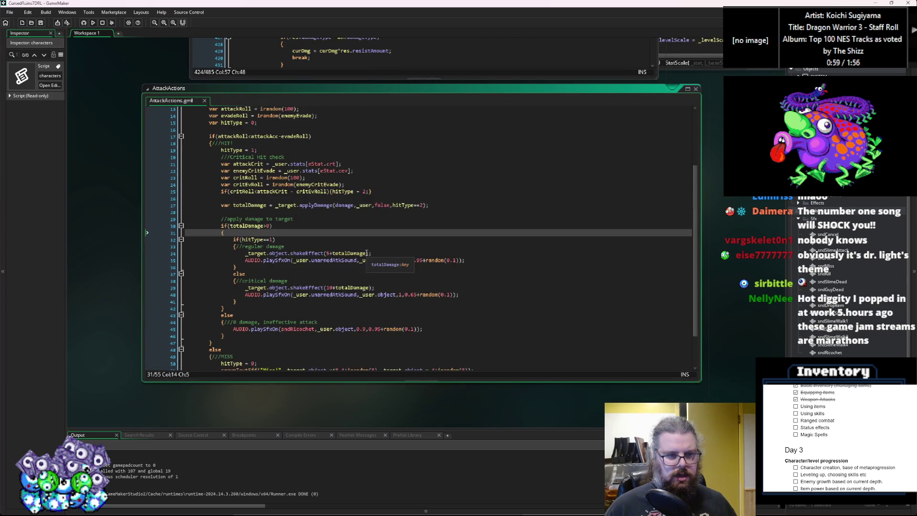
Review the totalDamage check and resist loop in the characters script.
click(371, 284)
scroll(371, 284, up, 5)
click(328, 353)
scroll(328, 306, down, 3)
scroll(335, 296, up, 5)
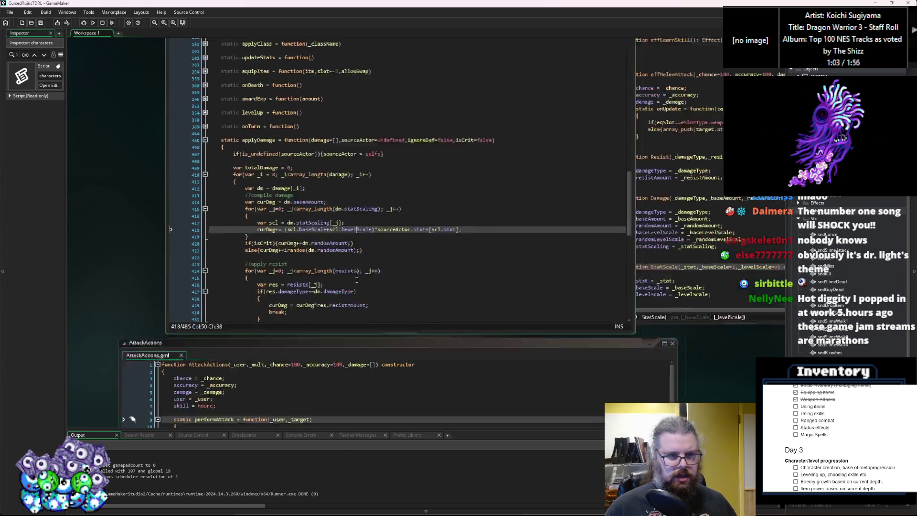
click(356, 287)
scroll(356, 287, down, 2)
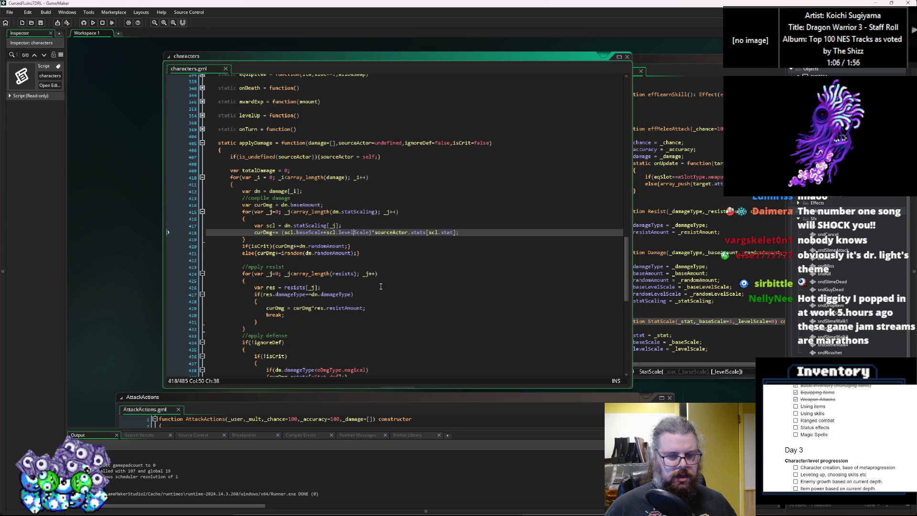
scroll(381, 286, down, 3)
click(361, 302)
scroll(361, 302, down, 2)
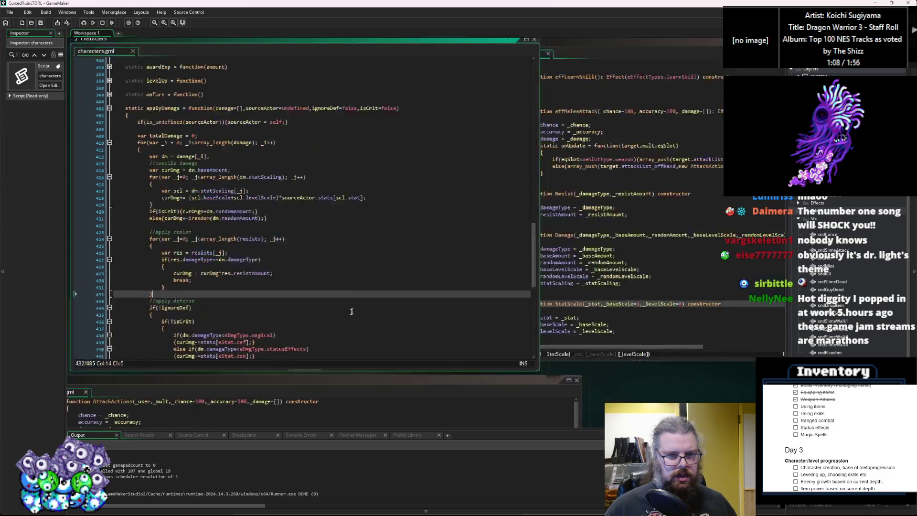
Compare the Effects script with the resists block in characters' applyDamage.
click(597, 211)
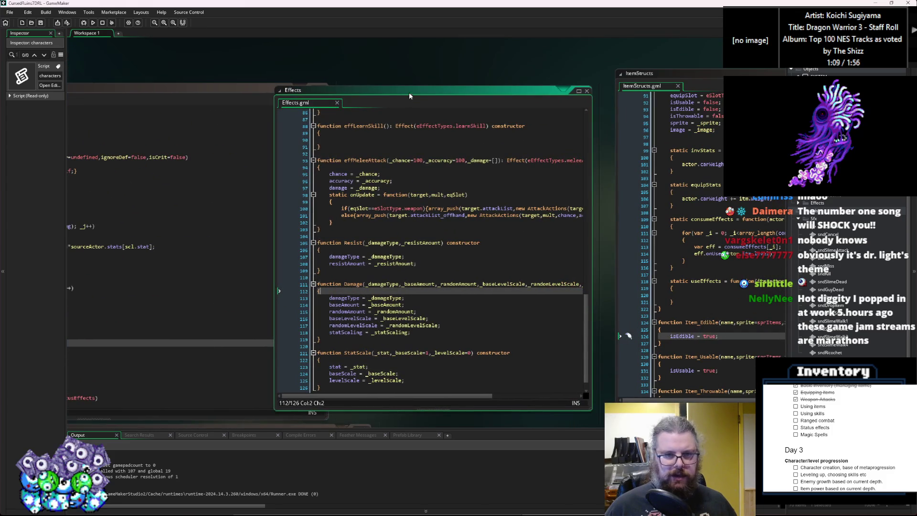
click(391, 223)
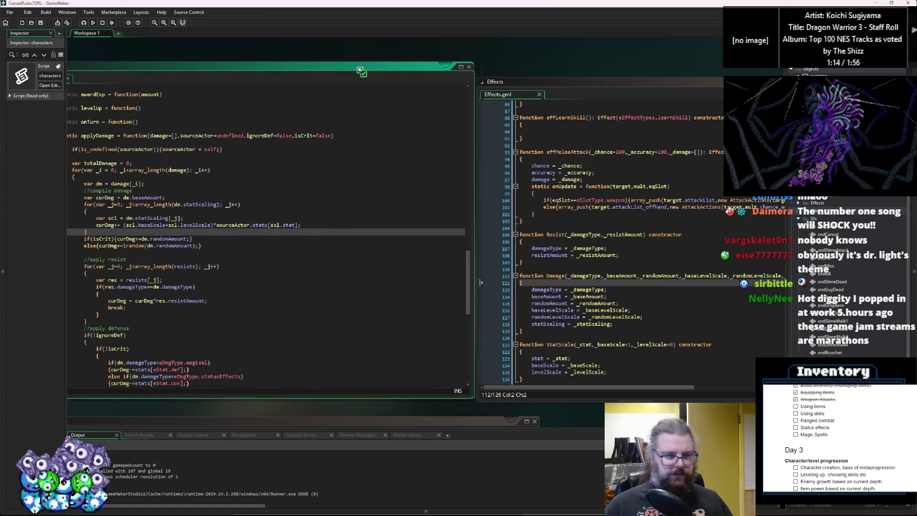
click(264, 247)
mouse_move(257, 170)
mouse_down()
mouse_move(268, 177)
mouse_move(287, 287)
mouse_up()
click(292, 338)
scroll(306, 325, down, 3)
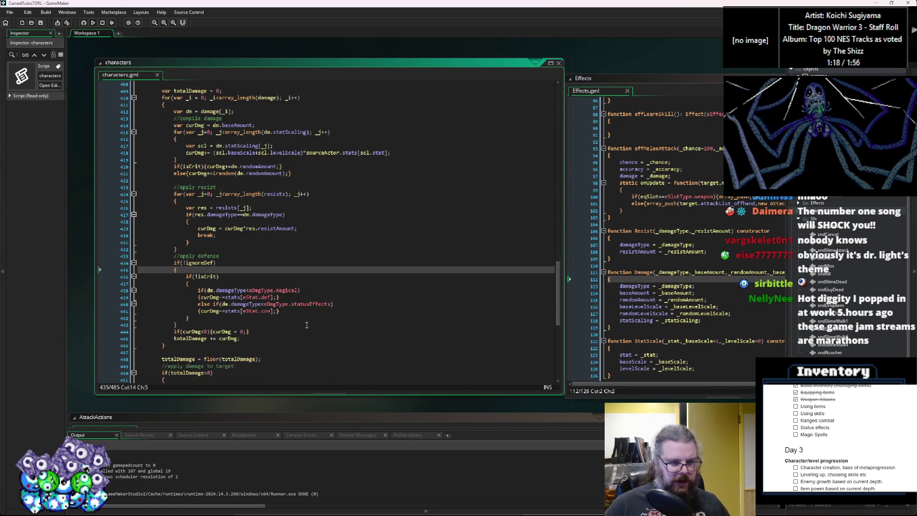
scroll(307, 325, up, 5)
click(306, 310)
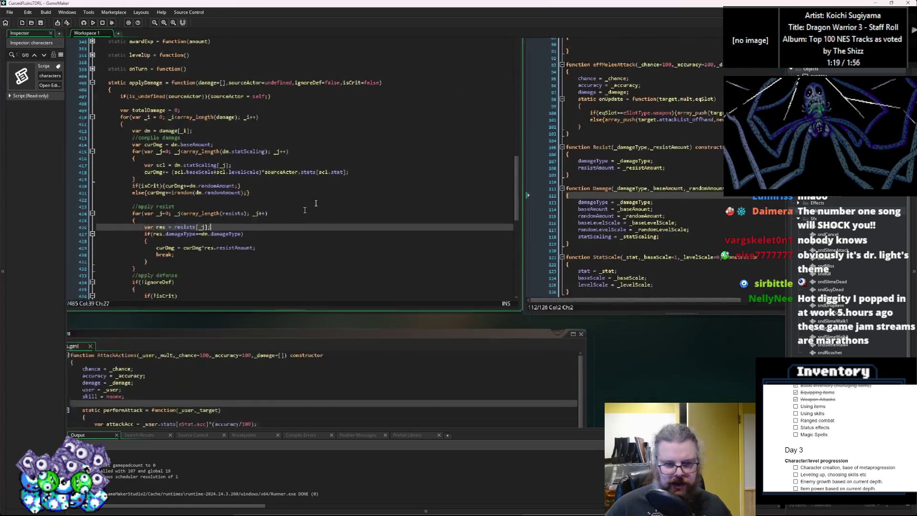
Inspect applyDamage's stat-scaling loop, the Damage constructor, and ItemStructs' useEffects and consumeEffects.
double_click(240, 140)
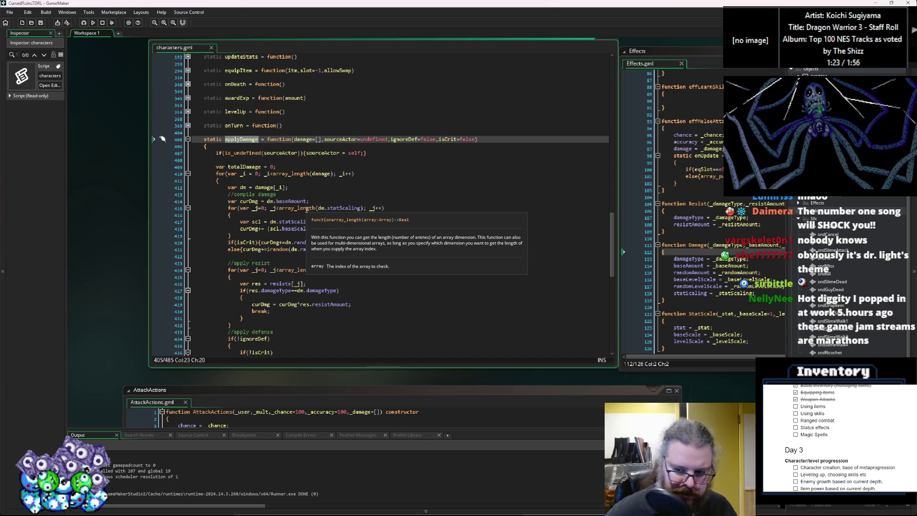
click(401, 167)
click(401, 225)
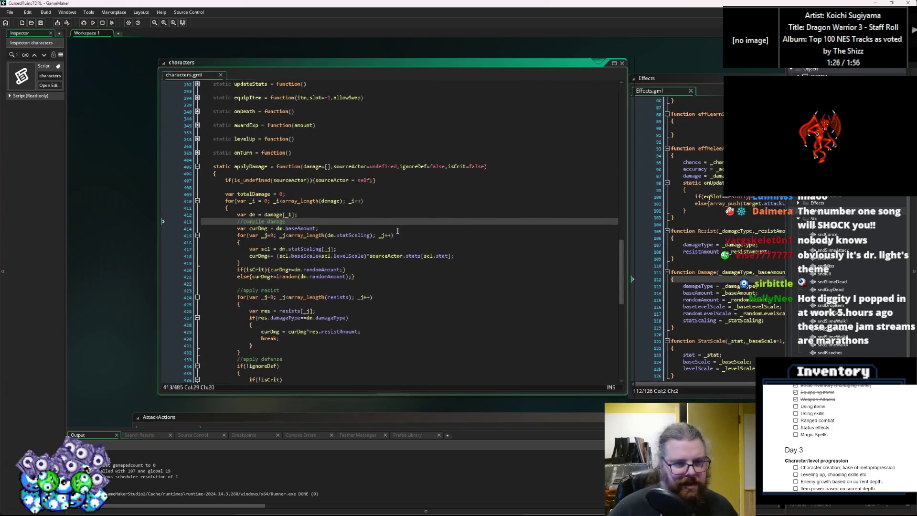
click(458, 256)
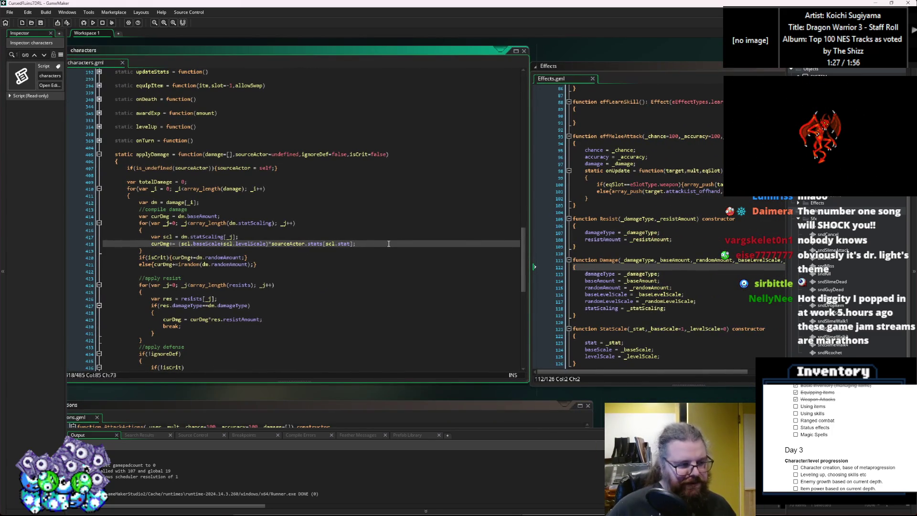
click(542, 262)
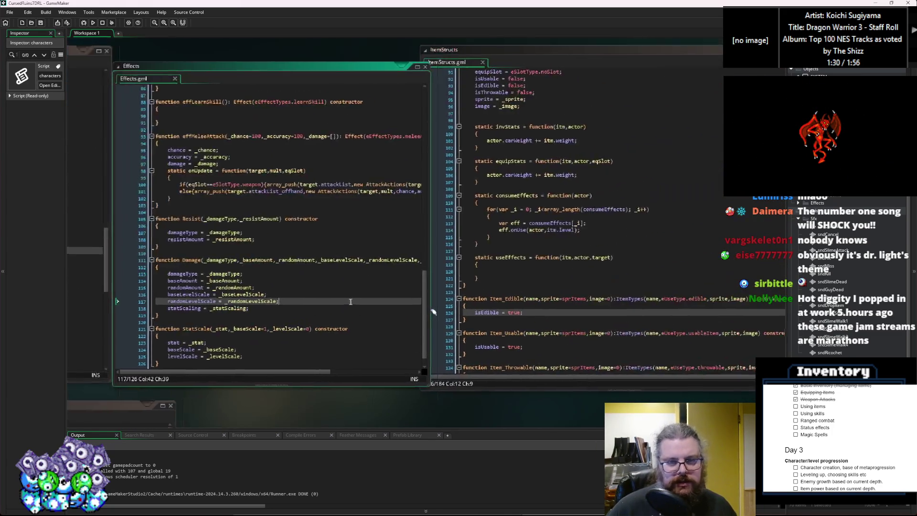
click(442, 273)
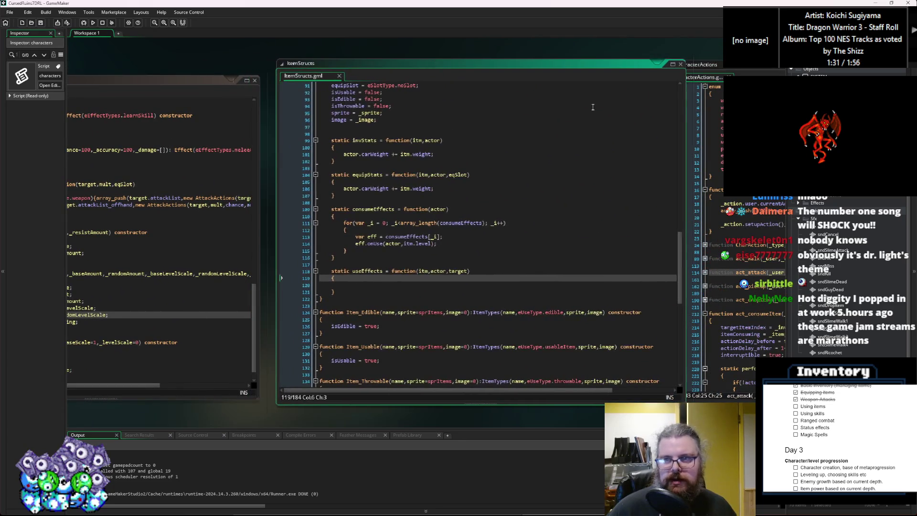
click(612, 283)
click(483, 311)
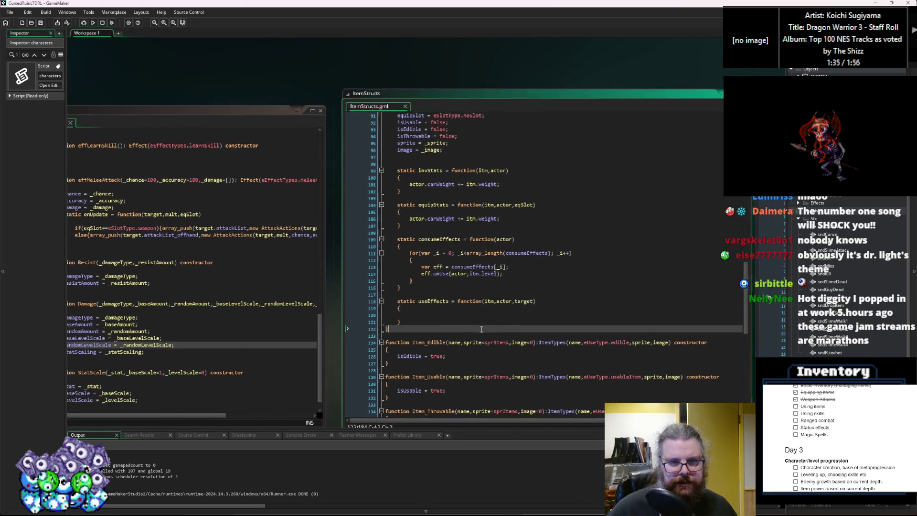
click(480, 313)
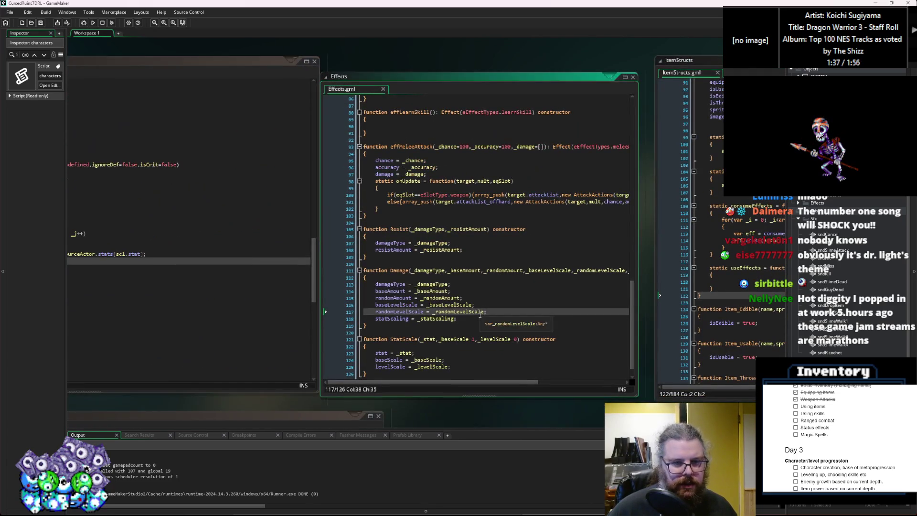
Cross-check the Damage constructor against the curDmg calculation and resist section in characters.
double_click(401, 270)
click(395, 314)
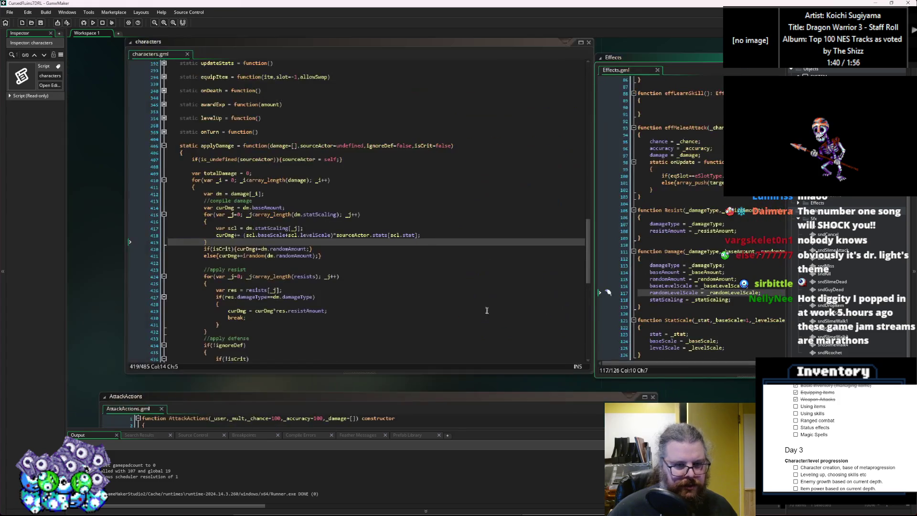
click(343, 310)
double_click(532, 252)
click(219, 161)
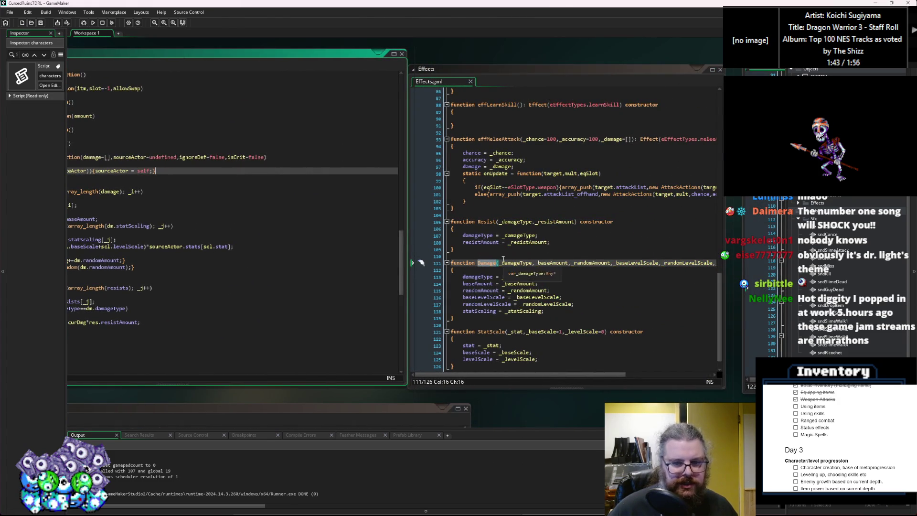
click(373, 281)
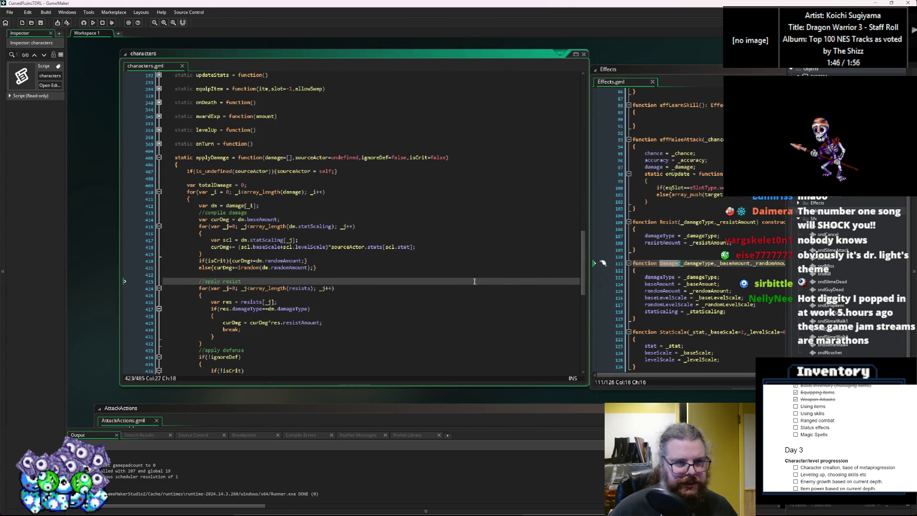
click(215, 321)
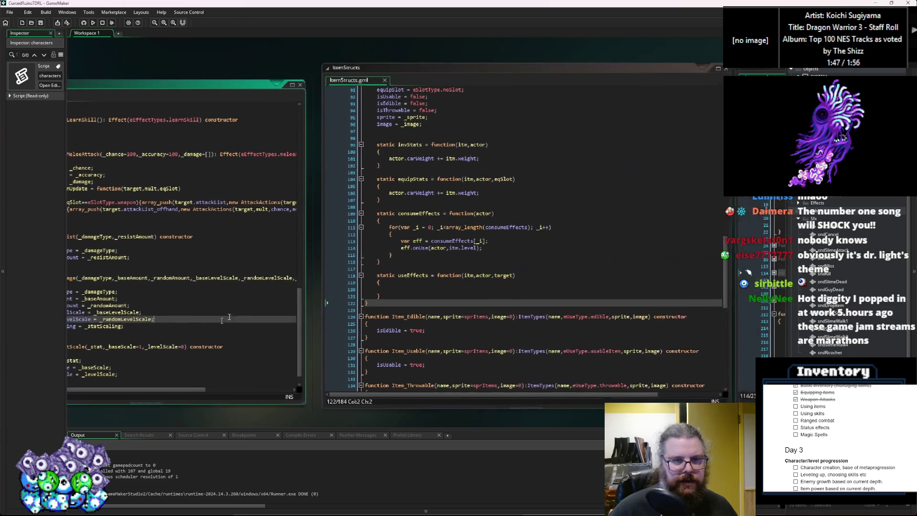
click(267, 229)
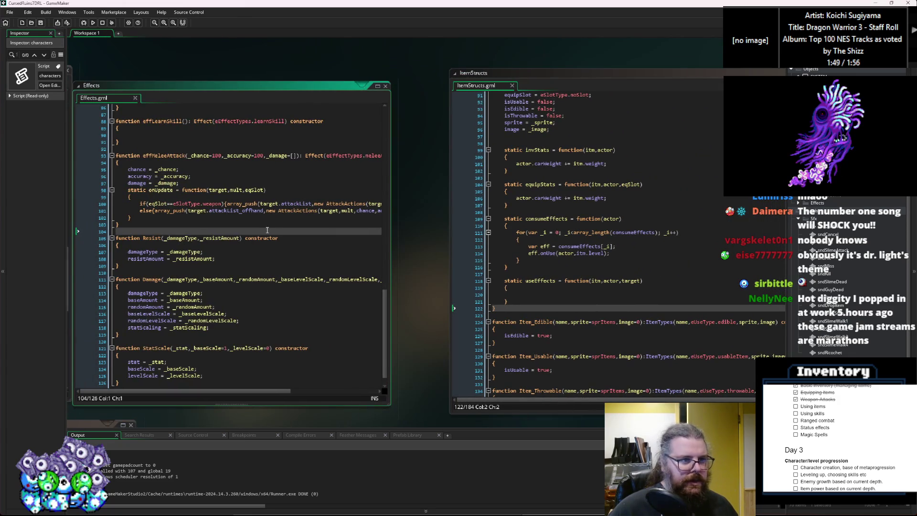
scroll(267, 230, up, 3)
click(573, 288)
scroll(396, 334, up, 15)
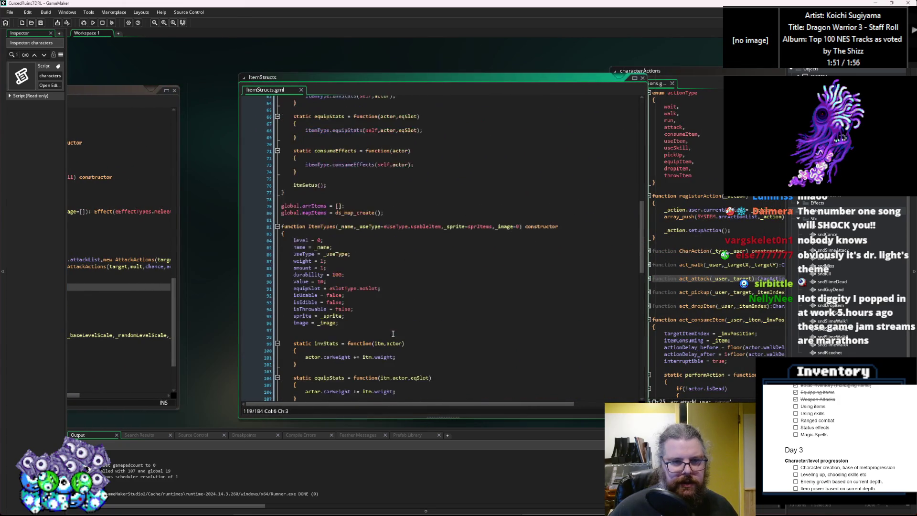
Expand the collapsed act_attack function in characterActions and read through it.
click(692, 71)
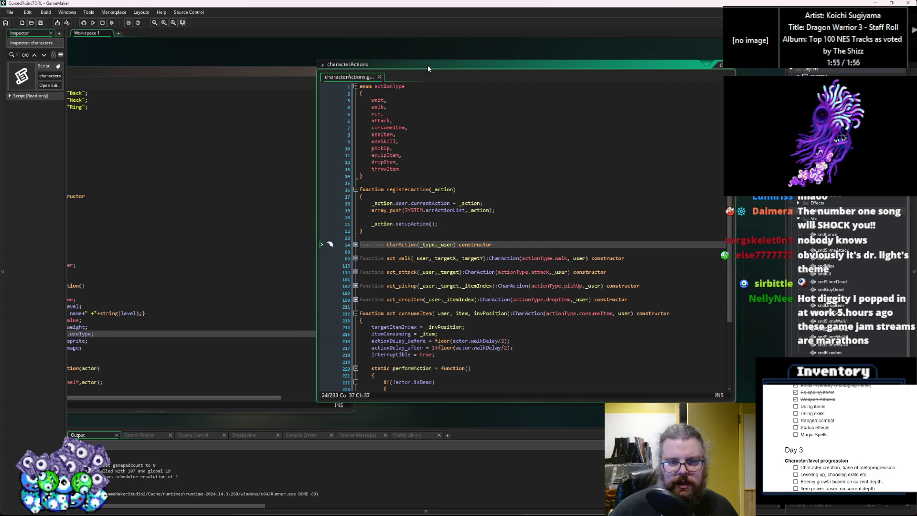
scroll(430, 239, down, 4)
click(397, 273)
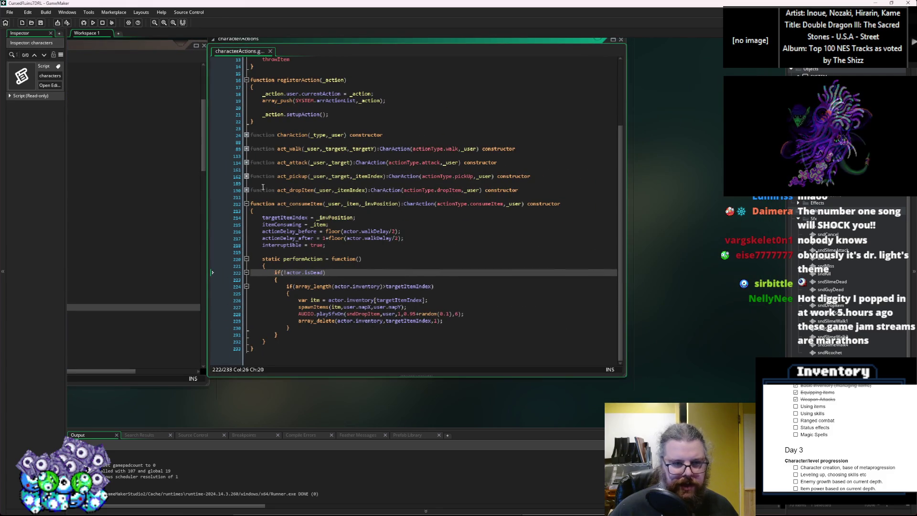
click(247, 163)
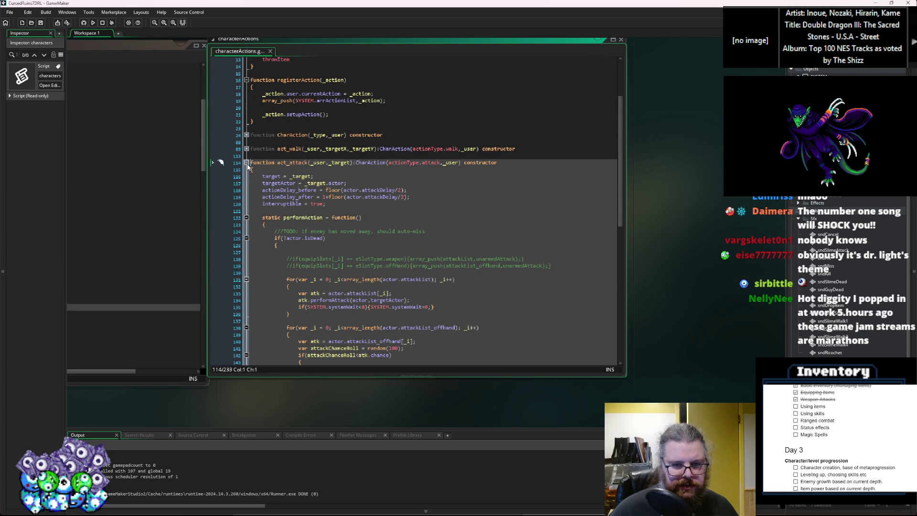
scroll(390, 289, down, 3)
scroll(392, 290, down, 2)
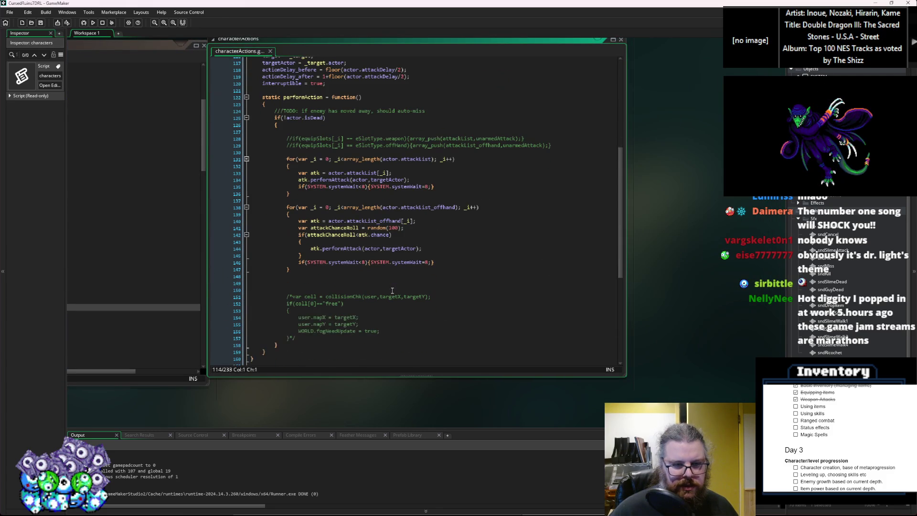
Close characterActions, save the project and launch a debug run with F5.
key(ctrl+w)
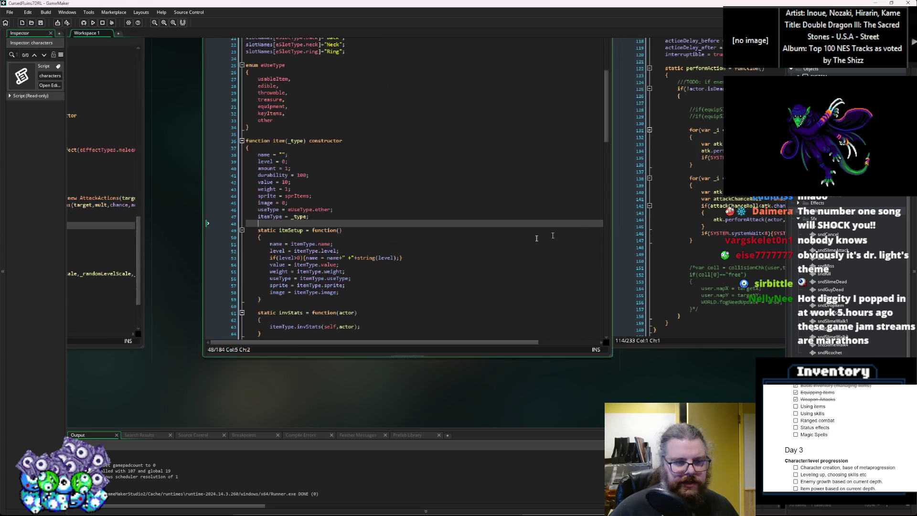
click(365, 287)
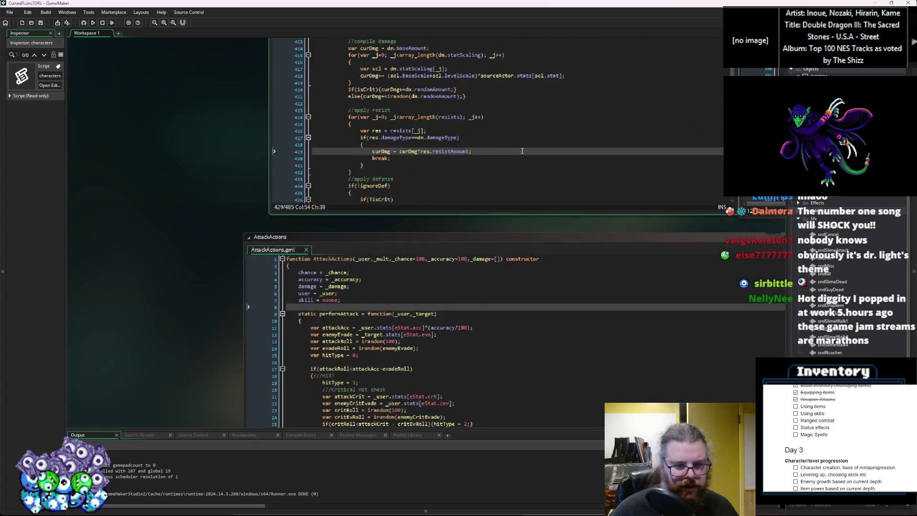
click(40, 23)
key(F5)
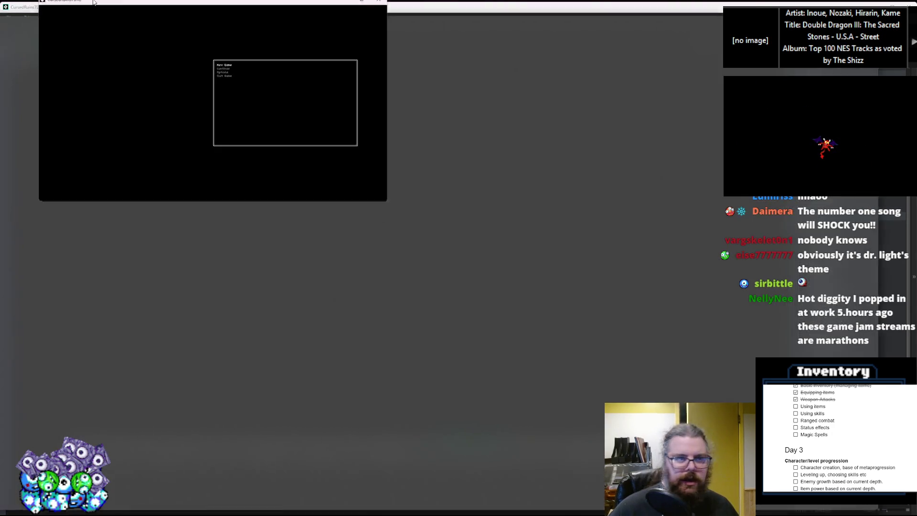
Start a New Game, walk to the green slime and kill it for 20 EXP, then close the game.
double_click(94, 3)
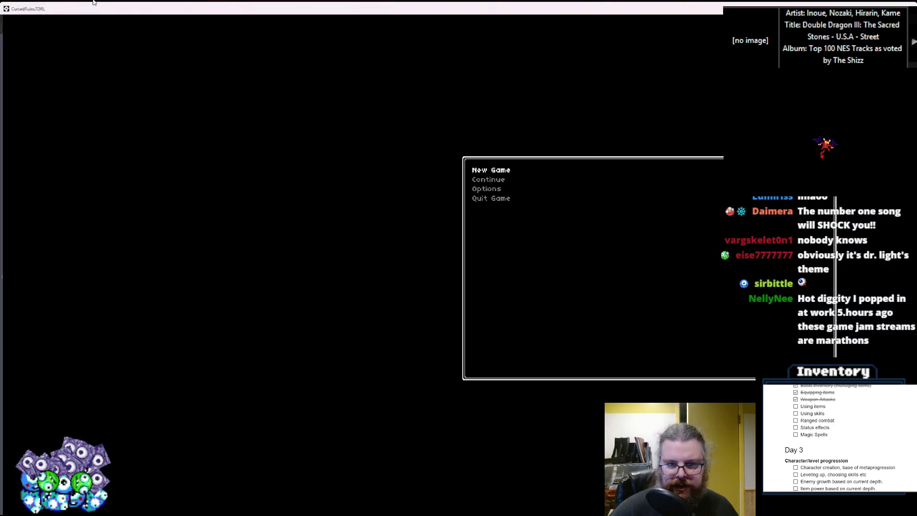
key(Return)
key(Up)
key(Right)
key(Up)
key(Right)
key(Up)
key(Right)
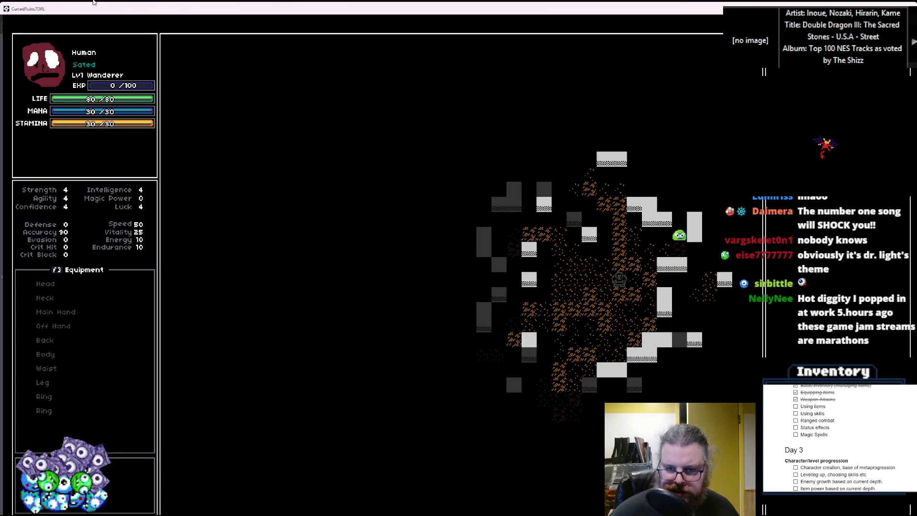
key(Right)
key(Up)
key(Right)
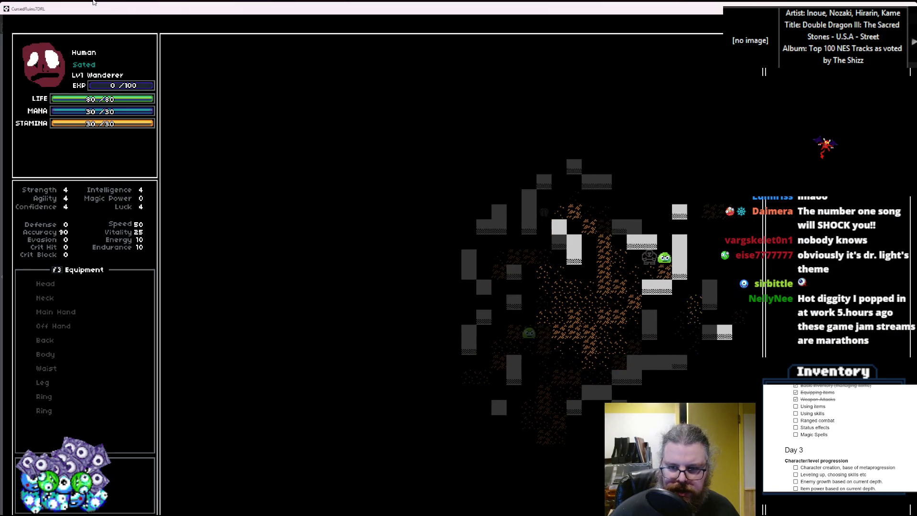
key(Right)
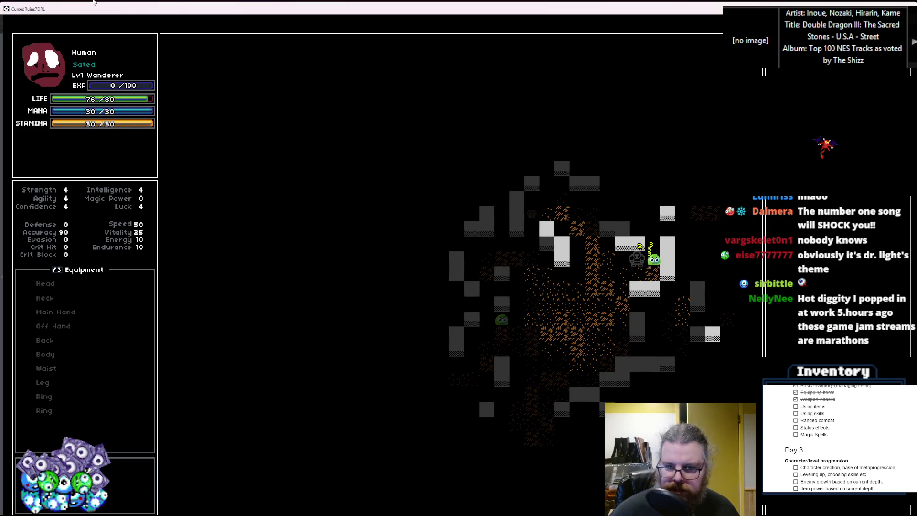
key(Right)
key(Right)
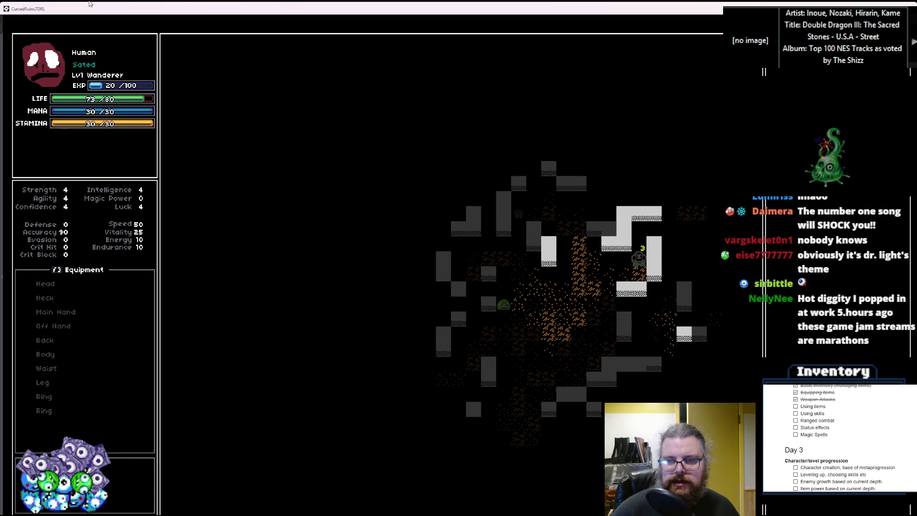
key(F11)
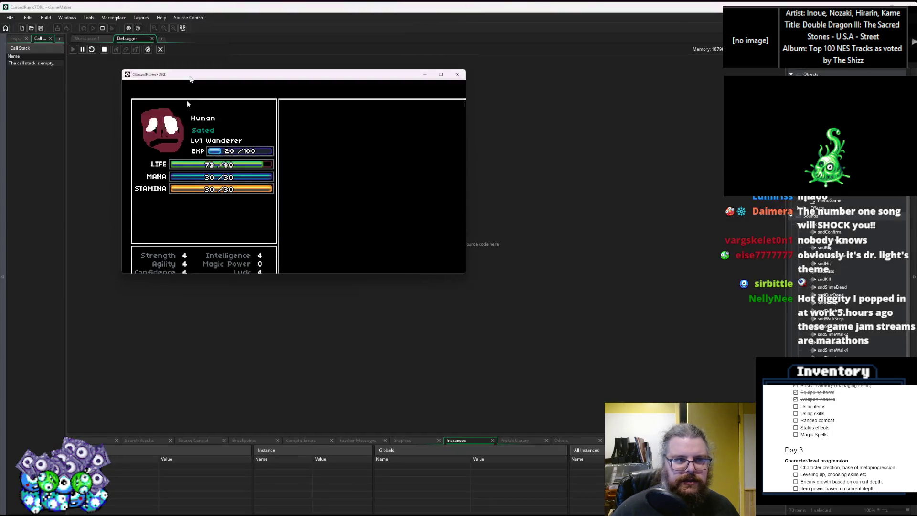
click(443, 144)
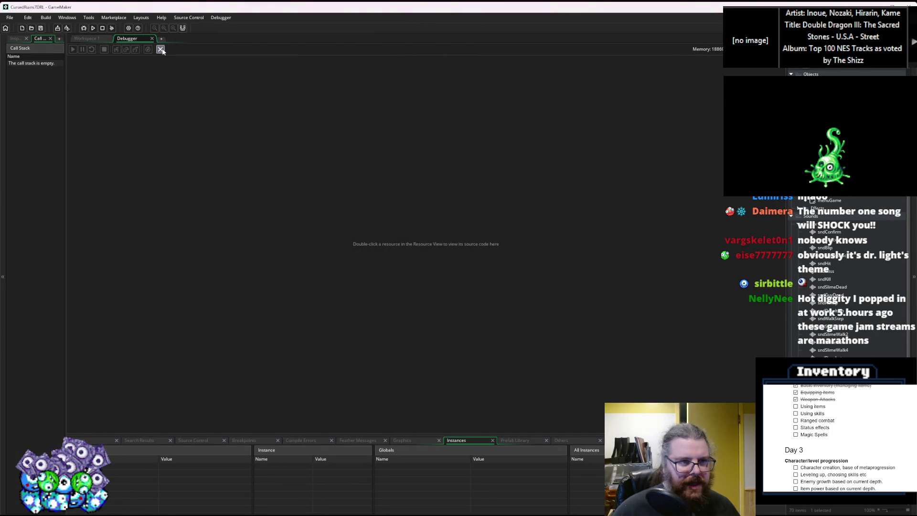
Close the debugger and review applyDamage's totalDamage line, then effMeleeAttack and effStatRatio in Effects.
click(161, 49)
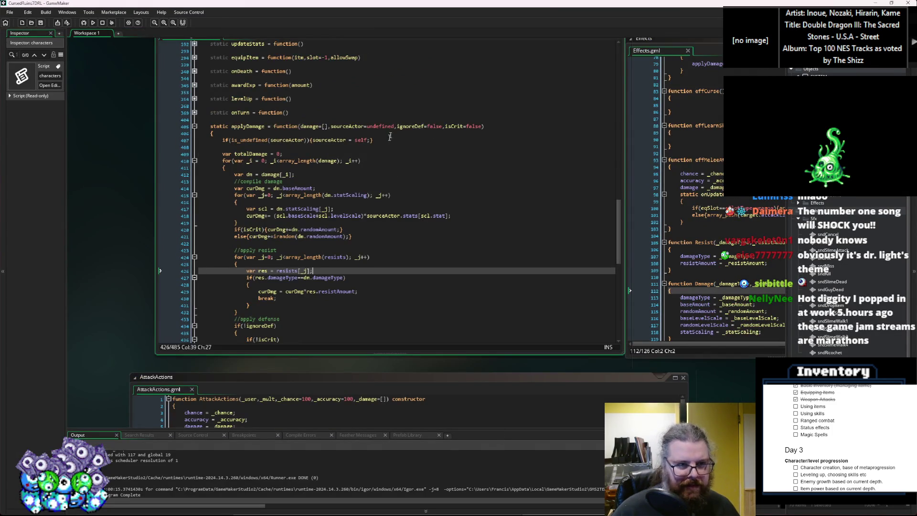
click(297, 192)
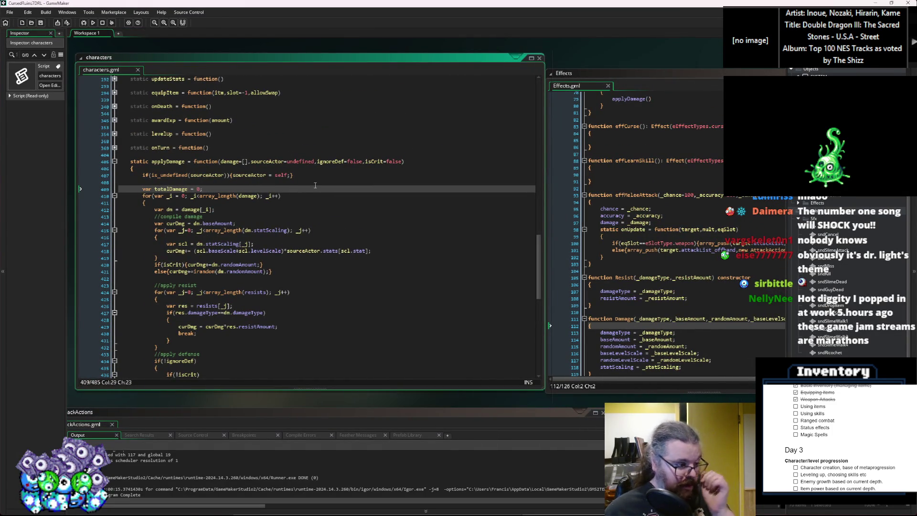
click(408, 216)
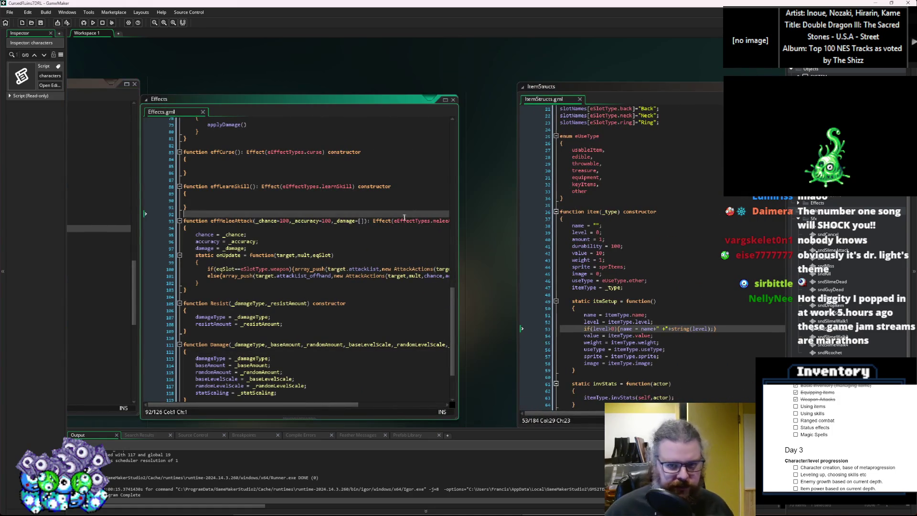
click(316, 250)
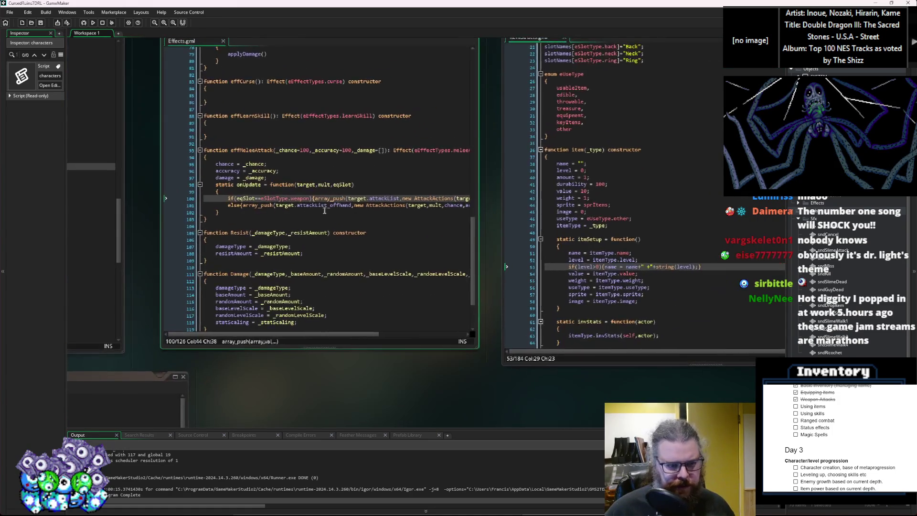
scroll(316, 250, up, 3)
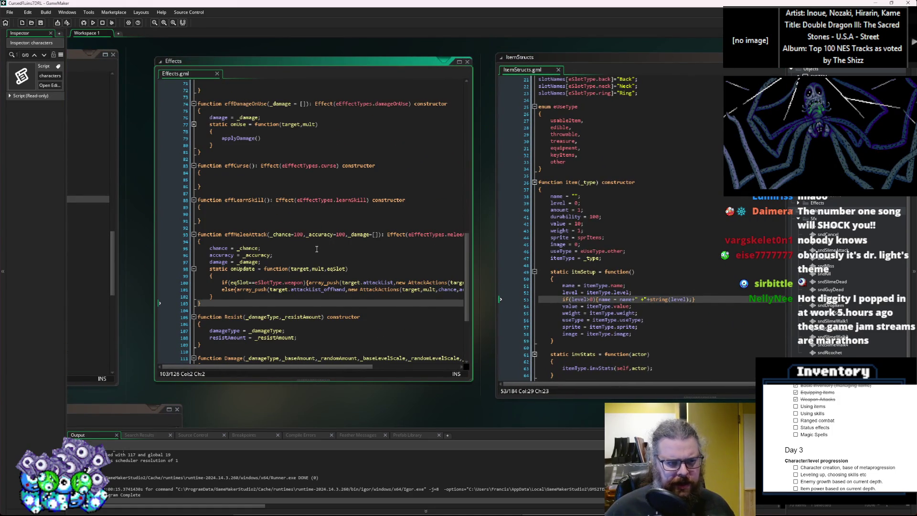
scroll(316, 249, up, 13)
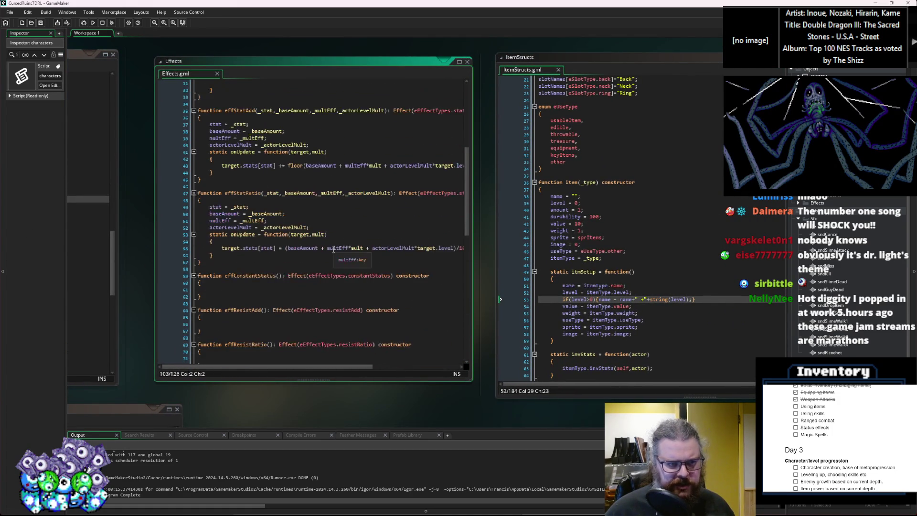
click(333, 249)
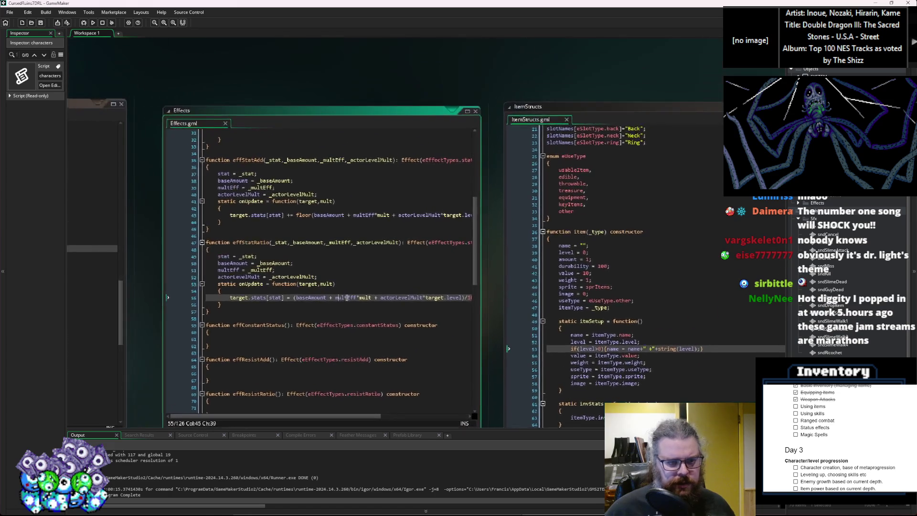
click(351, 141)
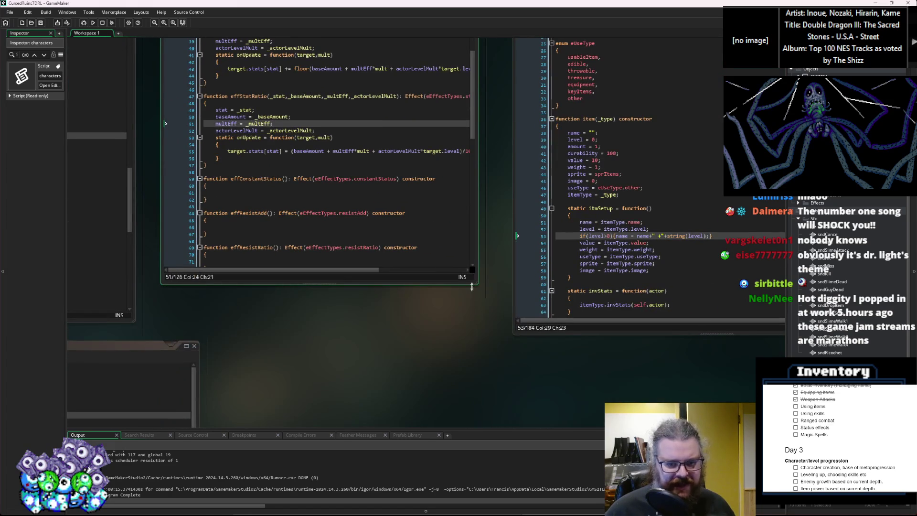
Enlarge the Effects editor and go to the applyDamage call in effDamageOnUse.
drag(477, 285, 502, 334)
click(373, 268)
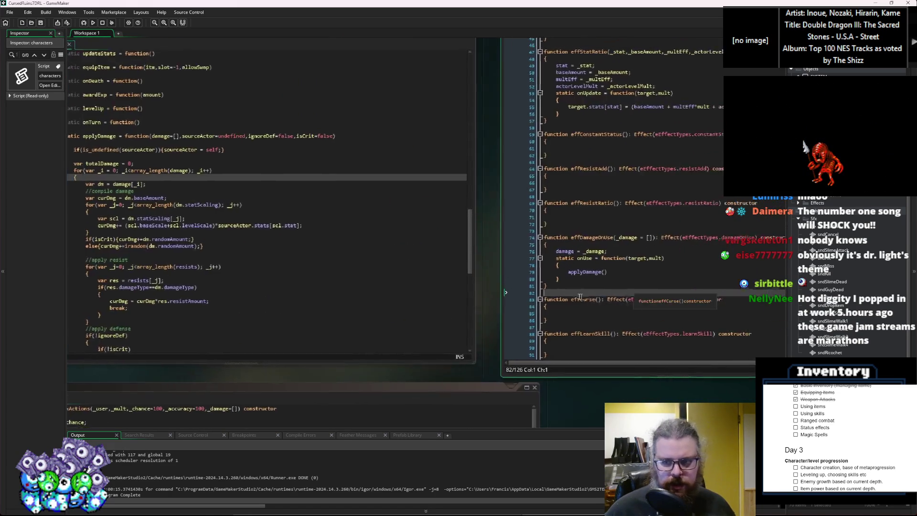
click(460, 295)
click(479, 273)
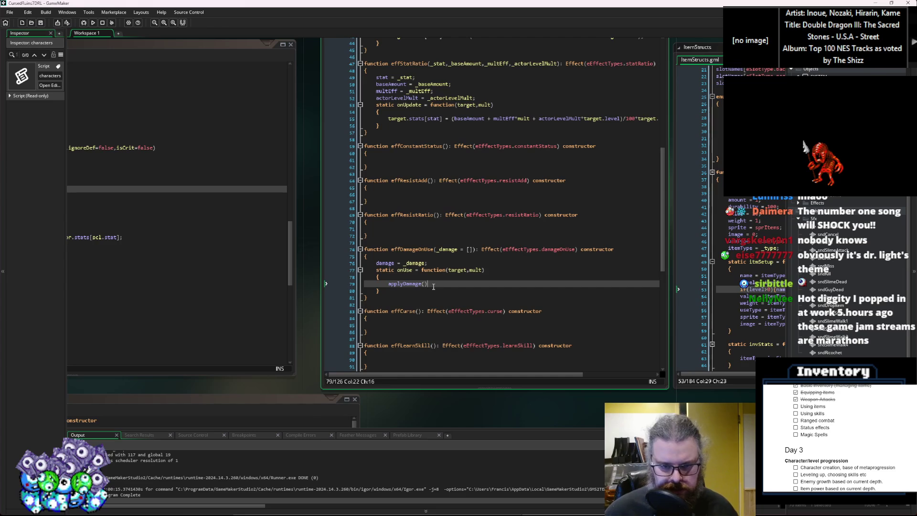
Prefix the applyDamage call in effDamageOnUse with 'target.'.
key(Home)
text(ta)
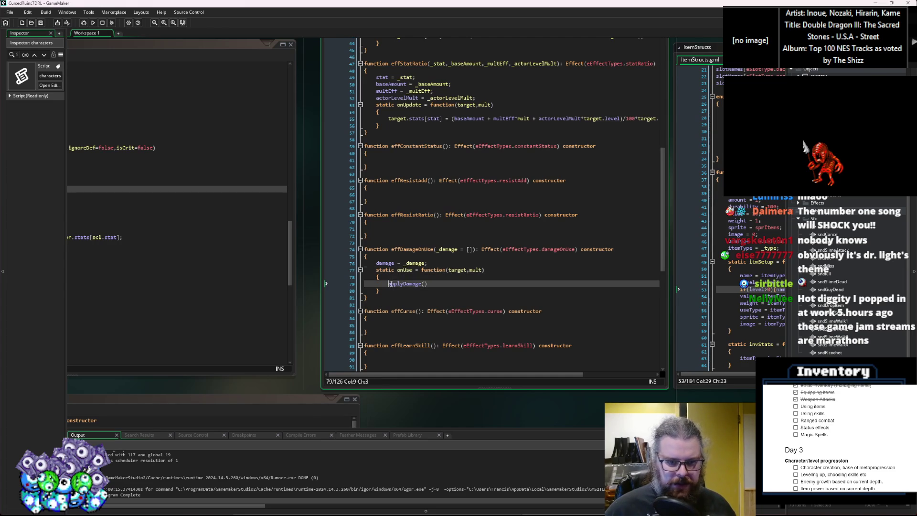
text(rget.)
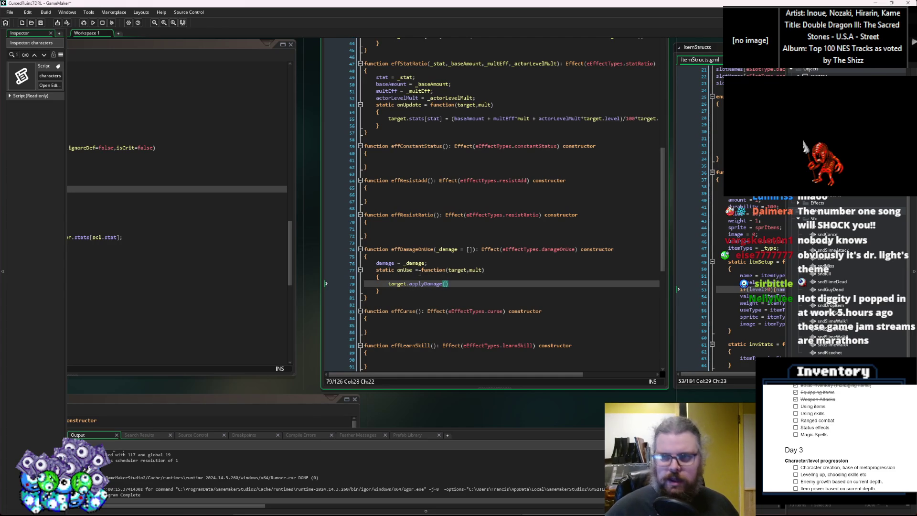
click(414, 296)
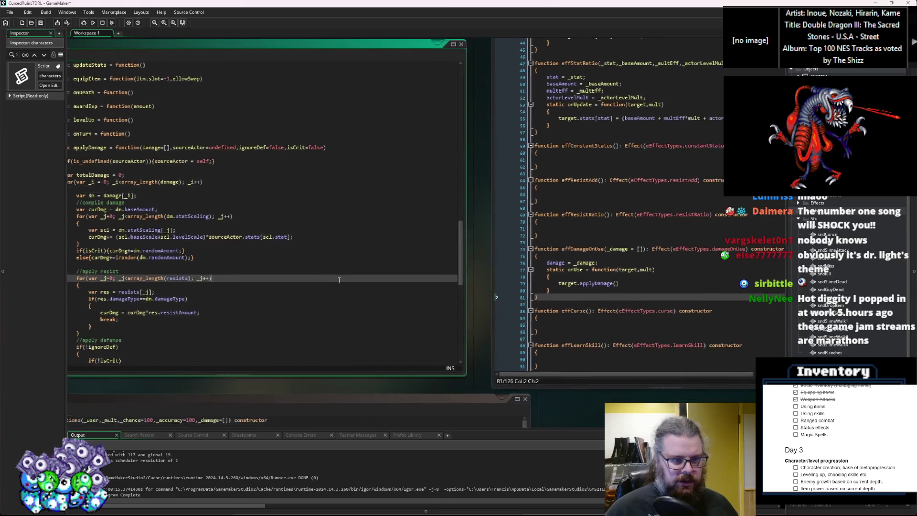
click(616, 283)
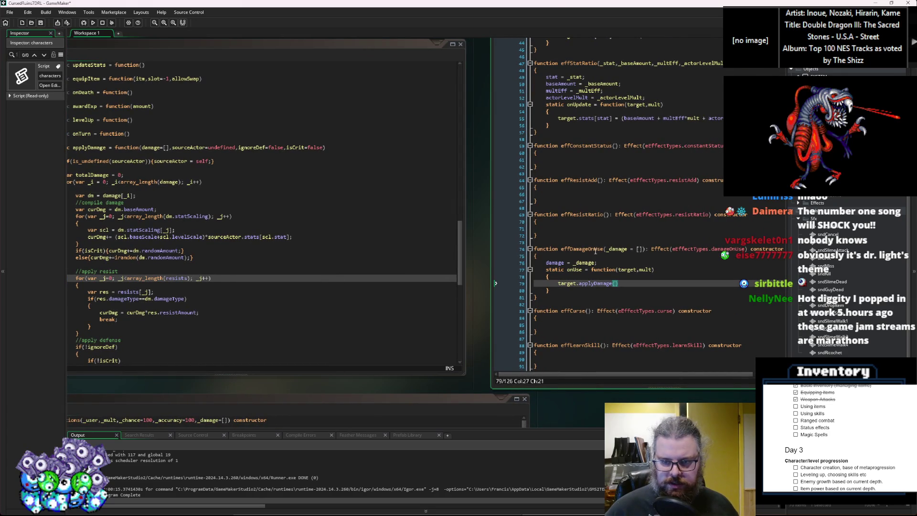
Fill in the applyDamage arguments as damage, target, true, false.
double_click(559, 262)
key(ctrl+c)
click(616, 284)
key(ctrl+v)
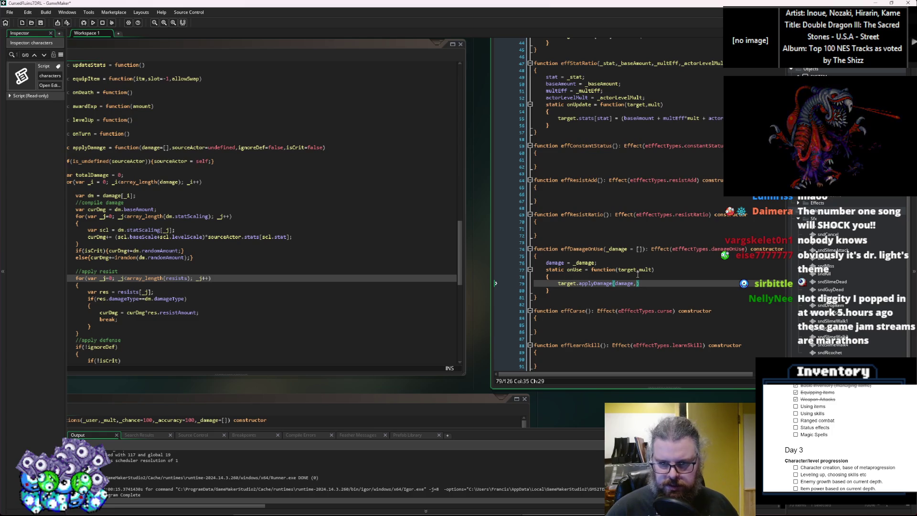
text(target,)
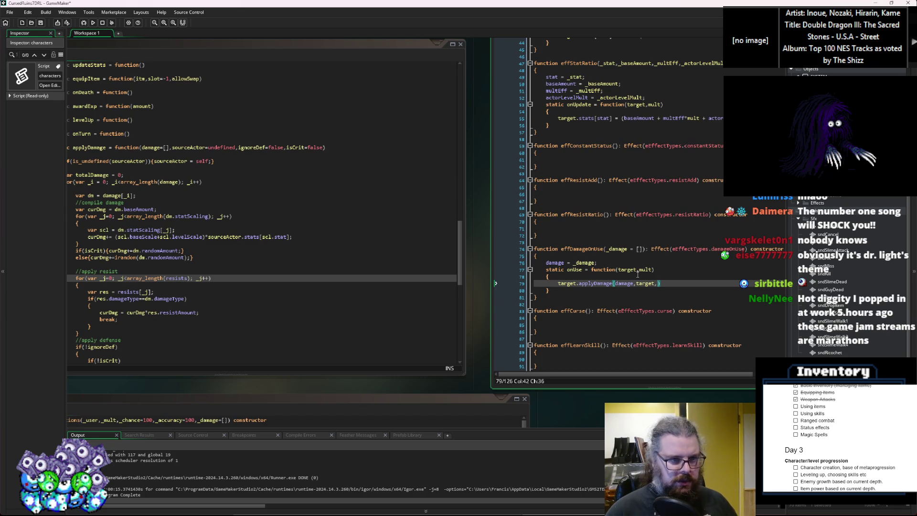
text(true,)
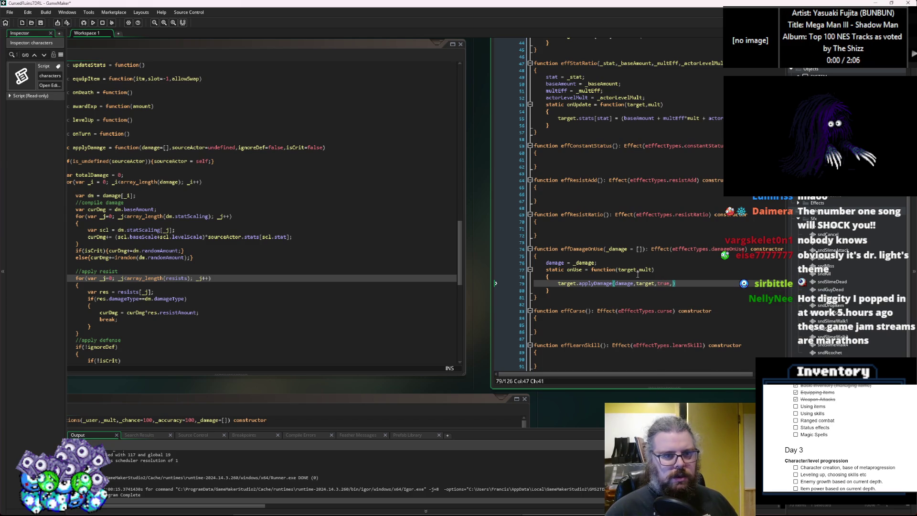
text(alse)
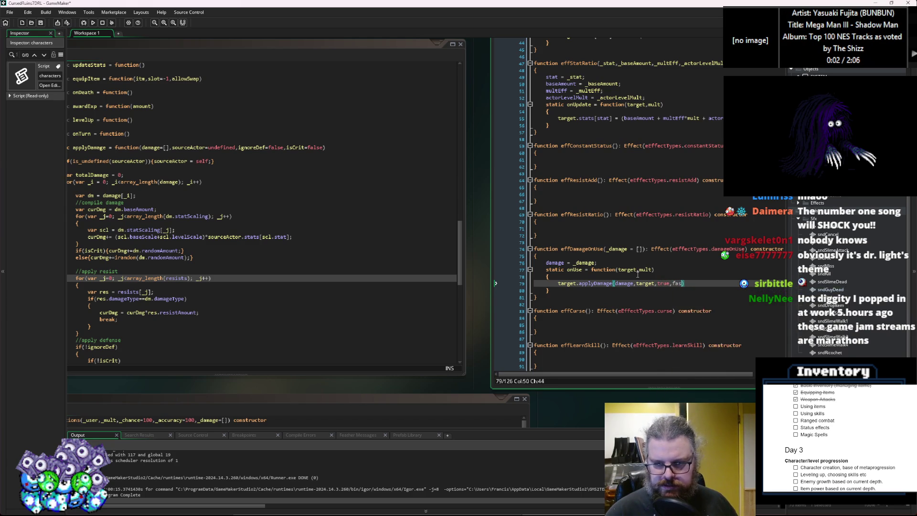
text())
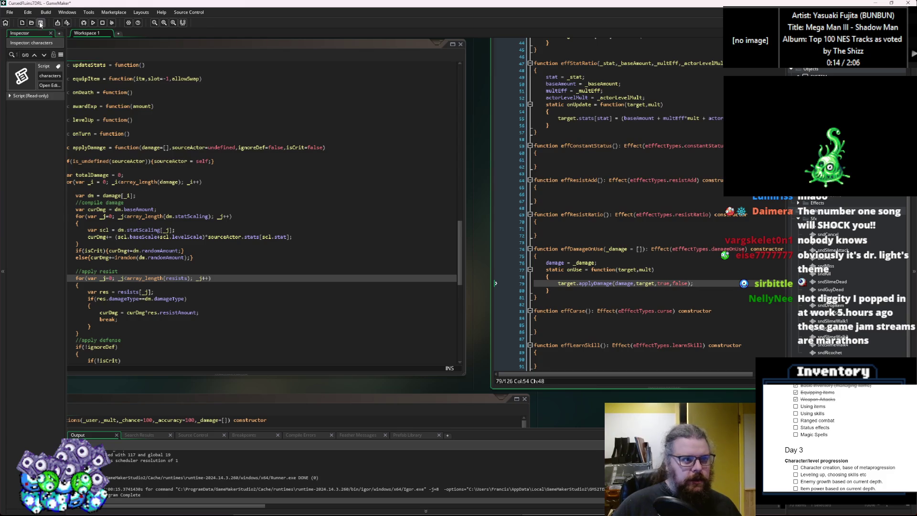
Review the applyDamage header and damage scaling loop in the characters script.
click(50, 85)
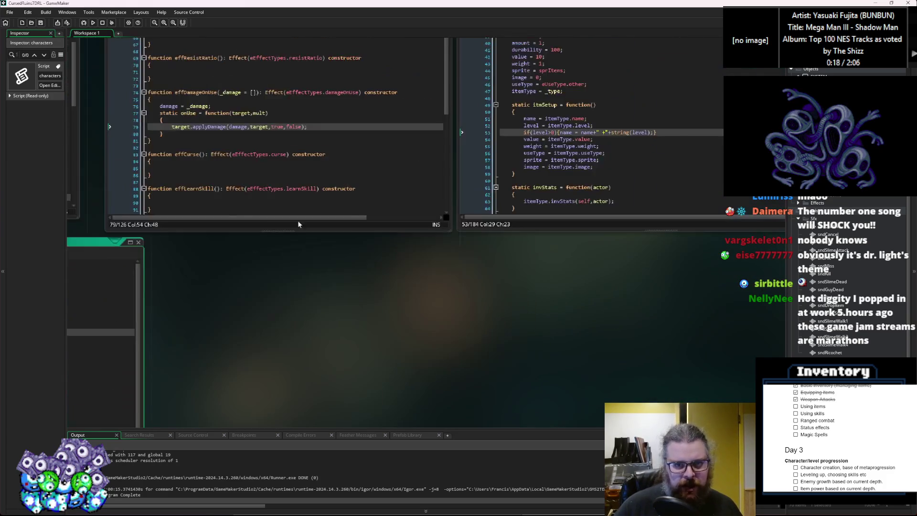
click(296, 276)
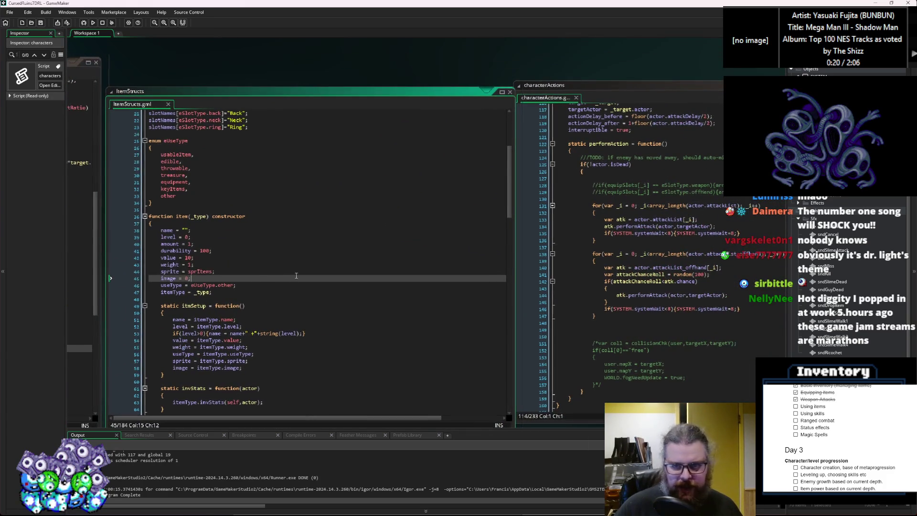
key(ctrl+Tab)
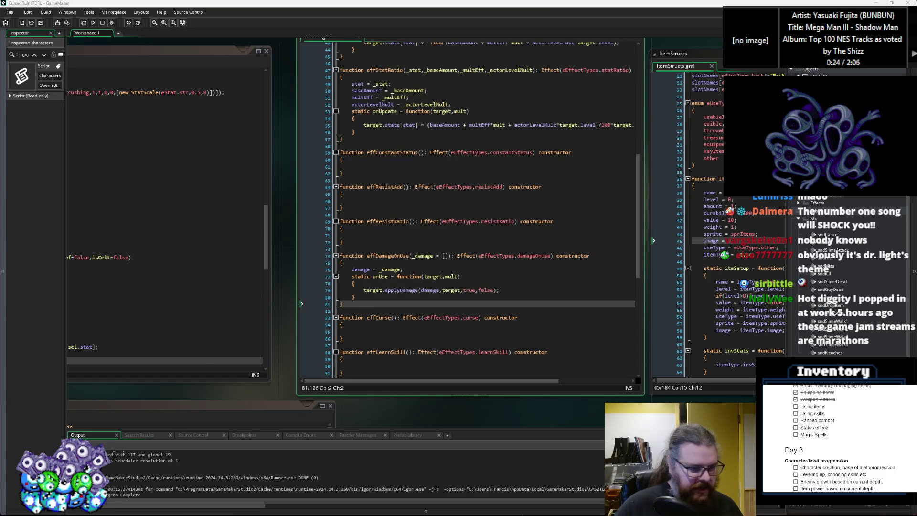
key(ctrl+Tab)
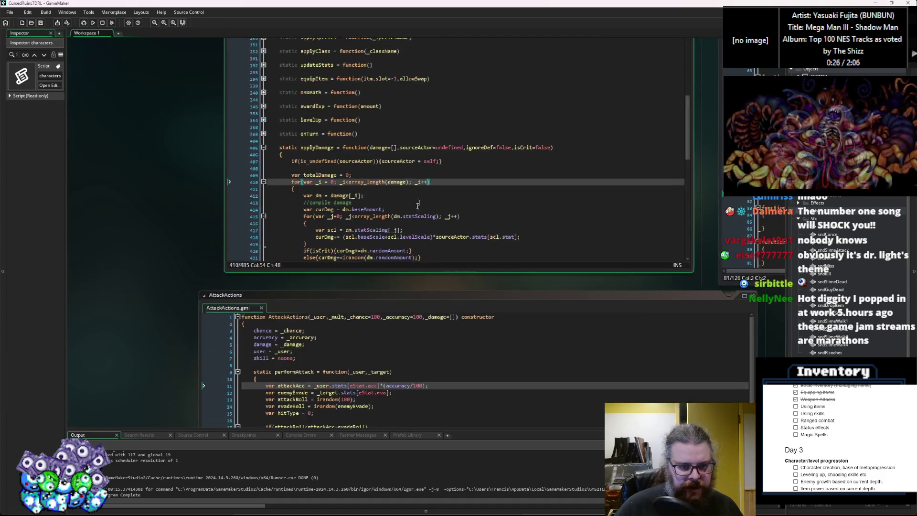
key(Down)
key(Down)
key(Down)
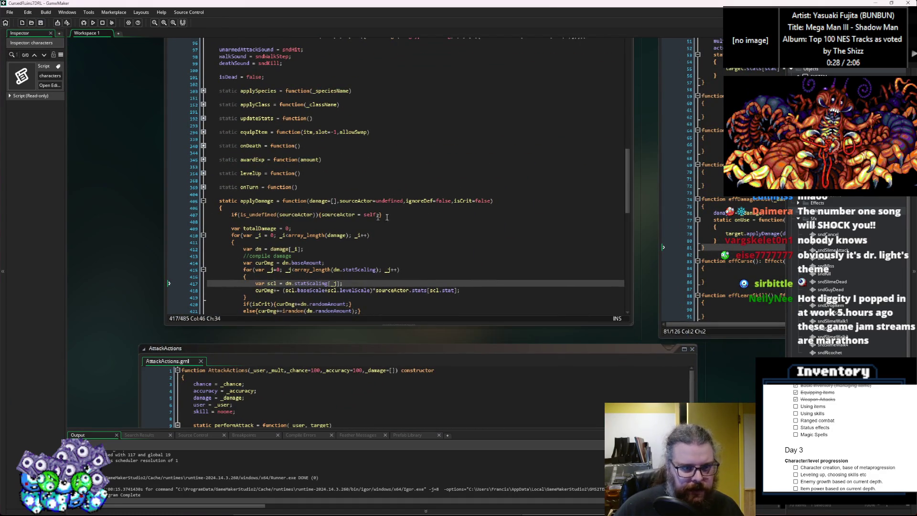
key(Up)
key(Up)
key(Up)
scroll(433, 184, down, 20)
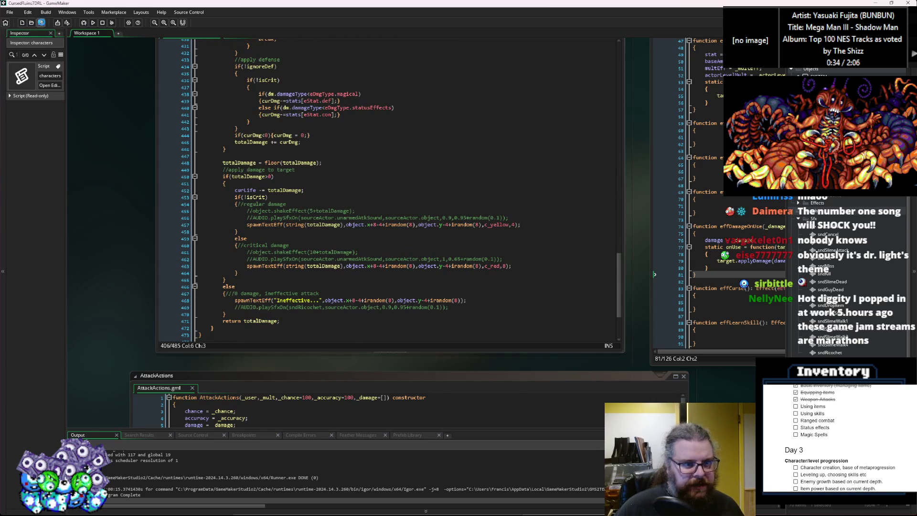
scroll(536, 252, up, 13)
scroll(536, 252, up, 15)
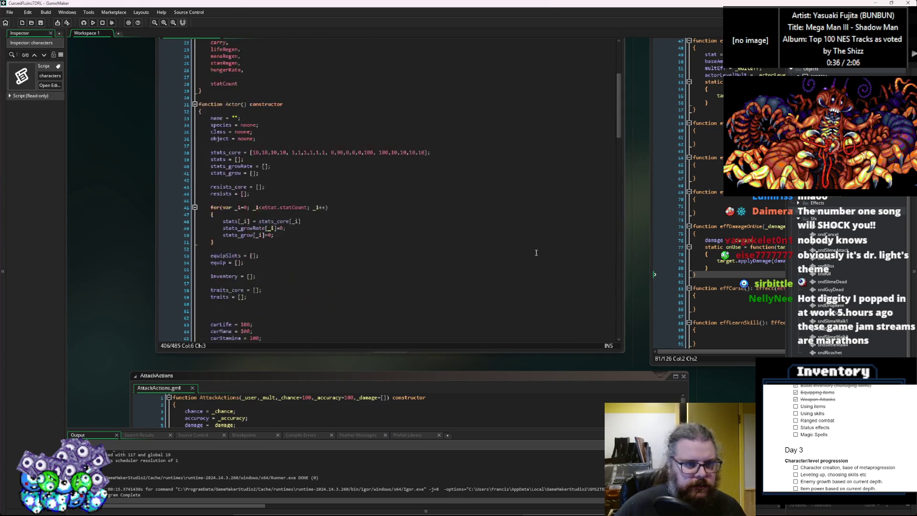
Cycle through AttackActions, Effects and ItemStructs, then scroll over to StatusEffects.gml.
key(ctrl+Tab)
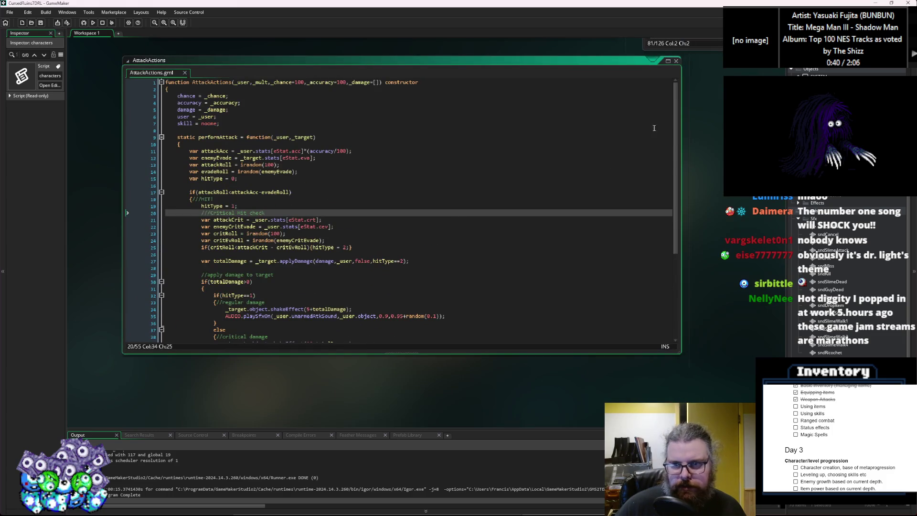
key(ctrl+Tab)
click(365, 308)
key(ctrl+Tab)
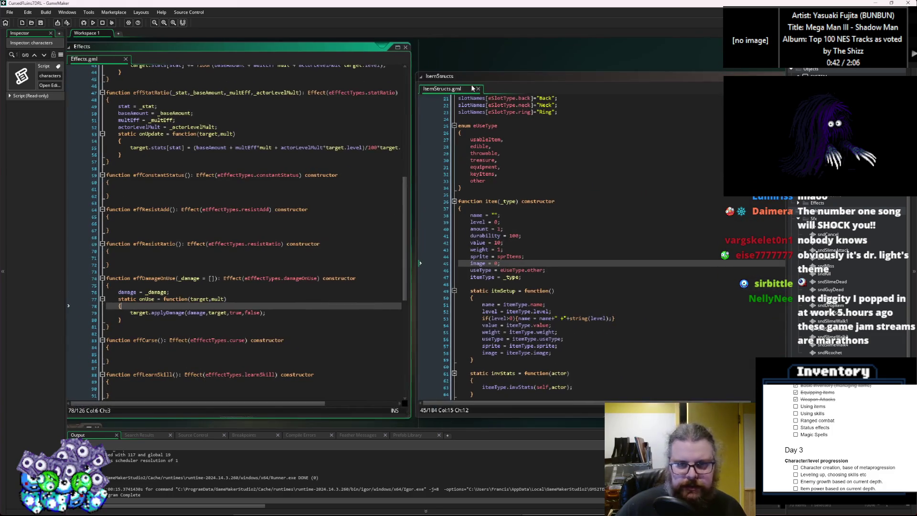
click(254, 243)
scroll(292, 251, up, 13)
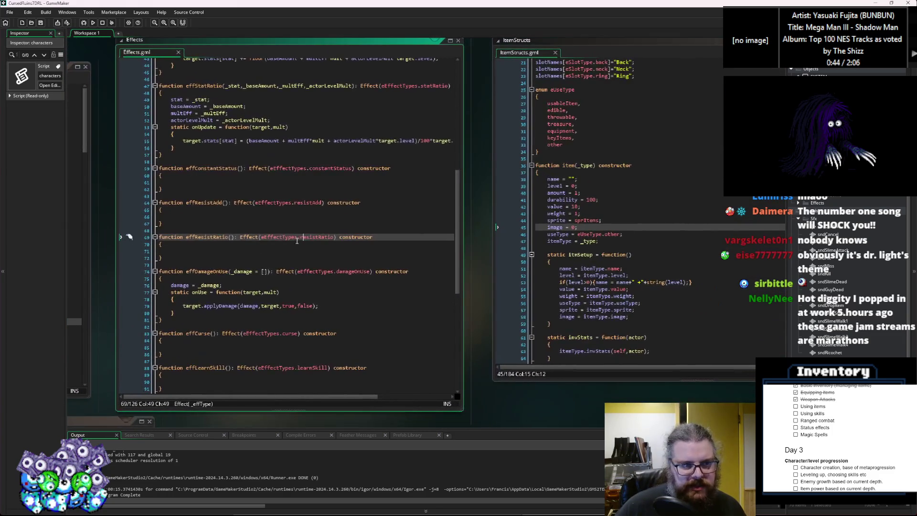
scroll(293, 252, down, 10)
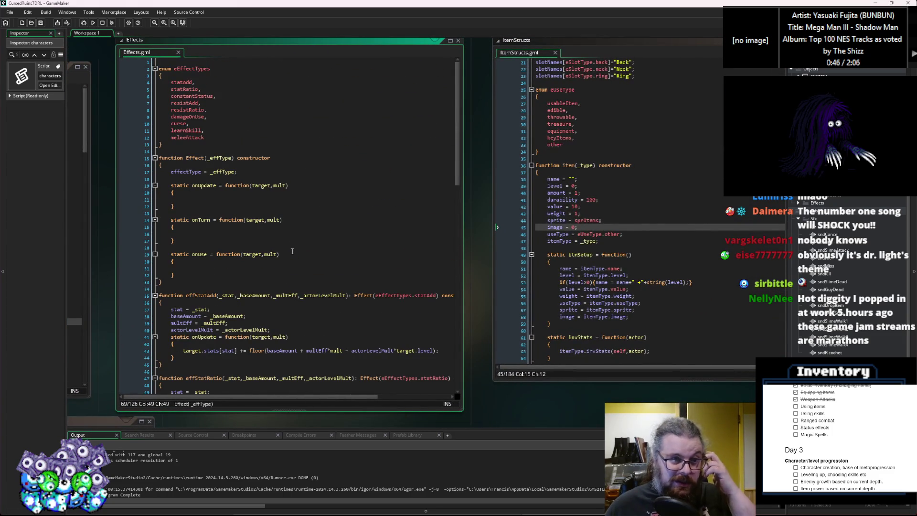
scroll(294, 253, down, 15)
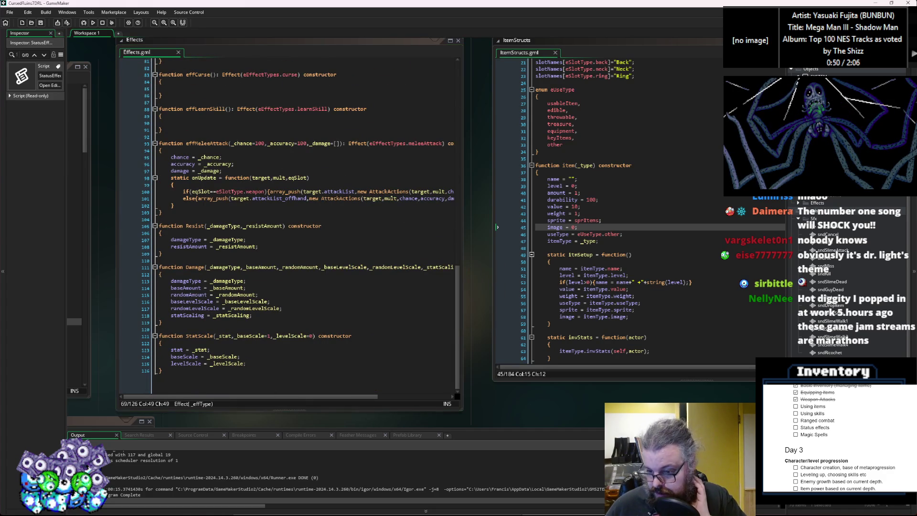
scroll(612, 352, down, 5)
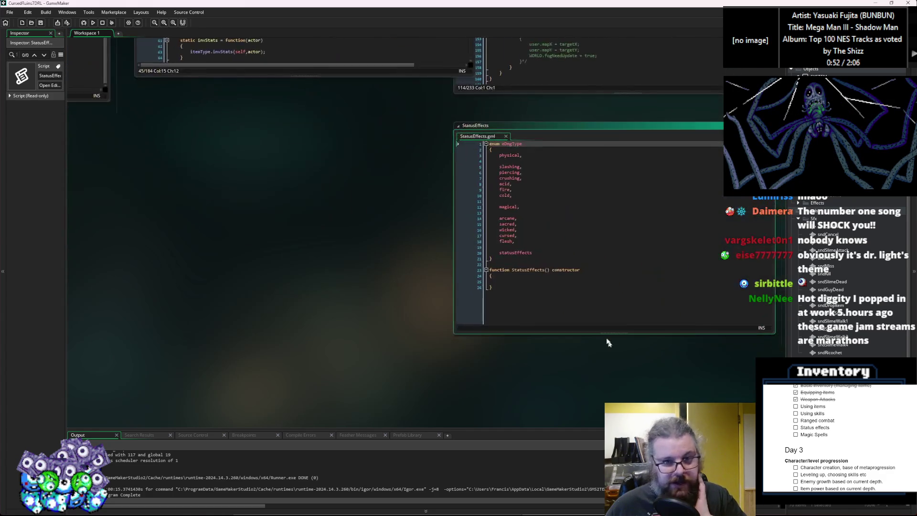
Centre and enlarge the StatusEffects window, placing the caret in the eDmgType enum.
mouse_move(747, 162)
mouse_down()
mouse_move(142, 163)
mouse_move(188, 156)
mouse_up()
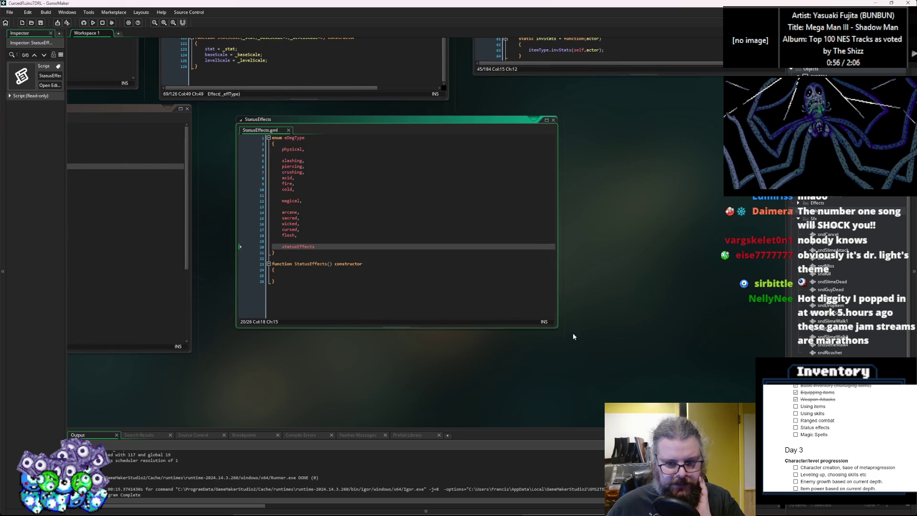
drag(557, 327, 584, 388)
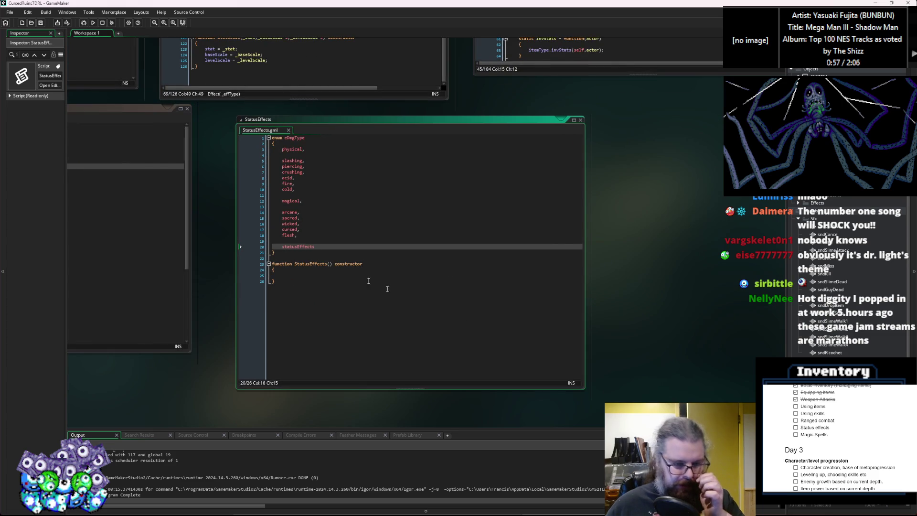
click(317, 242)
Open a blank line above statusEffects and type the specialDamage entry.
key(Down)
key(End)
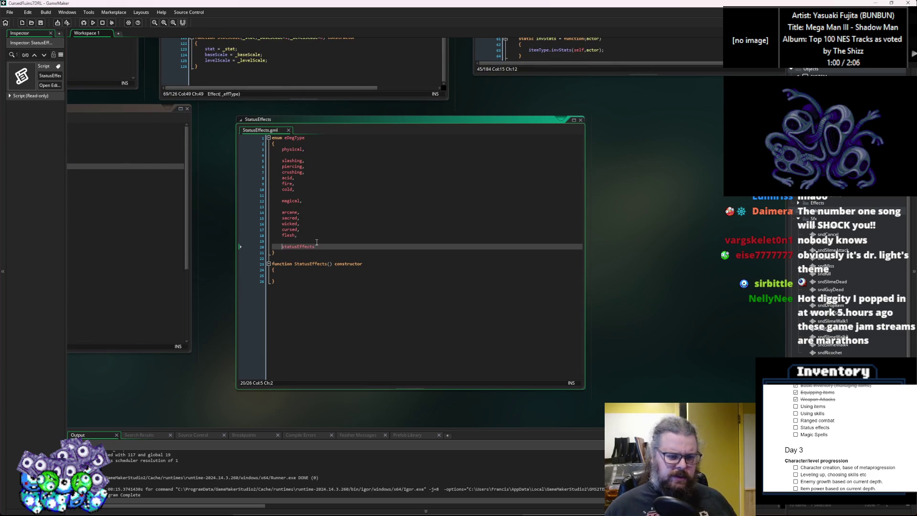
key(Return)
key(Return)
key(Up)
key(Up)
key(Up)
key(Return)
key(Return)
key(Up)
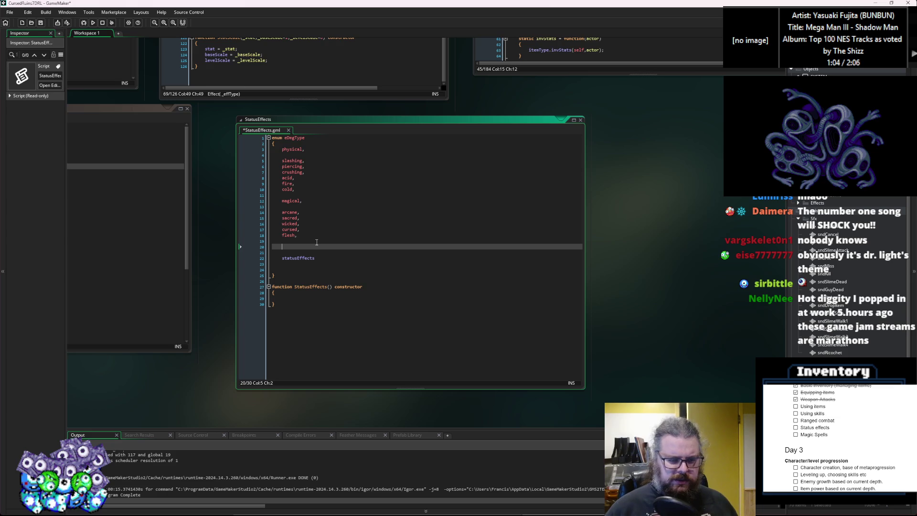
text(specialDamage,)
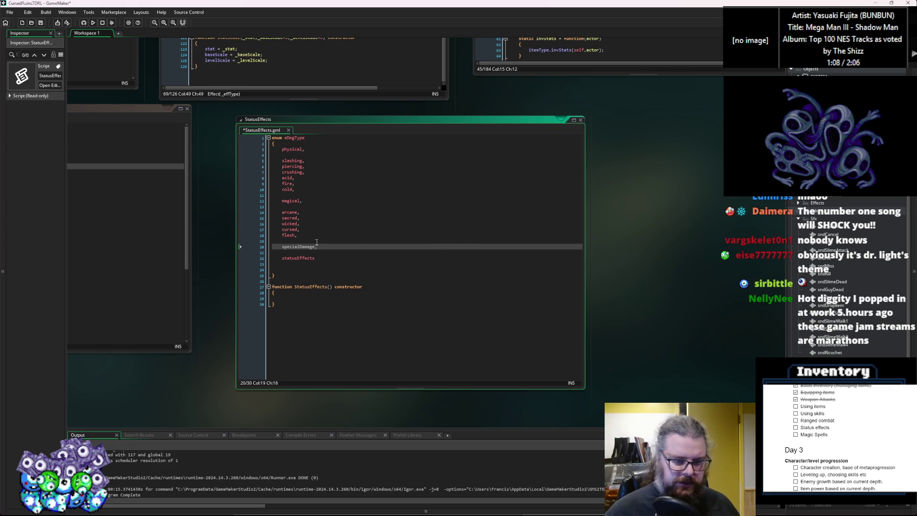
click(330, 258)
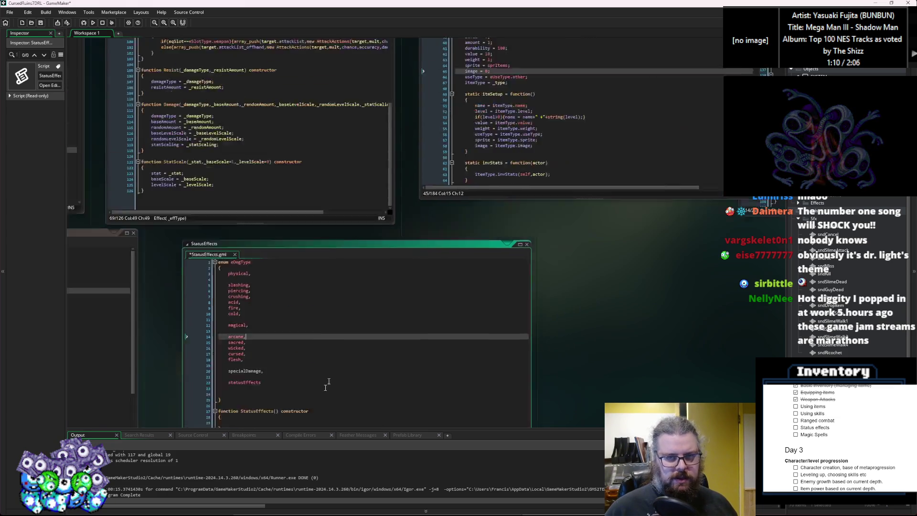
Pan across the StatusEffects, Effects and ItemStructs script windows.
click(546, 255)
click(546, 281)
click(246, 316)
click(317, 90)
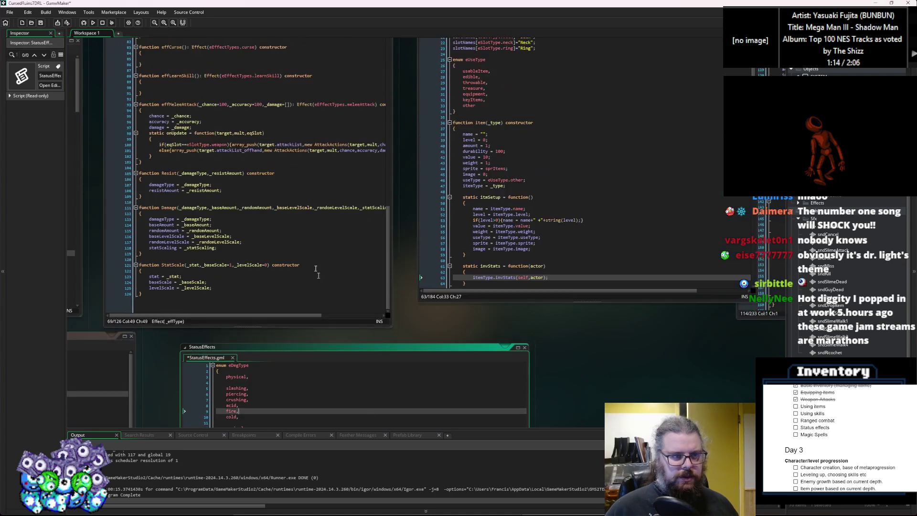
click(510, 294)
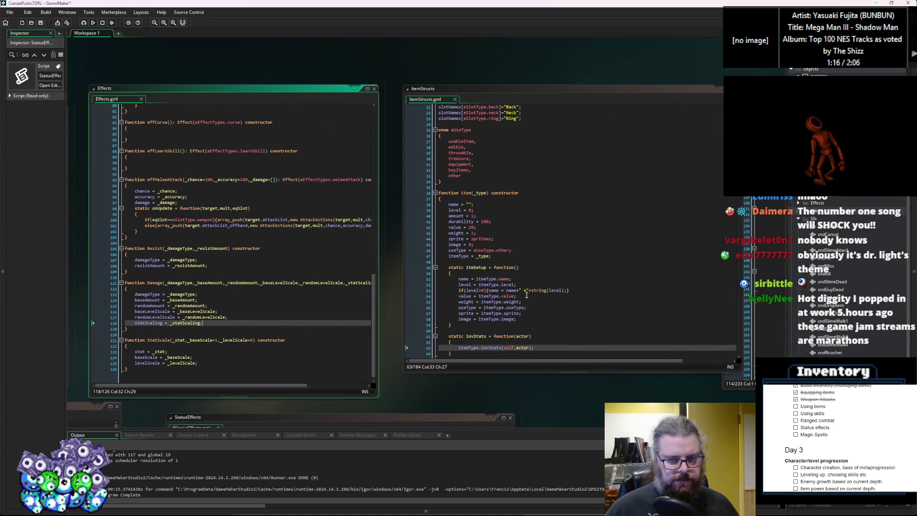
scroll(289, 313, up, 10)
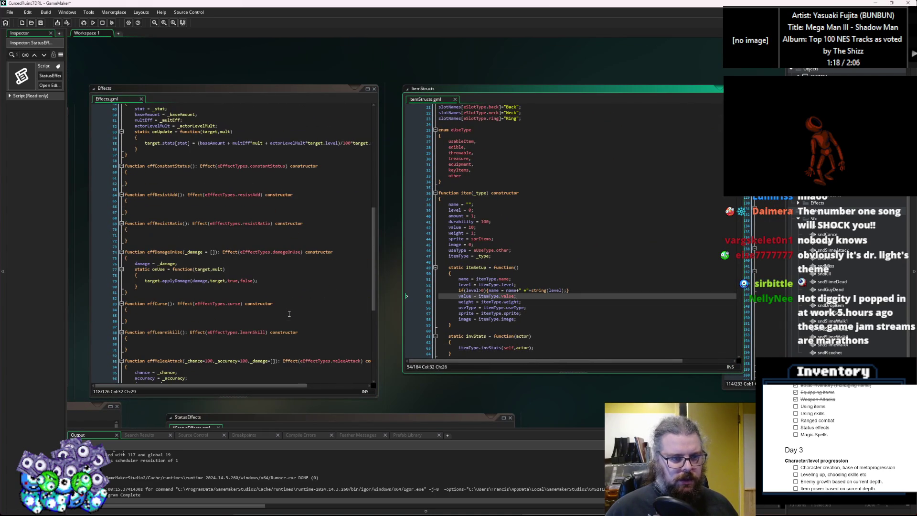
Bring characters.gml to the front and scroll to the apply-defense code near line 440.
key(ctrl+Tab)
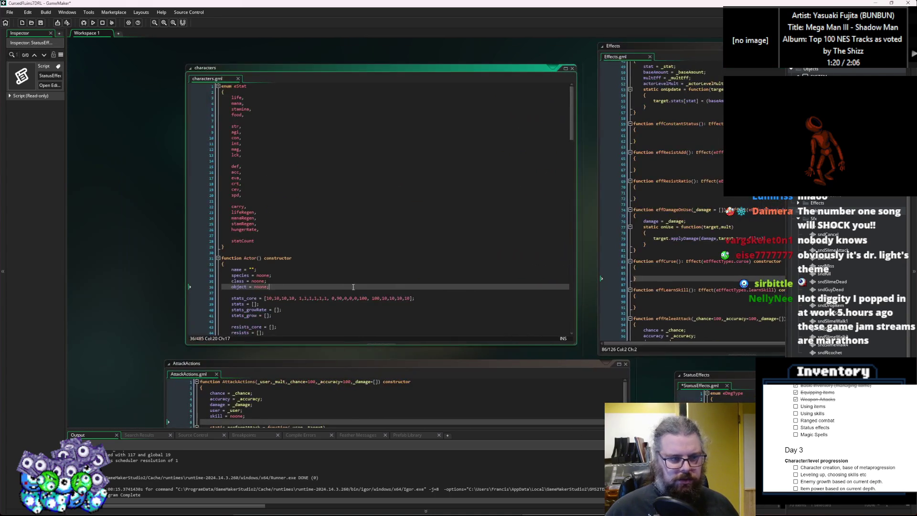
scroll(347, 284, down, 6)
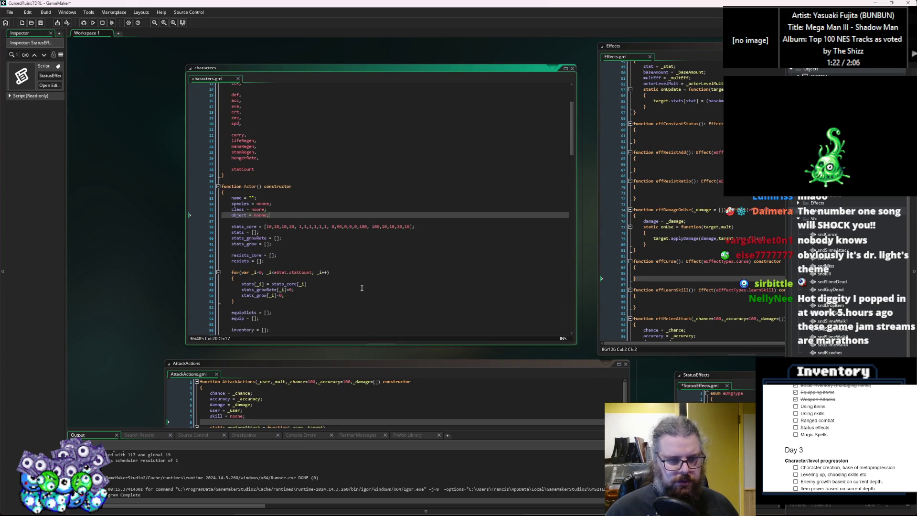
scroll(374, 289, down, 8)
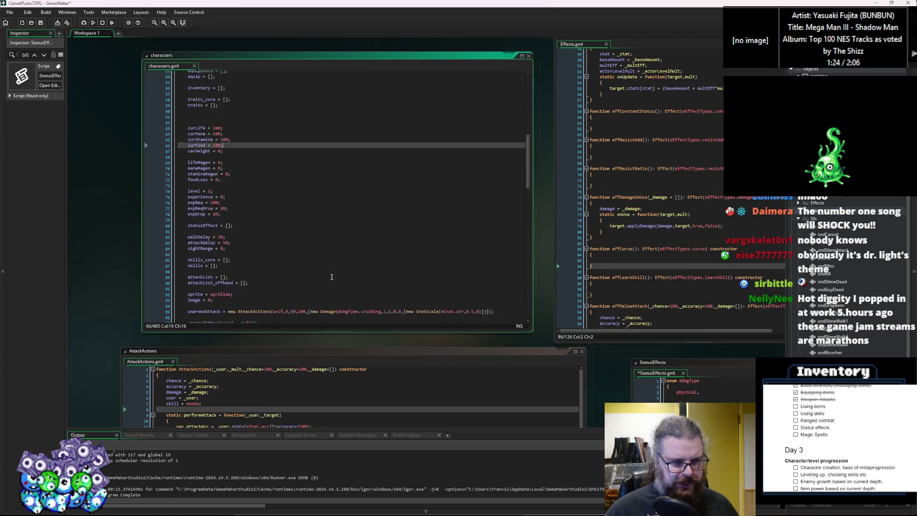
mouse_move(378, 355)
mouse_down()
mouse_move(337, 161)
mouse_move(291, 342)
mouse_up()
scroll(329, 312, down, 5)
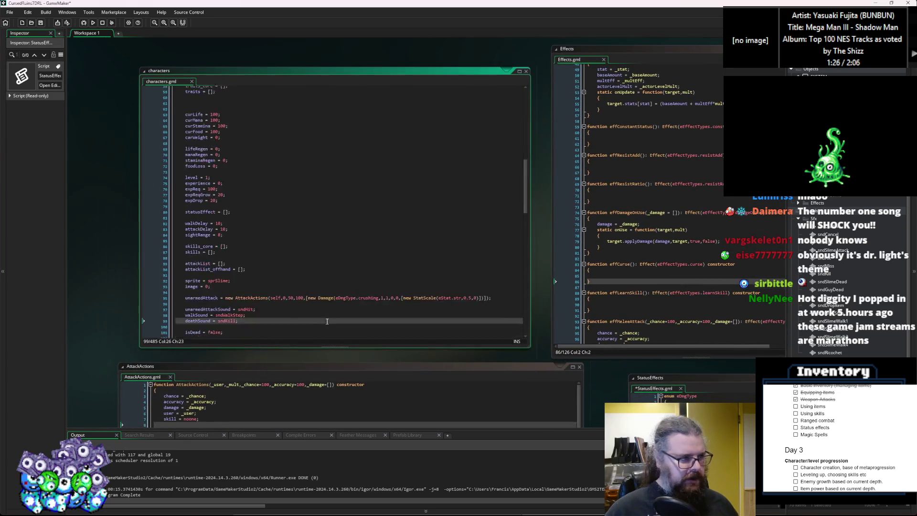
scroll(329, 313, down, 10)
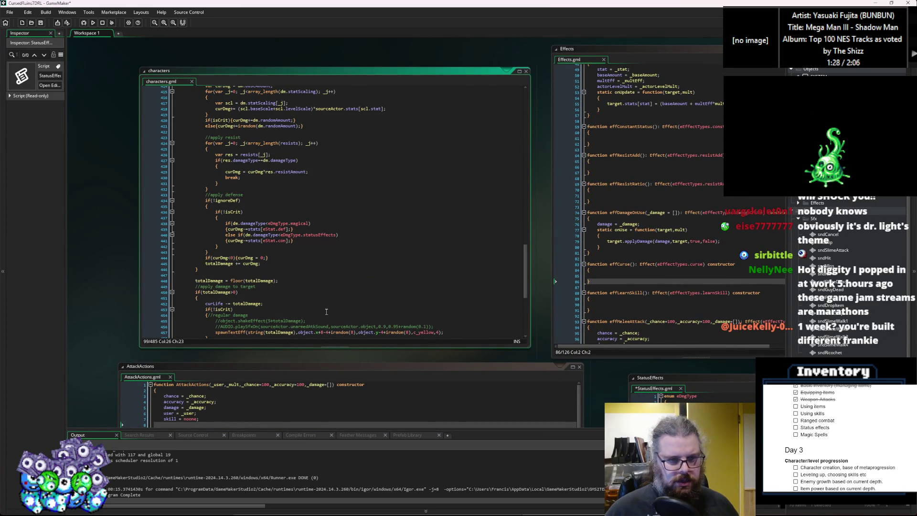
Change line 440's defense check from statusEffects to specialDamage and save characters.gml.
double_click(320, 235)
text(specialDamage)
click(326, 249)
click(349, 240)
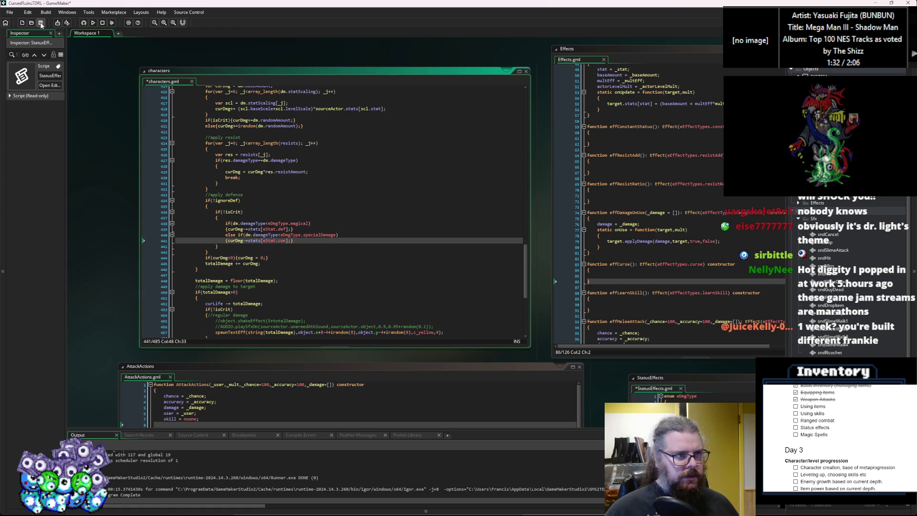
key(ctrl+s)
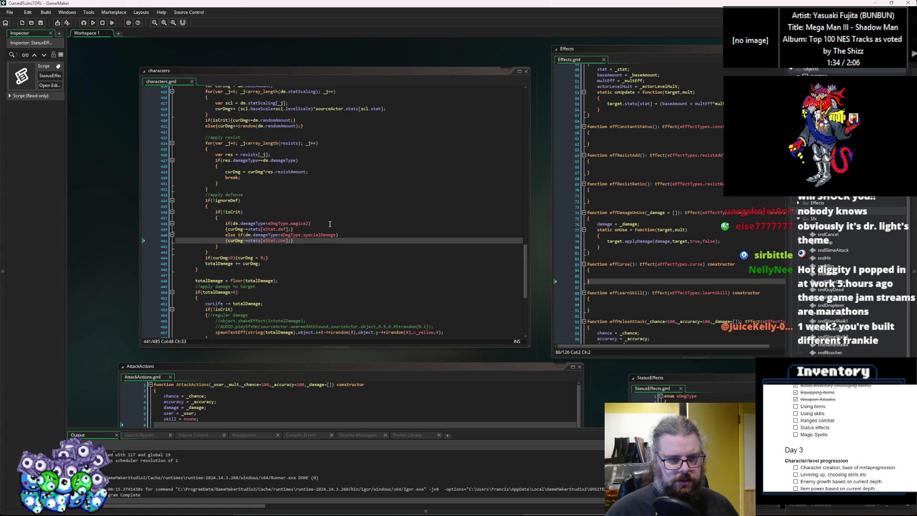
Start a new if statement on a line below the curDmg clamp on line 444.
click(300, 264)
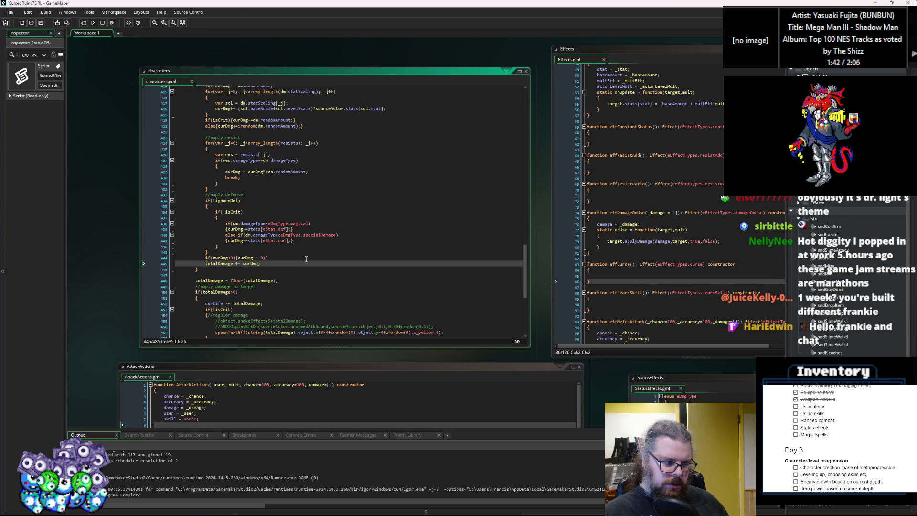
click(294, 257)
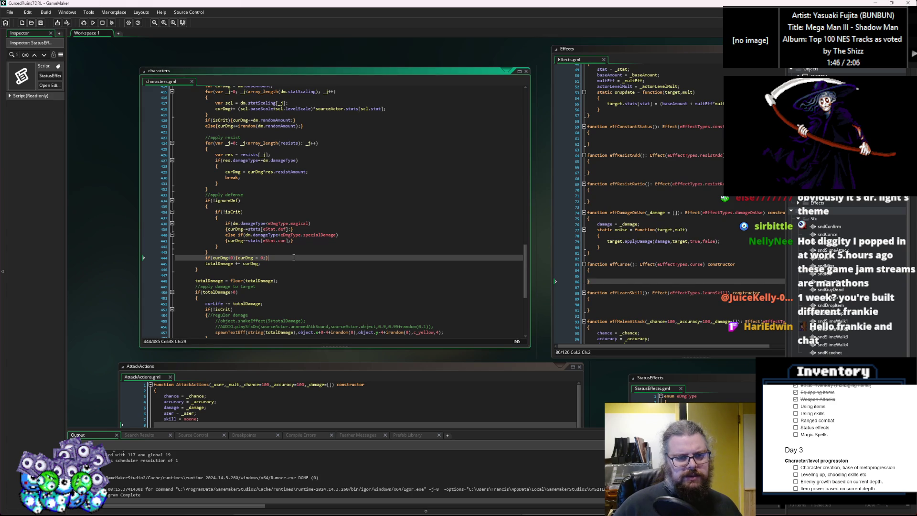
click(317, 234)
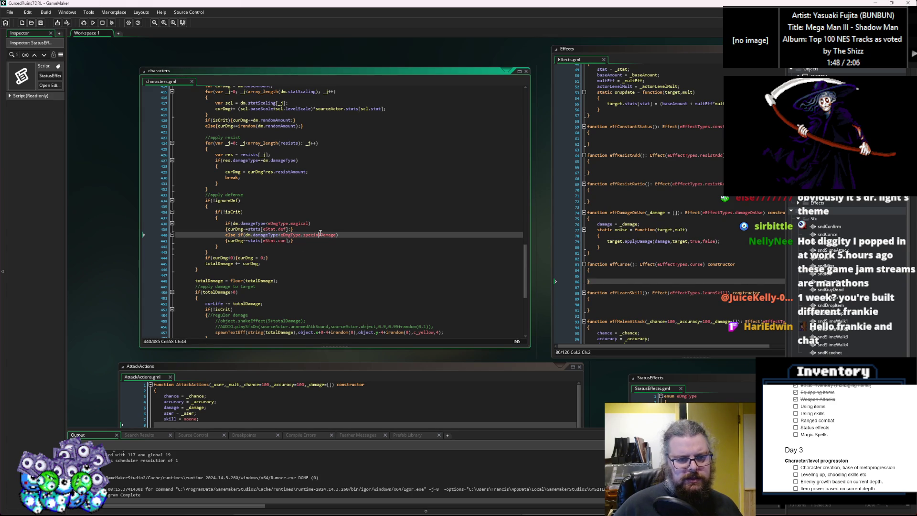
click(291, 258)
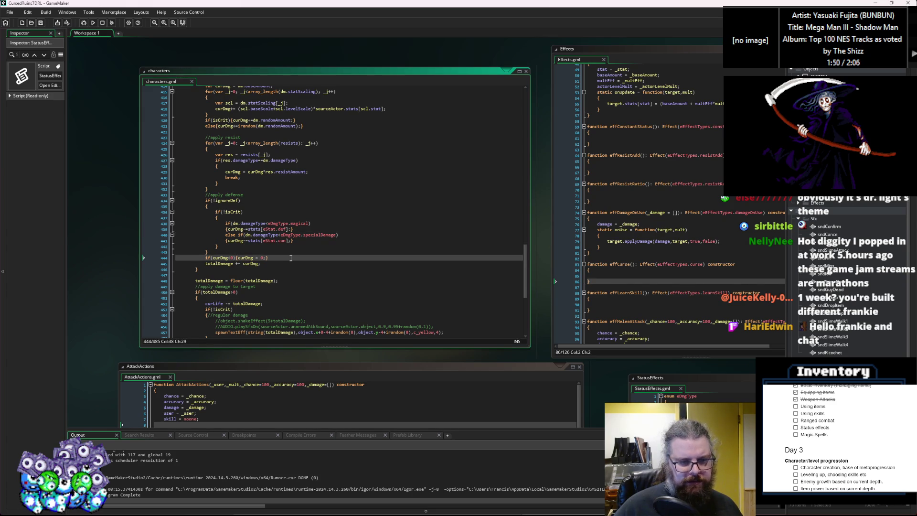
key(Return)
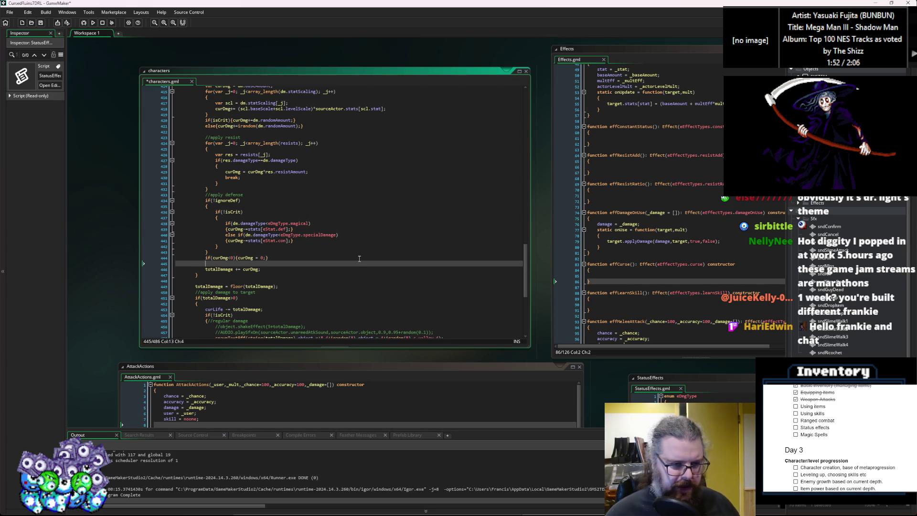
text(if())
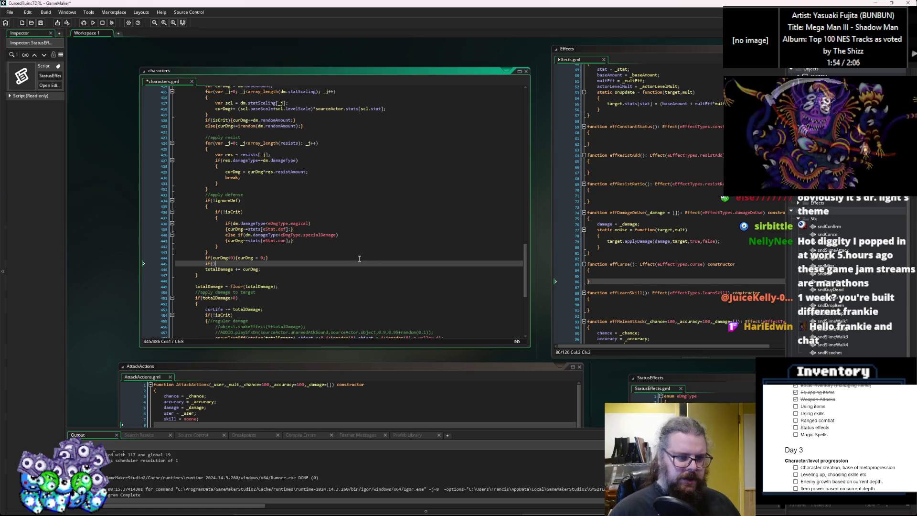
key(Left)
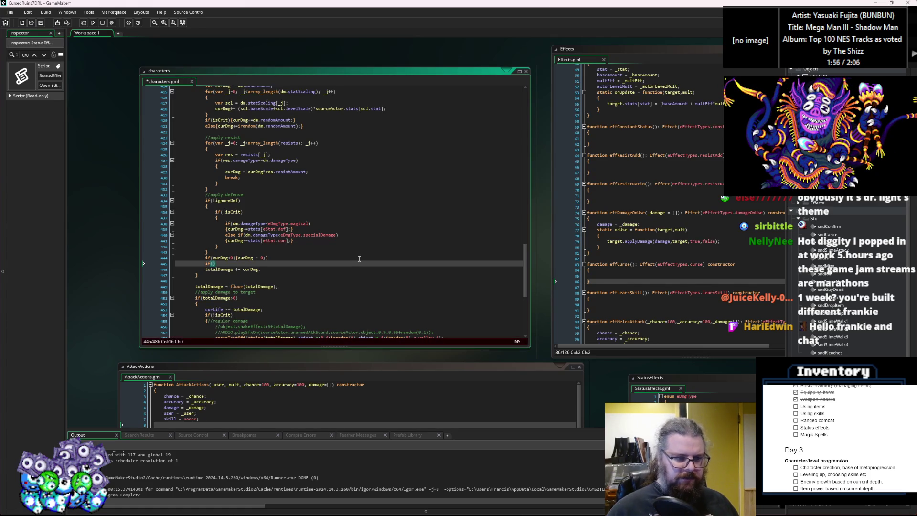
key(BackSpace)
key(BackSpace)
text(urD)
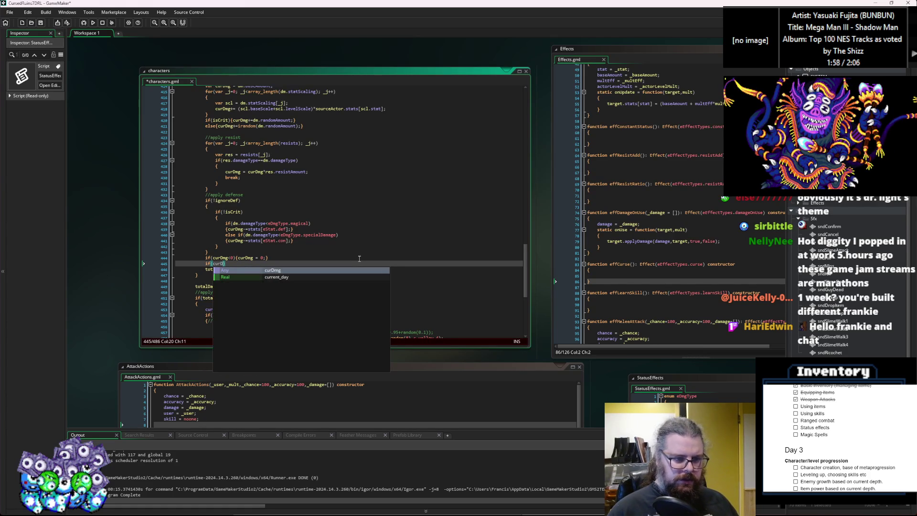
key(BackSpace)
key(BackSpace)
key(BackSpace)
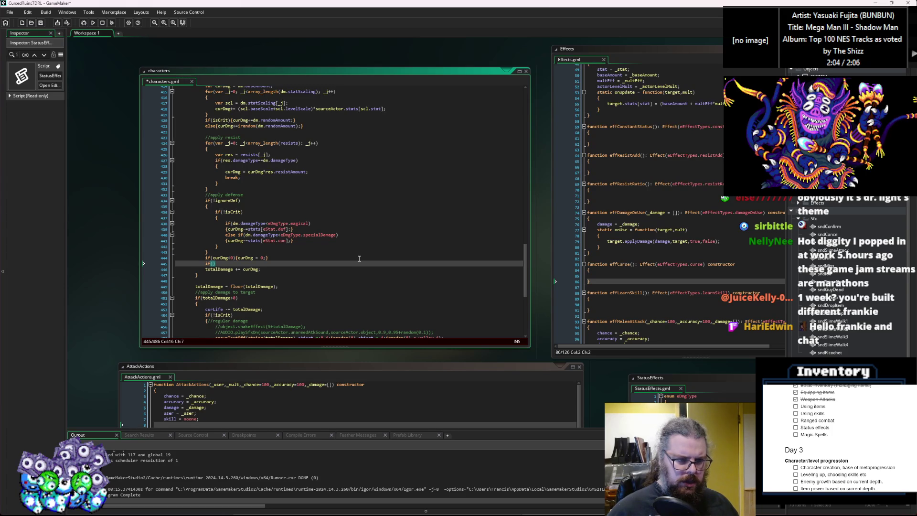
Fill the condition with line 440's comparison changed to dm.damageType>=eDmgType.specialDamage, and open its block.
click(338, 234)
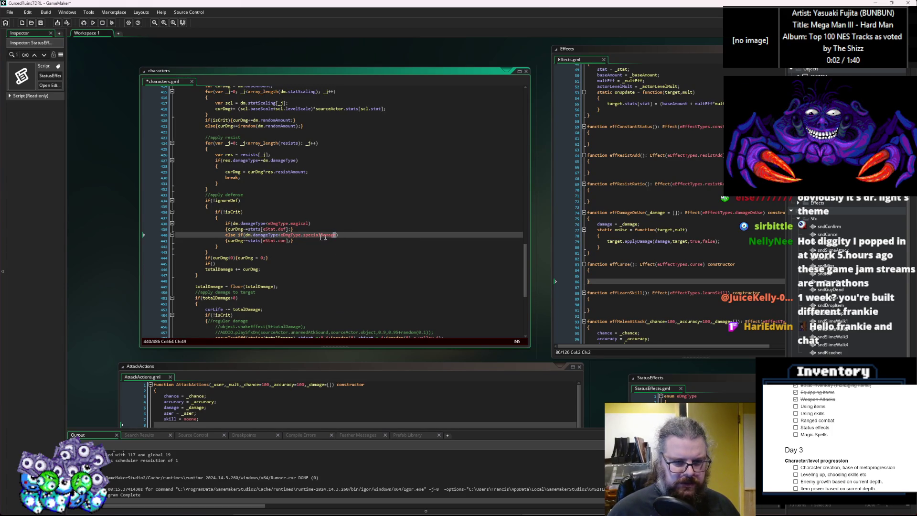
drag(336, 235, 248, 236)
key(ctrl+c)
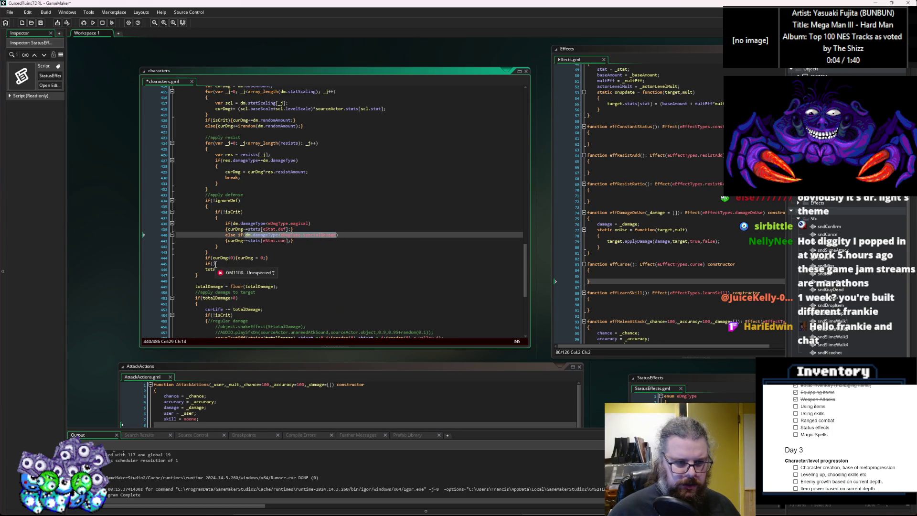
click(211, 263)
key(ctrl+v)
key(ctrl+Left)
key(ctrl+Left)
key(ctrl+Left)
key(BackSpace)
text(>)
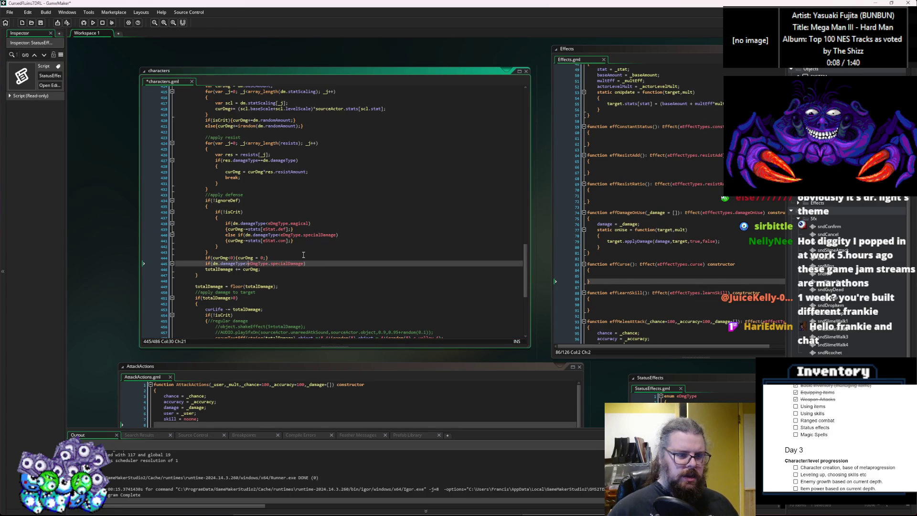
text(=)
key(End)
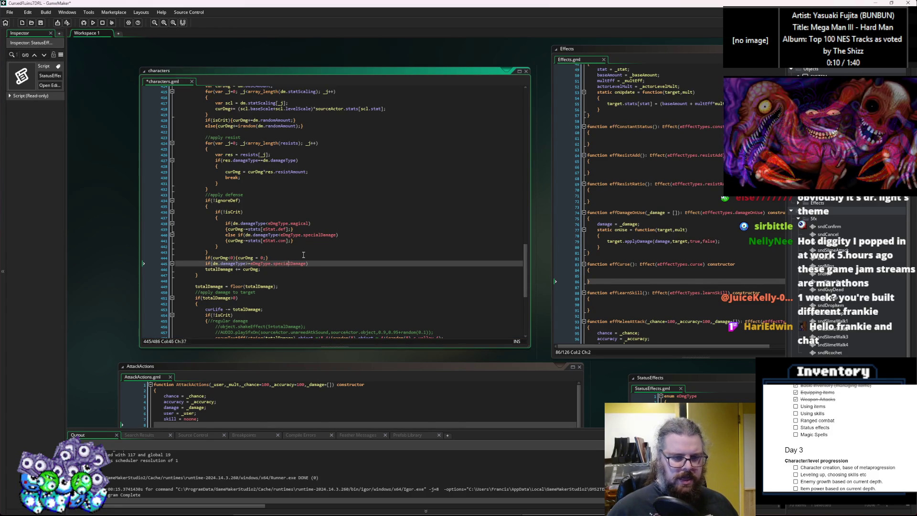
key(Return)
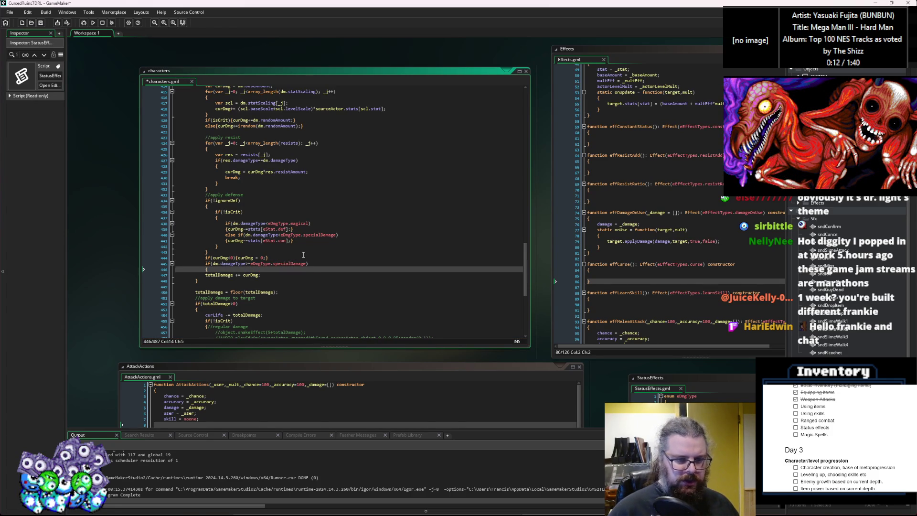
key(Return)
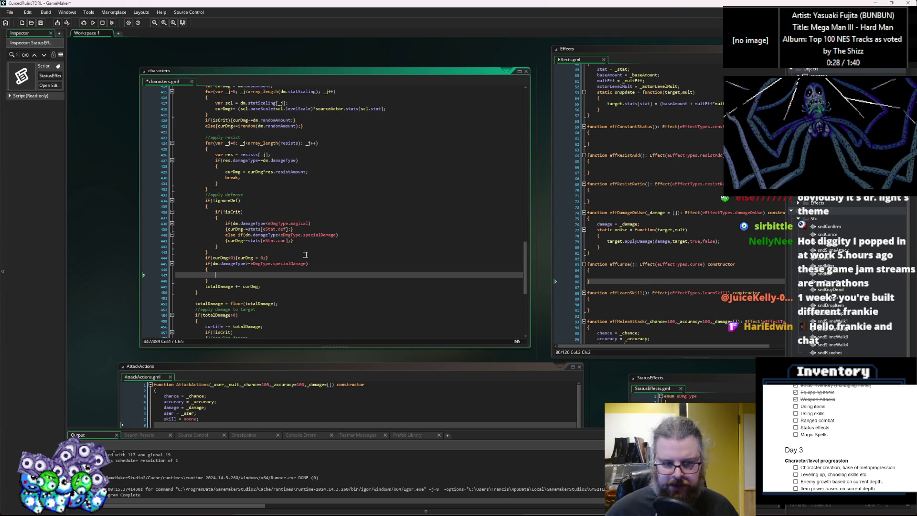
Save characters.gml and paste a copy of the specialDamage check below its block.
click(343, 281)
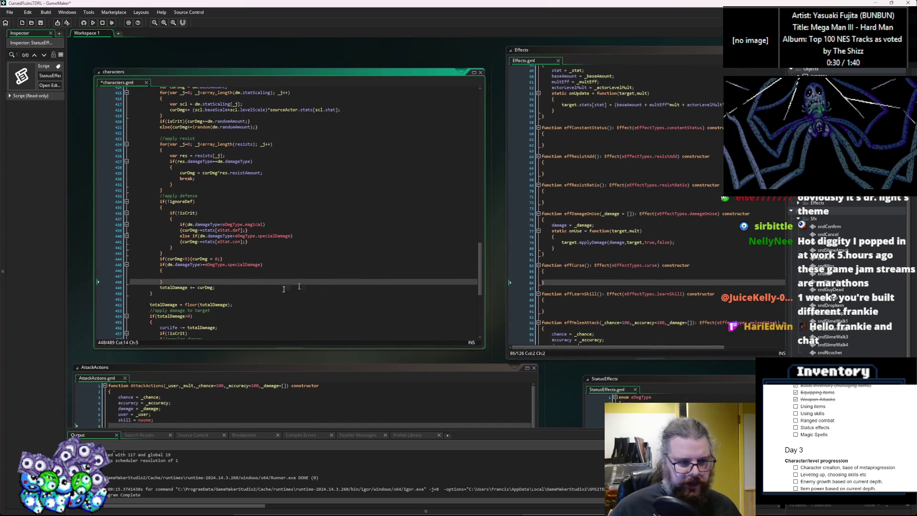
click(258, 277)
key(ctrl+s)
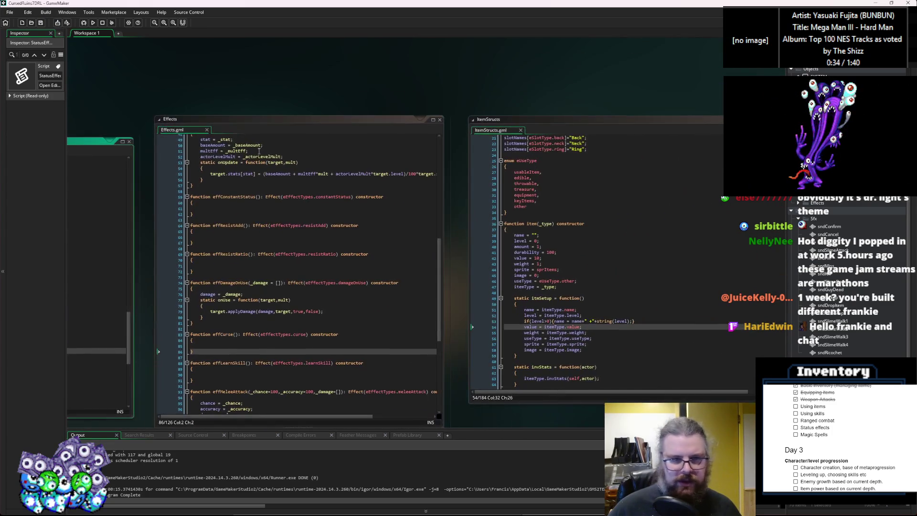
click(212, 287)
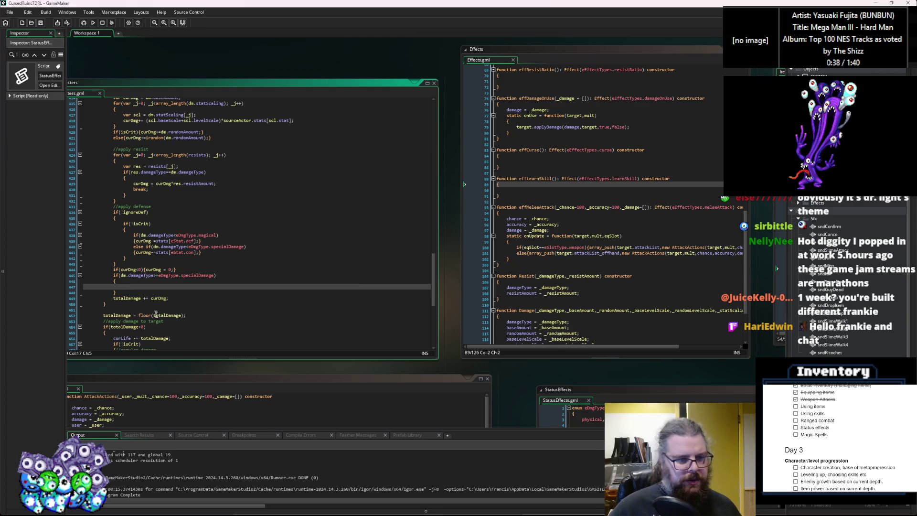
click(123, 292)
key(Return)
key(ctrl+v)
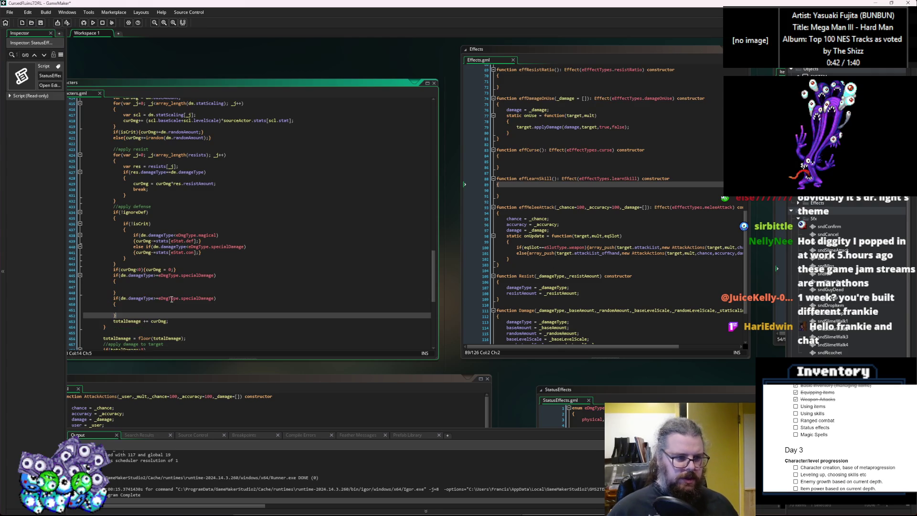
click(155, 285)
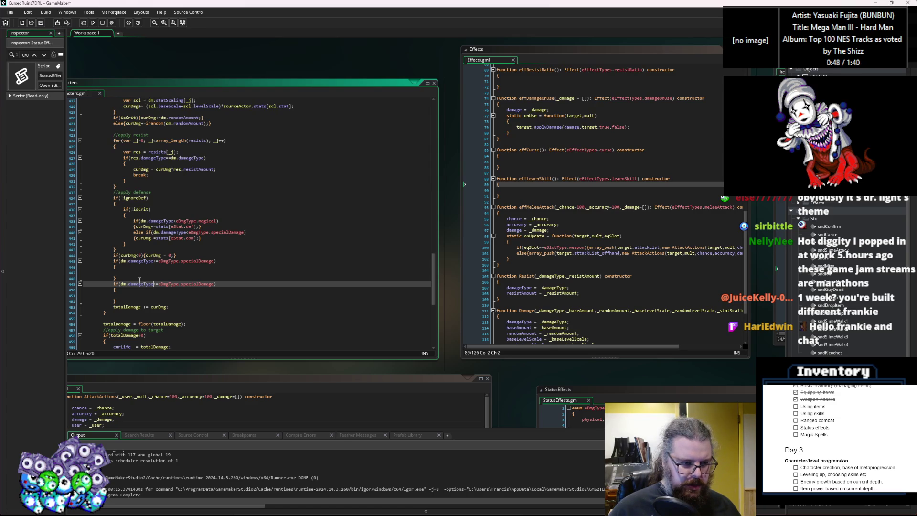
Move the duplicated check inside the specialDamage block and indent it one level.
click(215, 261)
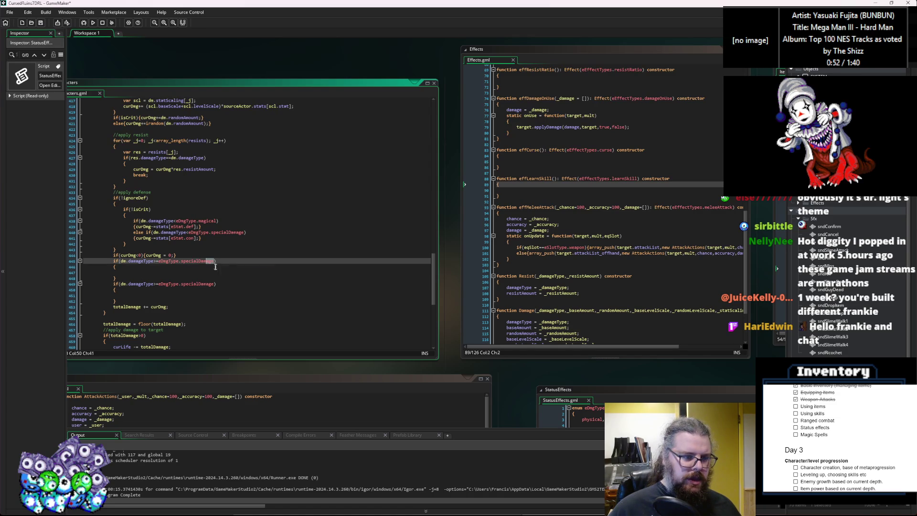
click(124, 300)
drag(124, 300, 113, 284)
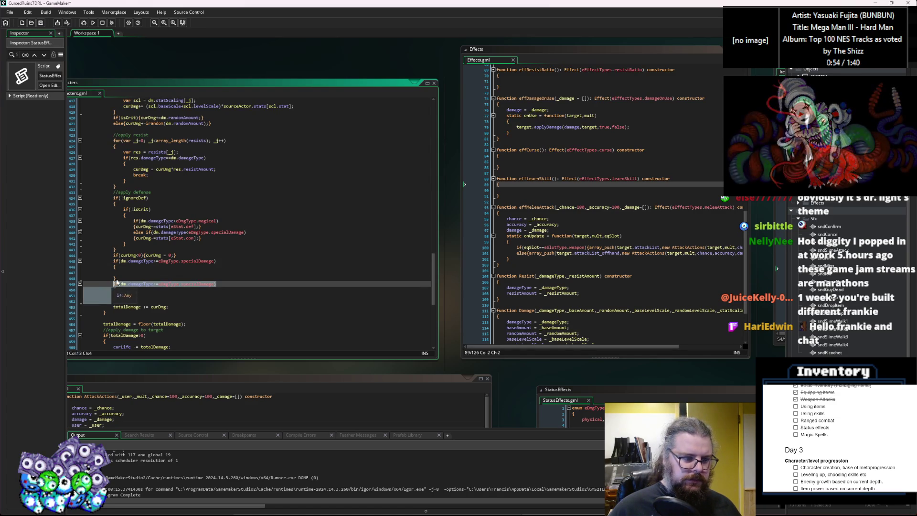
key(Delete)
click(149, 268)
key(ctrl+v)
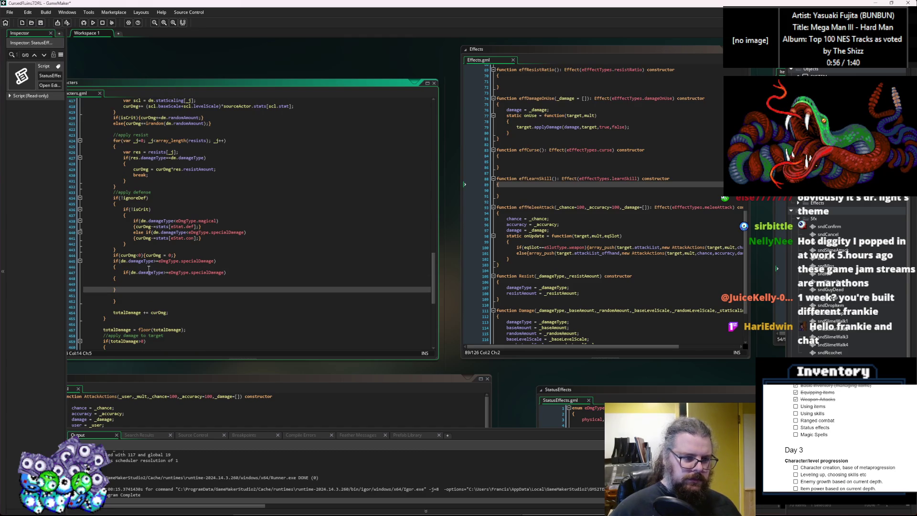
drag(132, 291, 111, 278)
key(Tab)
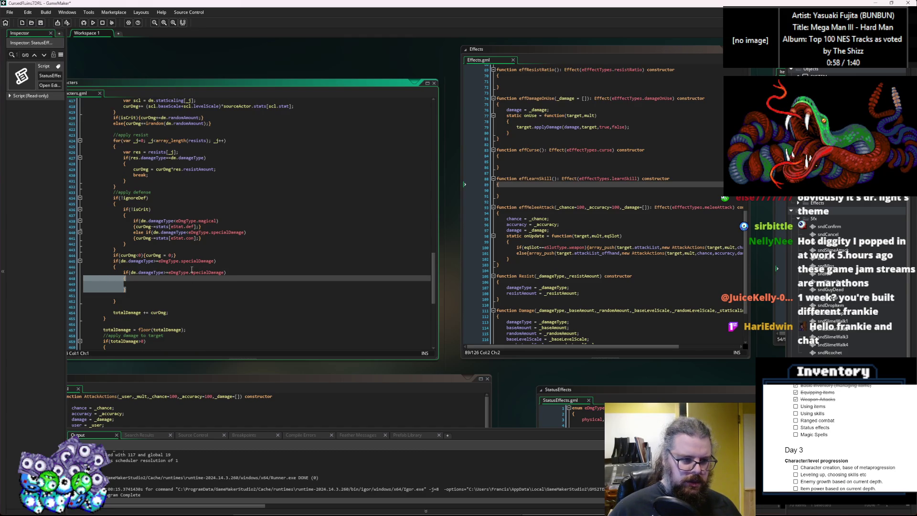
Change the nested condition to dm.damageType<=eDmgType.statusEffects.
click(168, 273)
key(Left)
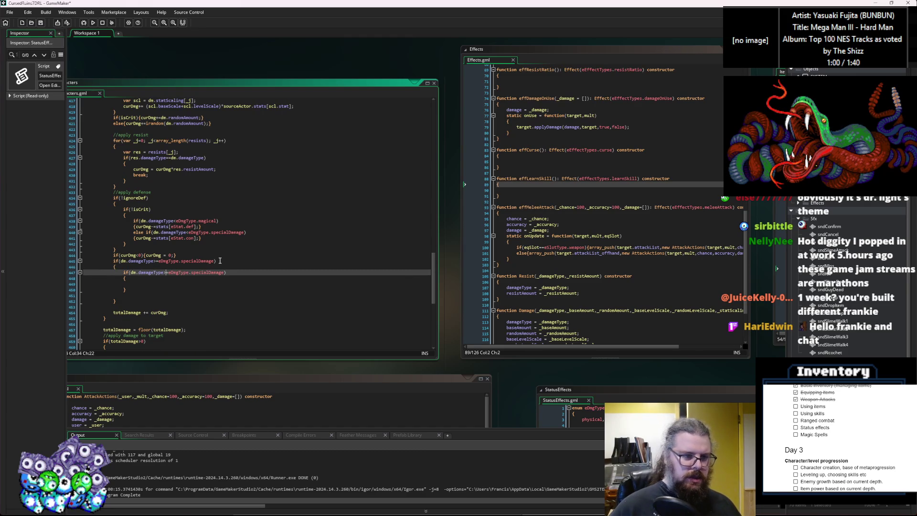
text(<)
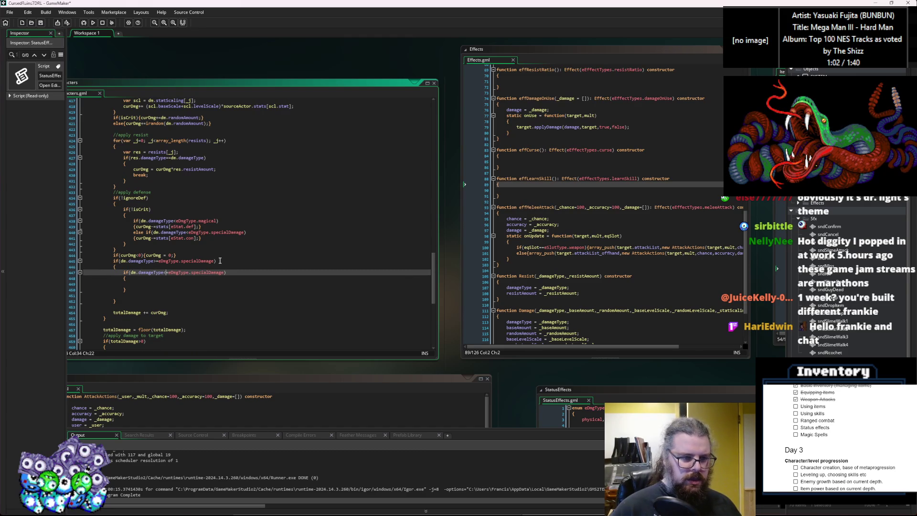
click(202, 273)
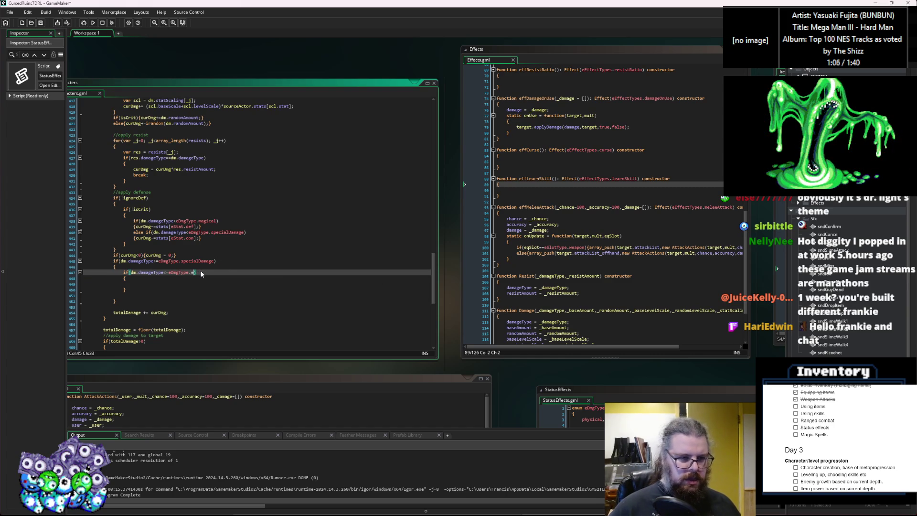
text(sta)
key(Return)
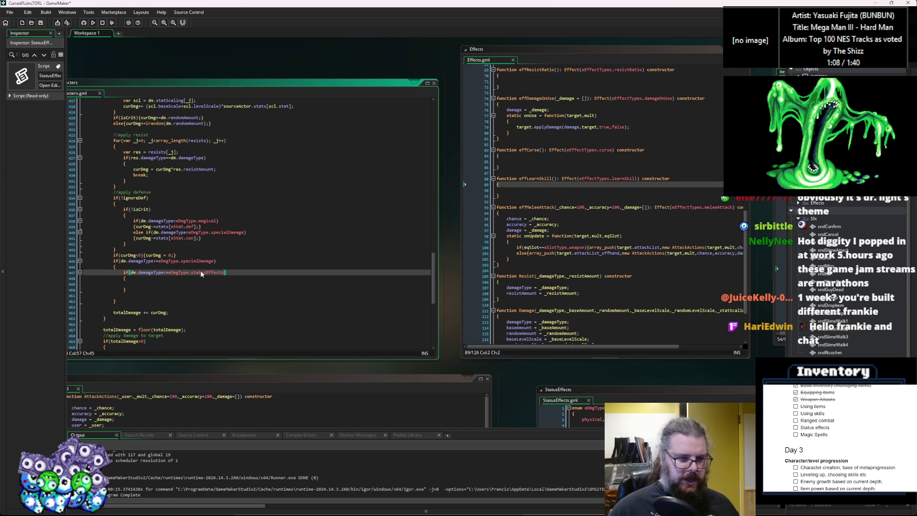
Add an empty else block after the nested statusEffects check.
key(Down)
key(Down)
key(Down)
text(e)
key(Return)
text({)
key(Return)
key(Return)
text(})
key(Up)
key(Up)
key(Up)
key(End)
Label the branches with Special Damage and ///Status Effects comments, then save the project.
key(Up)
key(Up)
key(Up)
text(Spe)
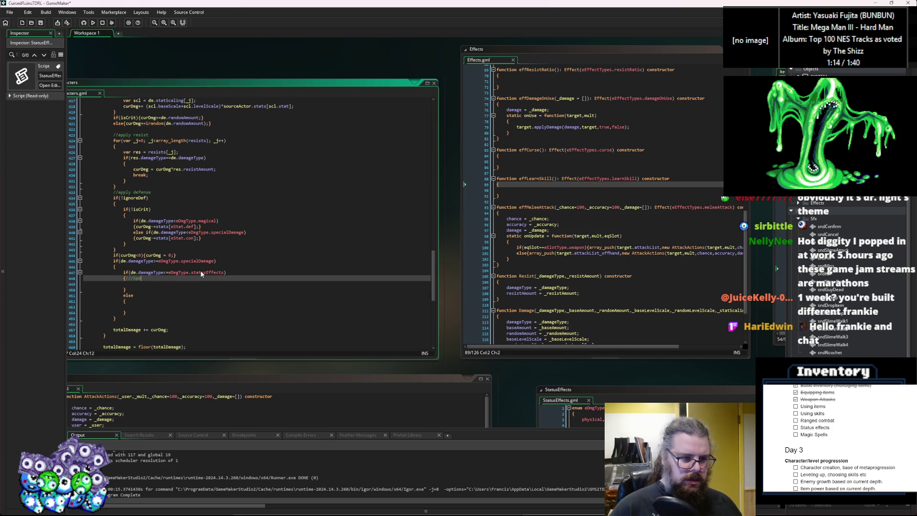
text(cial Damage)
key(Down)
key(Down)
key(Down)
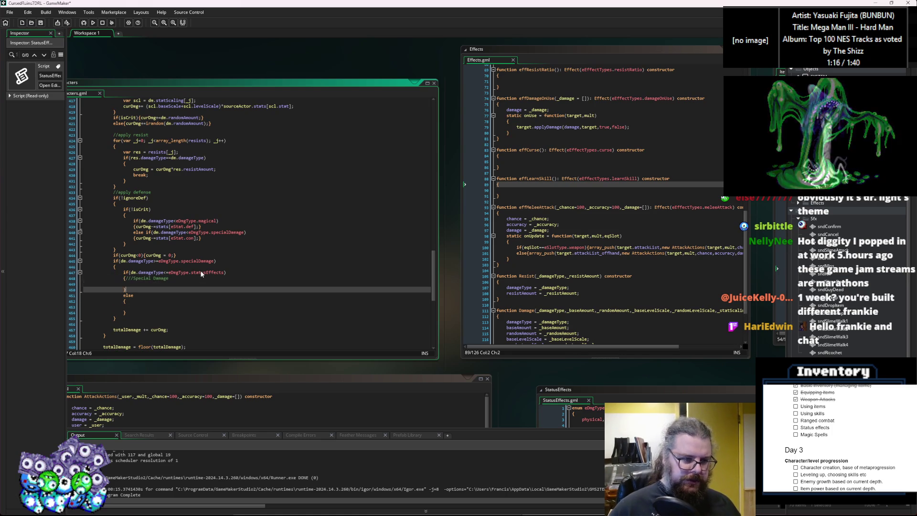
text(///S)
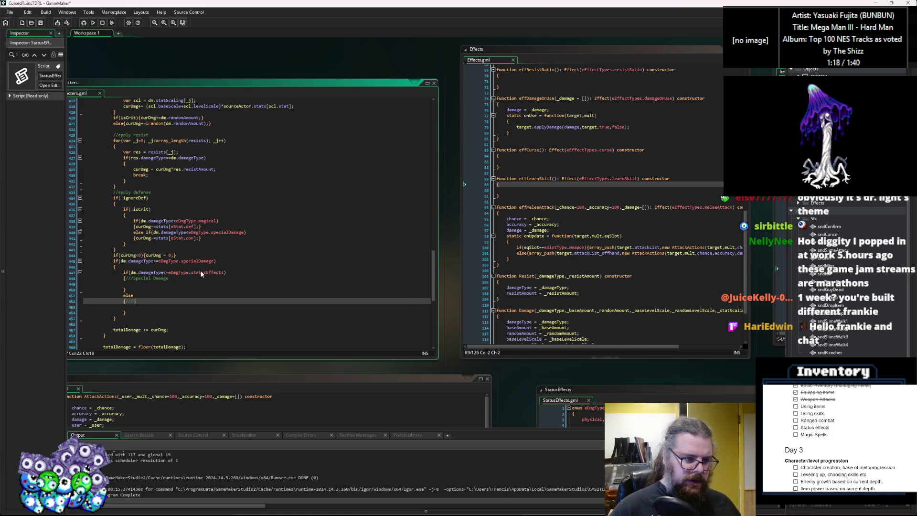
text(tatus Effect)
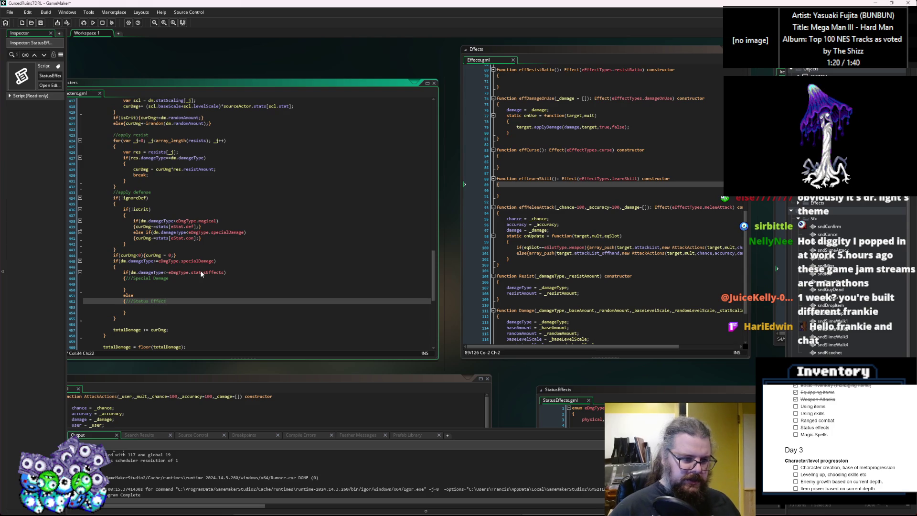
text(s)
key(Up)
key(Up)
key(Up)
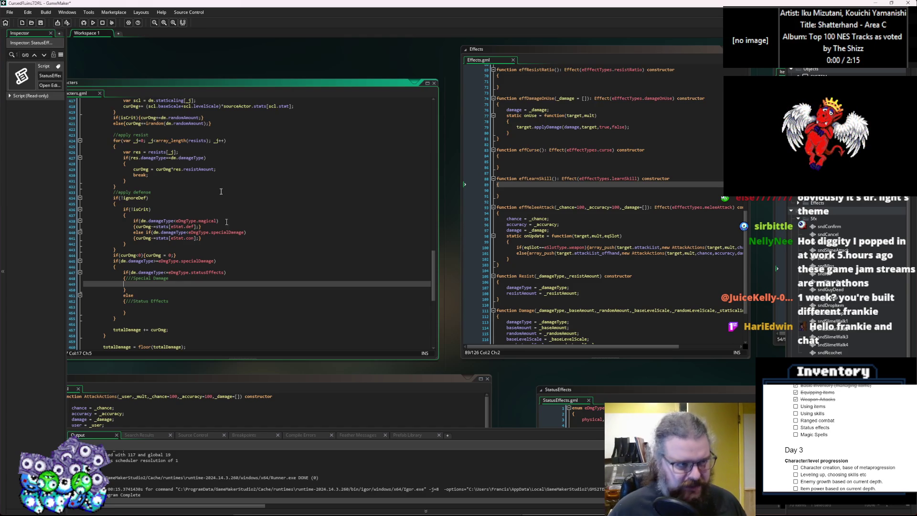
click(42, 24)
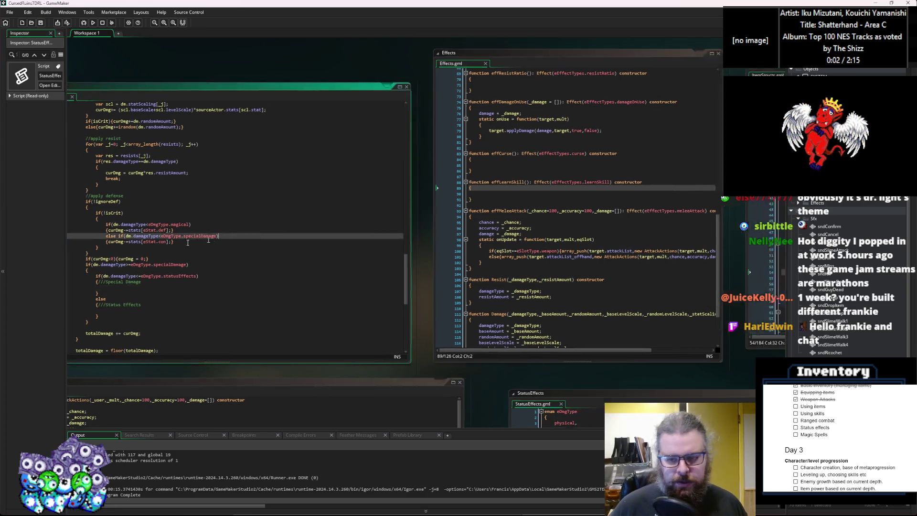
mouse_move(356, 89)
mouse_down()
mouse_move(335, 88)
mouse_move(350, 91)
mouse_up()
drag(606, 95, 592, 90)
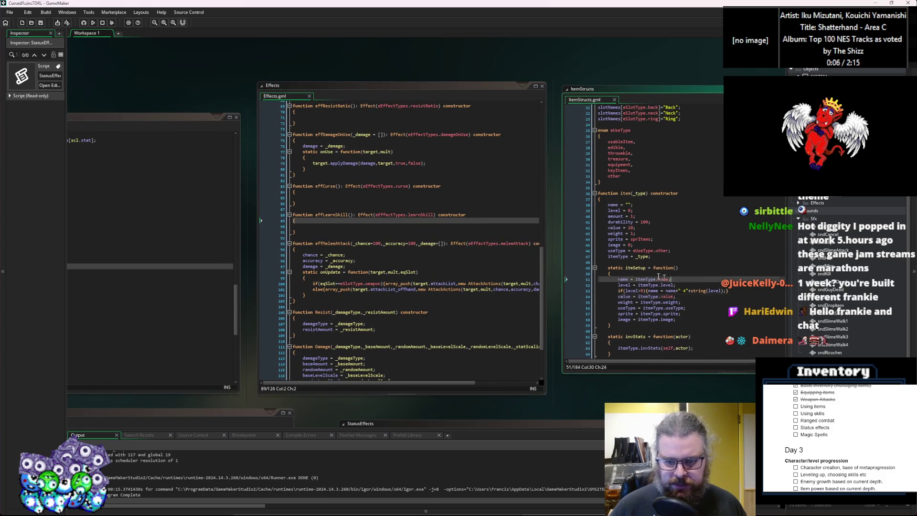
click(455, 257)
mouse_move(452, 352)
mouse_down()
mouse_move(459, 382)
mouse_move(465, 366)
mouse_up()
click(429, 421)
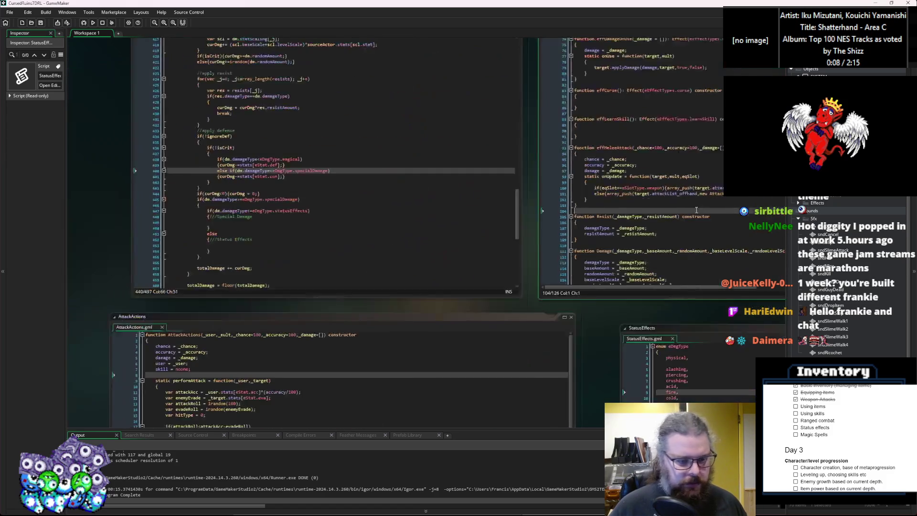
click(491, 174)
drag(371, 143, 618, 194)
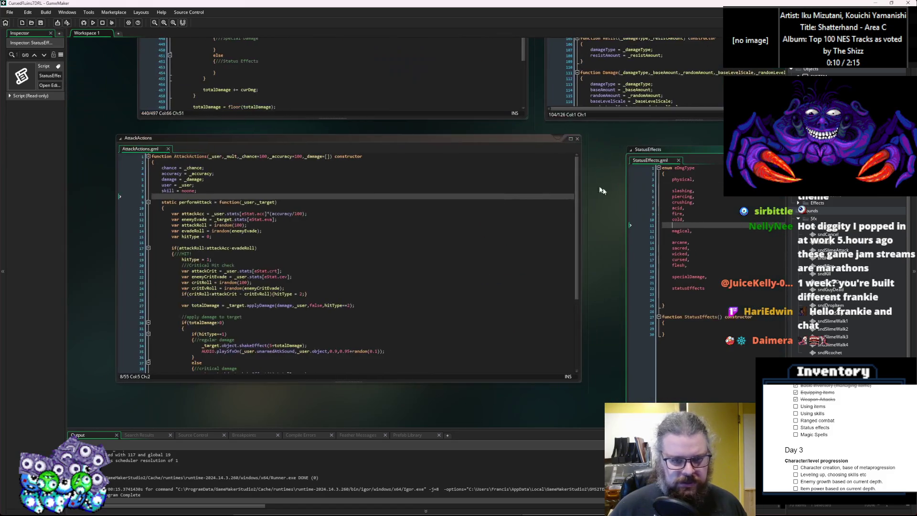
drag(545, 142, 381, 143)
mouse_move(669, 149)
mouse_down()
mouse_move(543, 154)
mouse_move(467, 125)
mouse_up()
click(462, 222)
click(364, 256)
key(Down)
key(Down)
click(368, 257)
key(Tab)
mouse_move(359, 251)
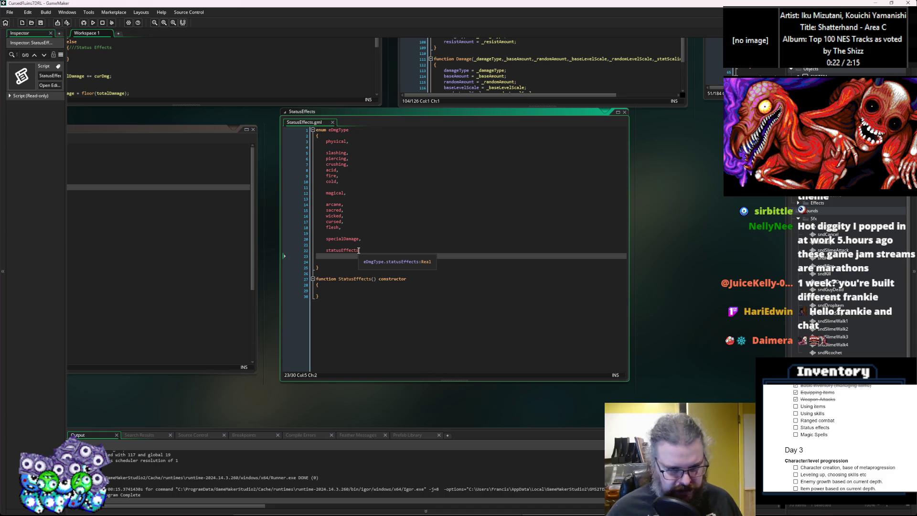
click(359, 251)
key(ctrl+Tab)
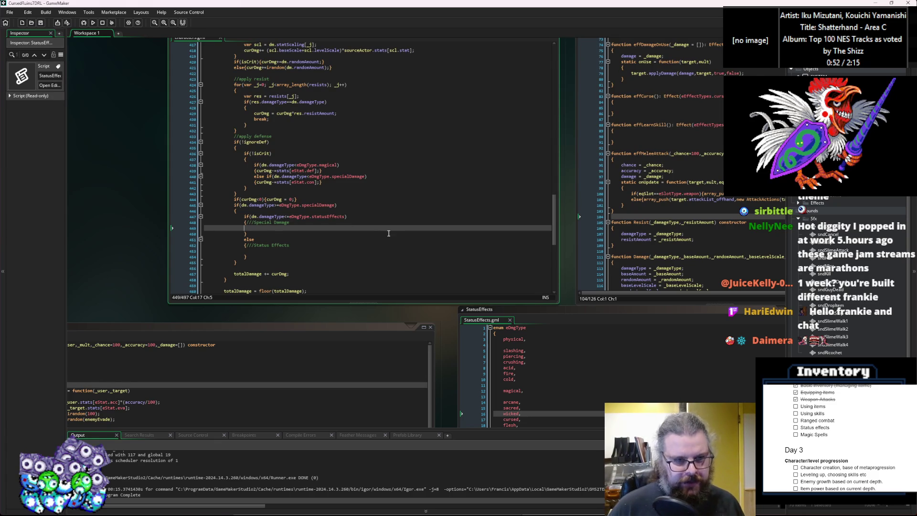
Recentre the code windows, then bring StatusEffects.gml with its eDmgType enum and empty constructor into view.
drag(350, 223, 407, 249)
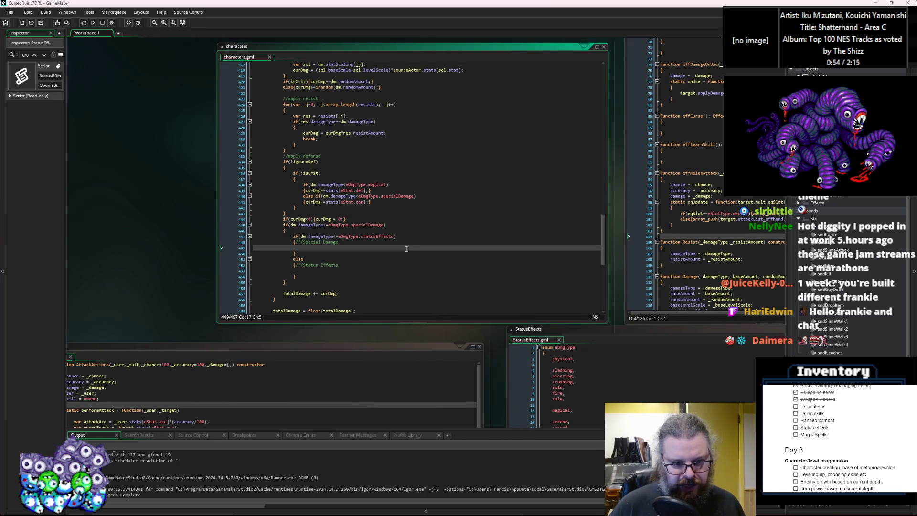
mouse_move(326, 219)
mouse_down()
mouse_move(366, 301)
mouse_move(369, 251)
mouse_up()
click(371, 247)
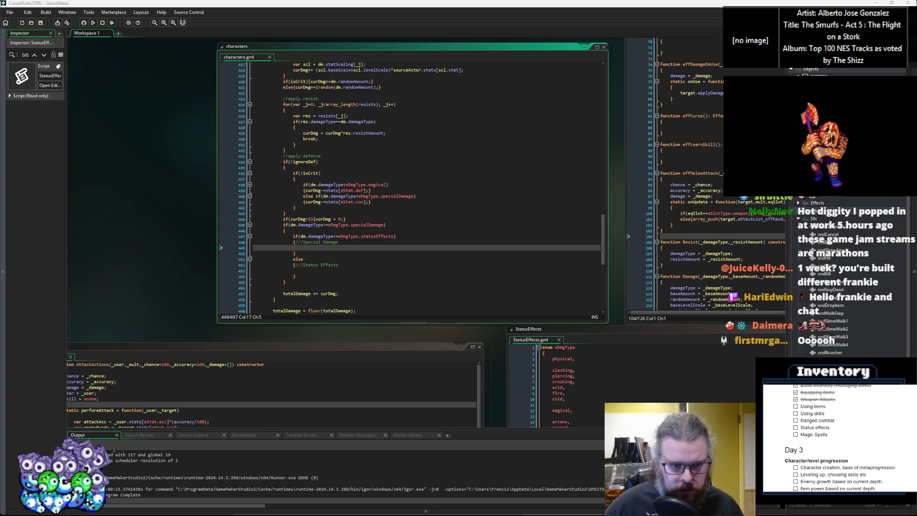
click(535, 329)
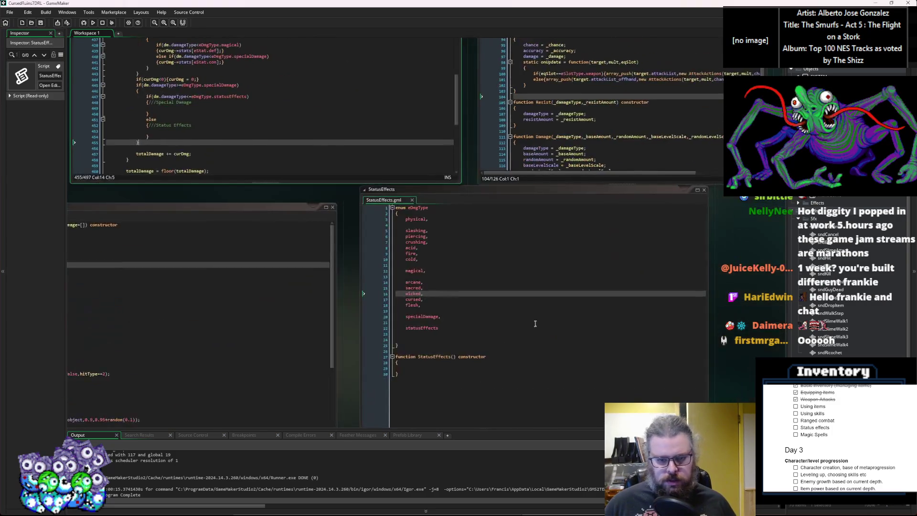
Add blank lines after the StatusEffects constructor's closing brace.
scroll(535, 323, up, 2)
click(461, 271)
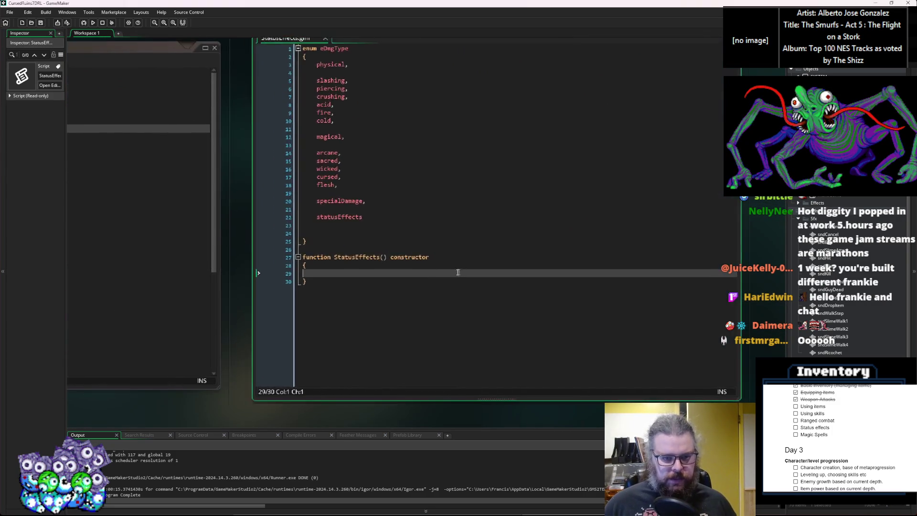
scroll(461, 271, down, 1)
click(396, 317)
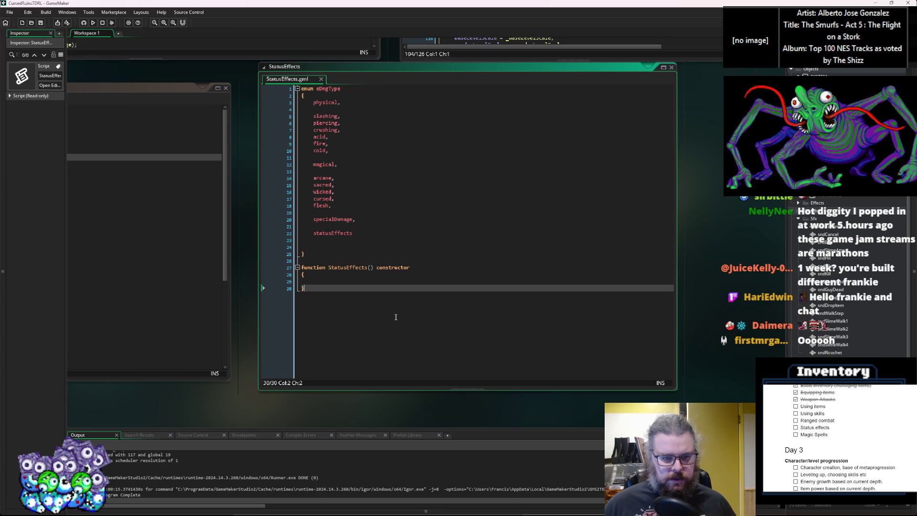
key(Return)
key(Return)
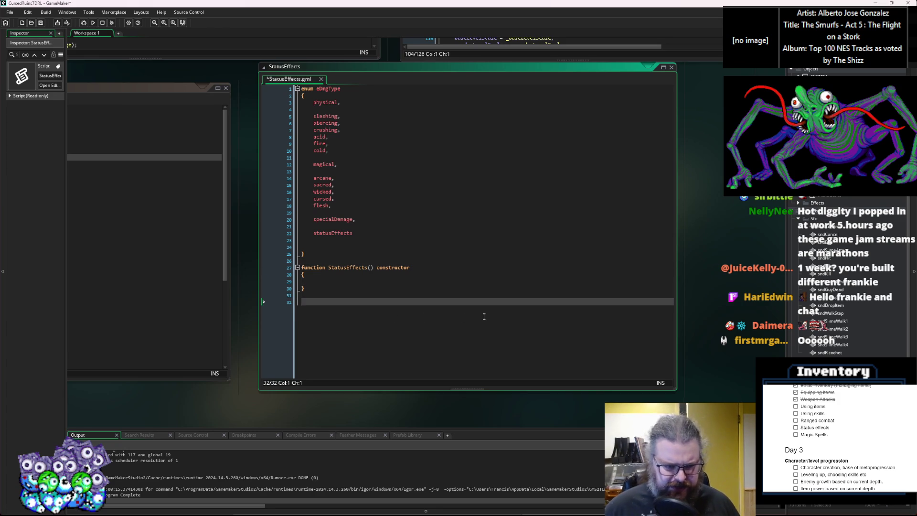
key(Up)
key(Up)
key(Up)
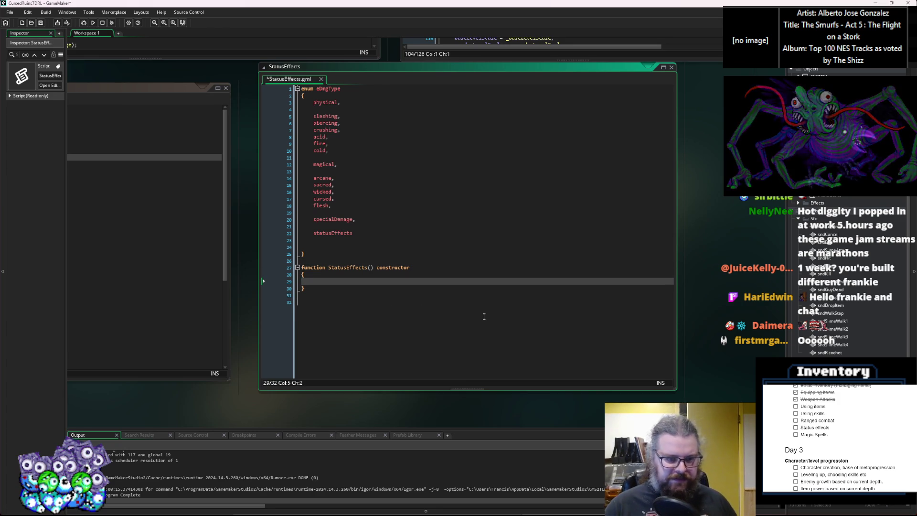
key(Up)
key(Up)
key(Right)
key(Right)
key(Right)
key(Right)
key(Right)
key(Right)
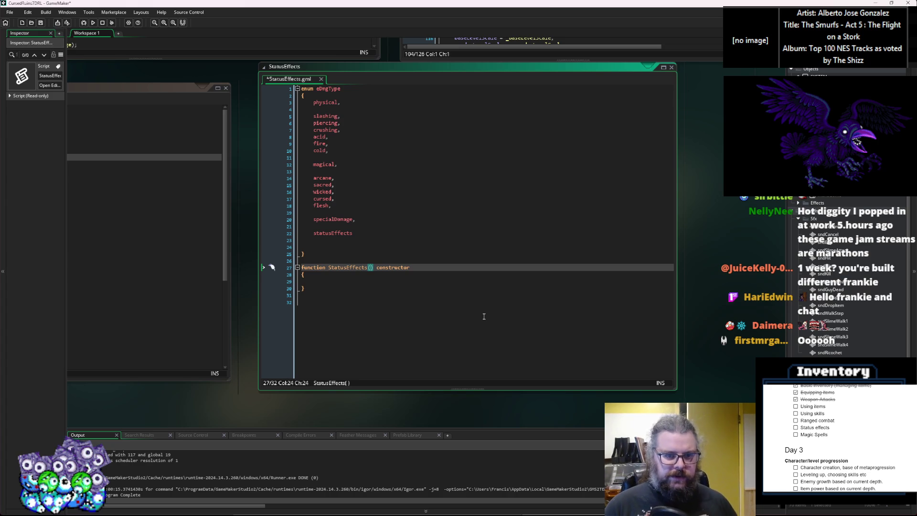
Give the StatusEffects constructor the parameters name,statusType.
text(statusT)
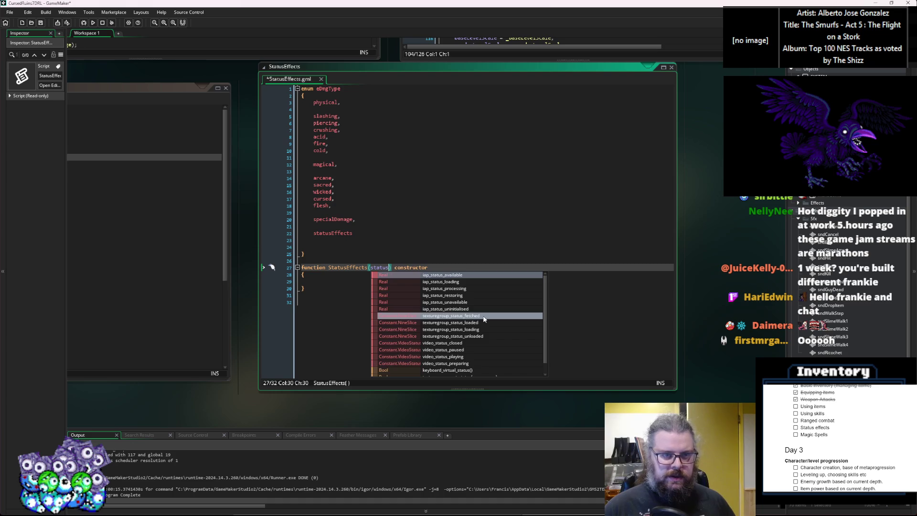
key(BackSpace)
key(BackSpace)
key(BackSpace)
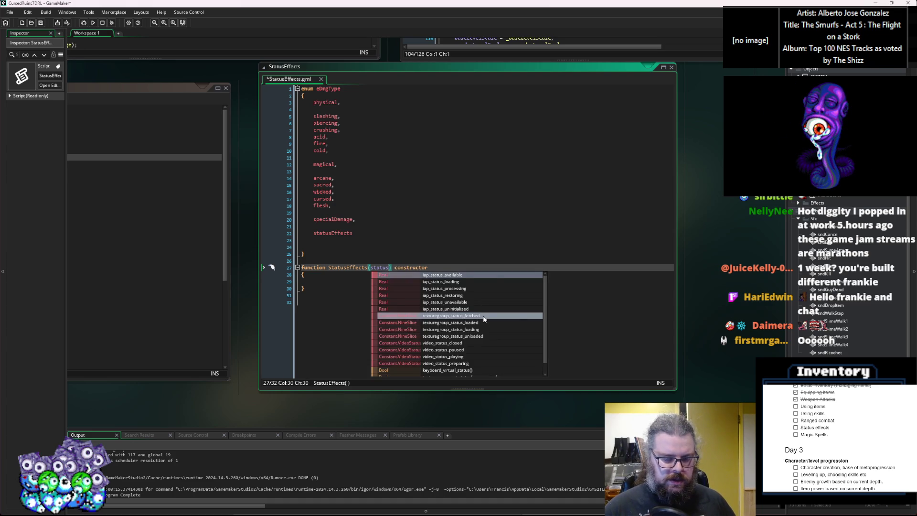
text(tusT)
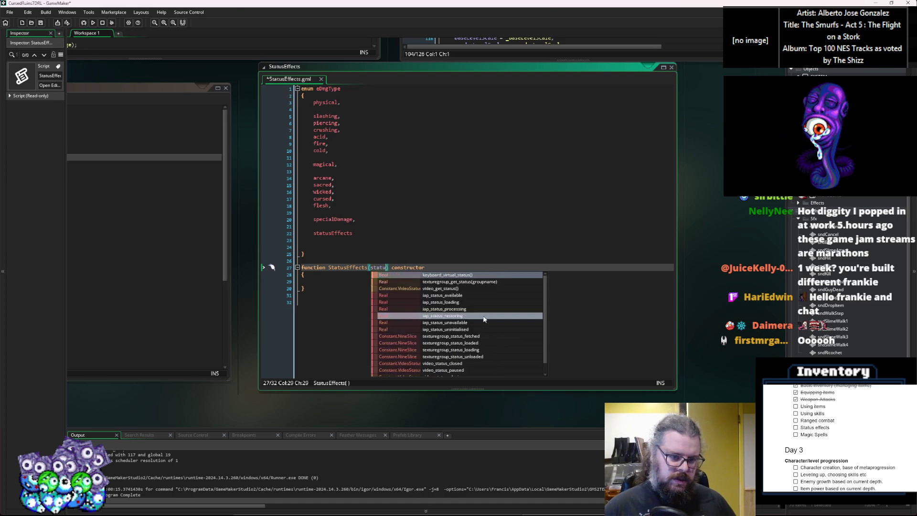
text(u)
key(BackSpace)
text(ype,)
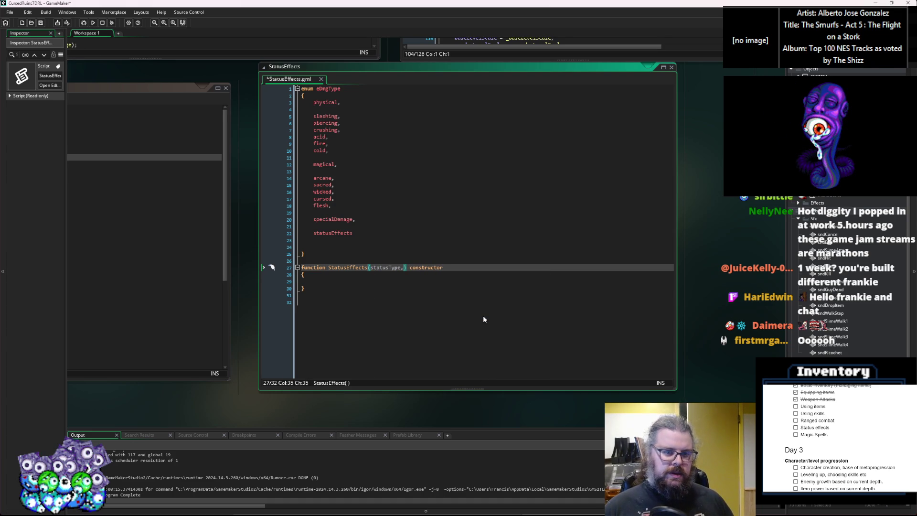
key(BackSpace)
key(Left)
key(ctrl+Left)
text(name,)
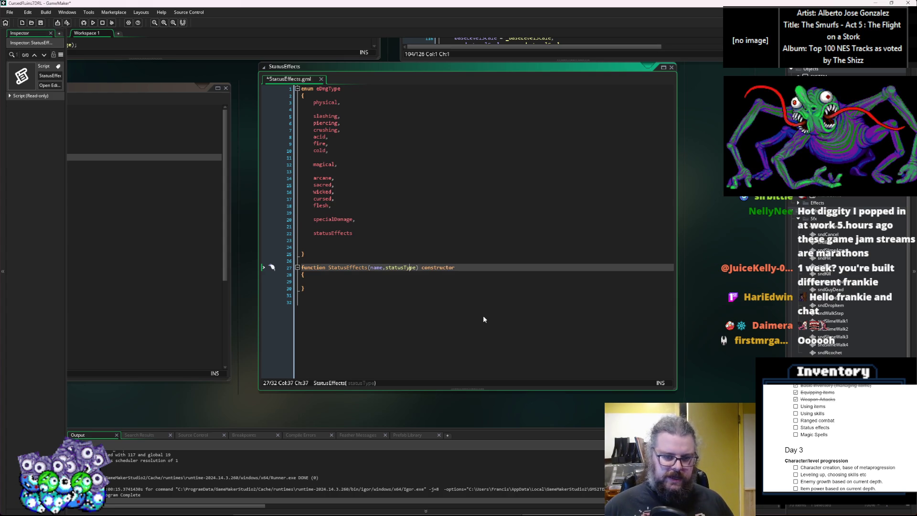
key(ctrl+Right)
text(,)
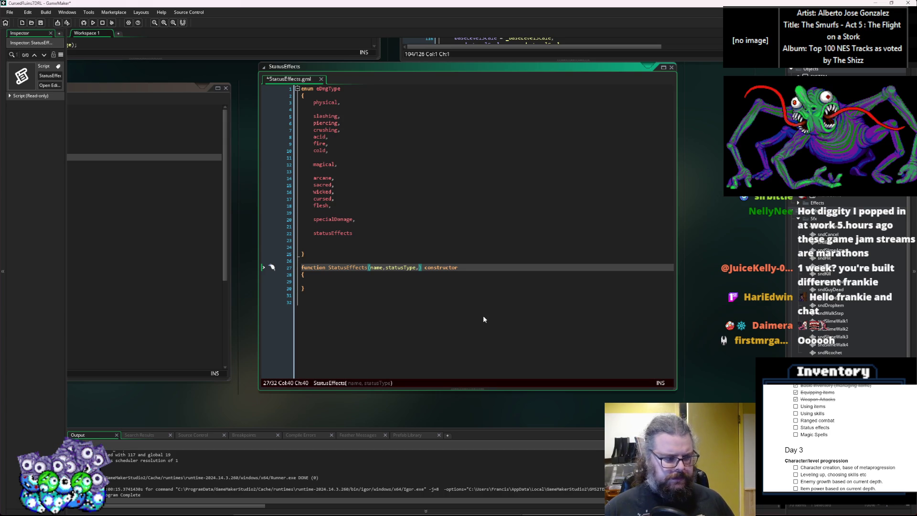
key(BackSpace)
Insert blank lines above the StatusEffects constructor declaration.
key(Down)
key(Down)
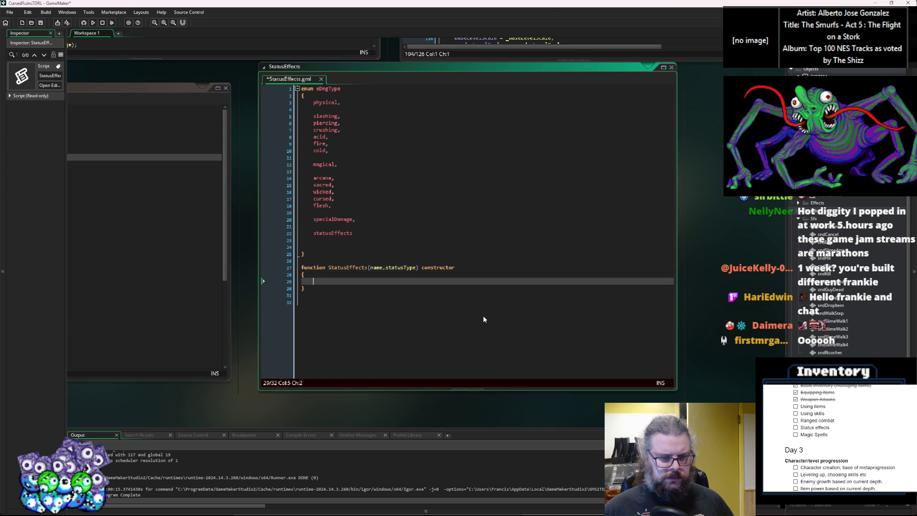
key(Up)
key(Up)
key(Home)
key(Return)
key(Return)
key(Up)
key(Up)
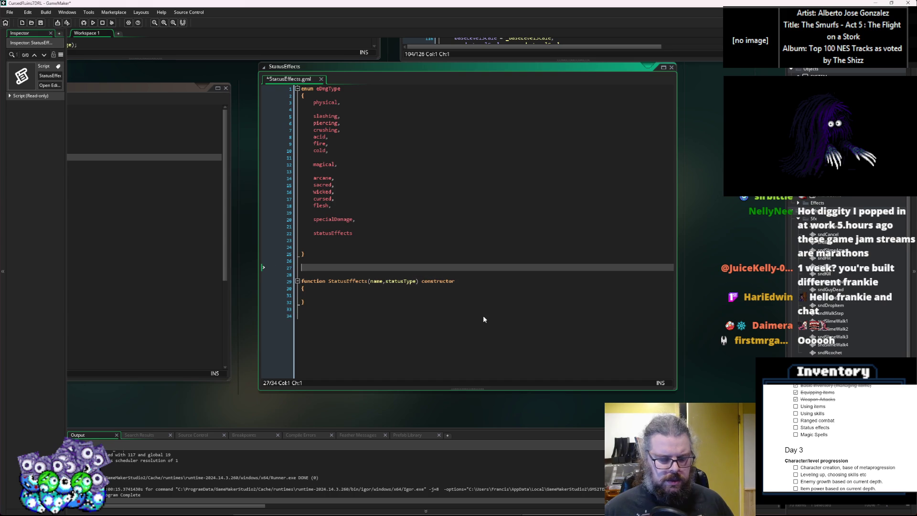
Declare 'function status(type) constructor' with an opening brace above StatusEffects.
text(functio)
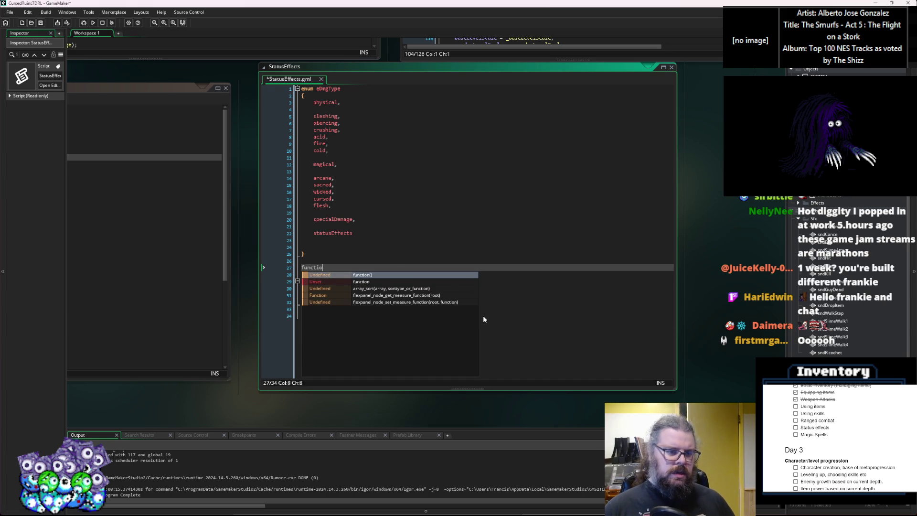
text(n status)
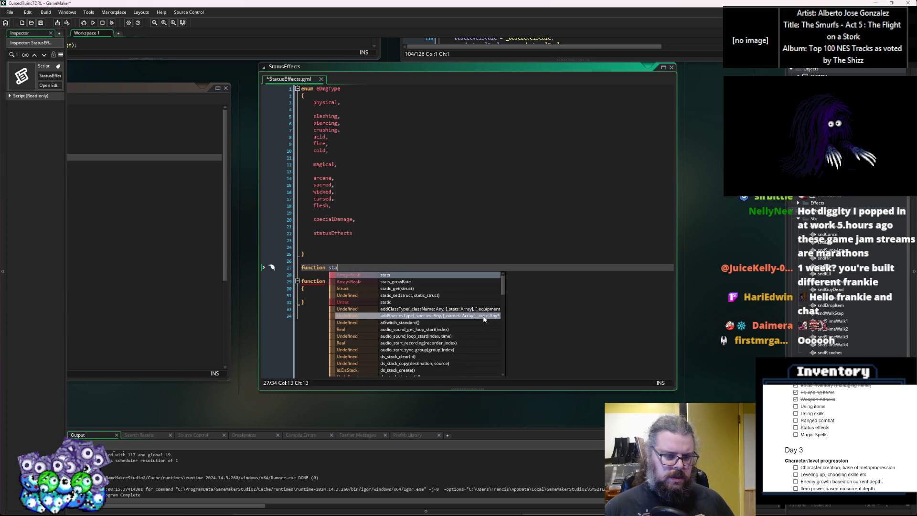
key(BackSpace)
text(()
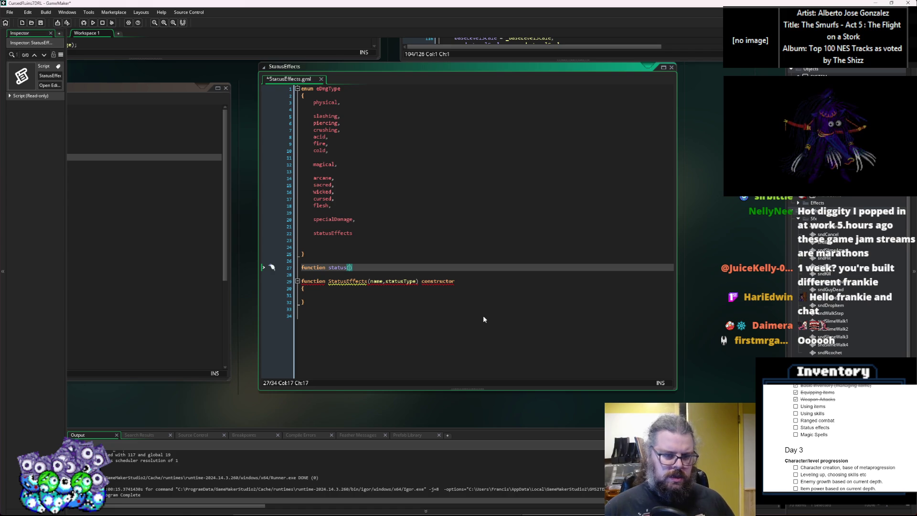
text(type,)
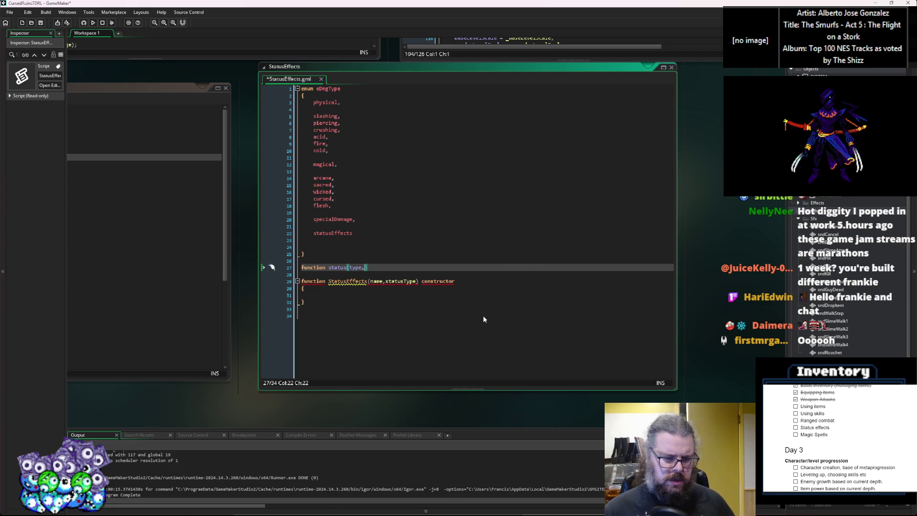
text() construcxt)
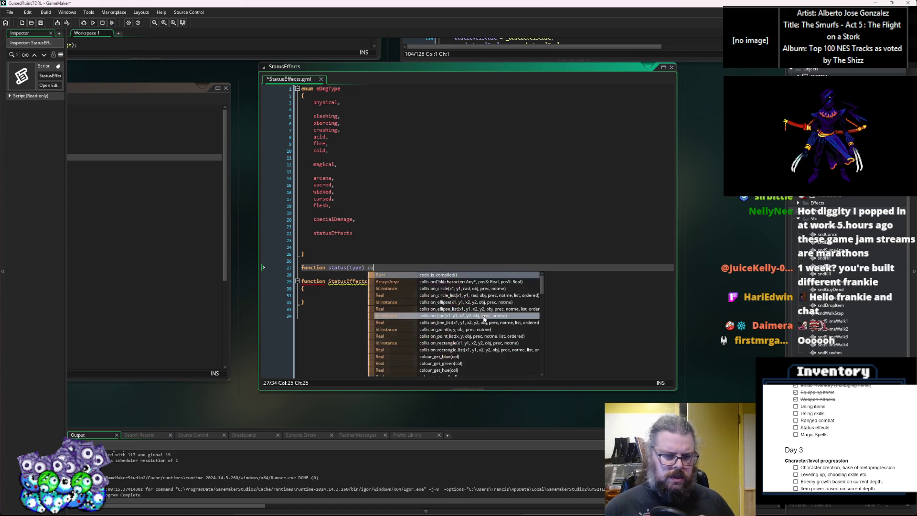
key(BackSpace)
key(BackSpace)
text(tor)
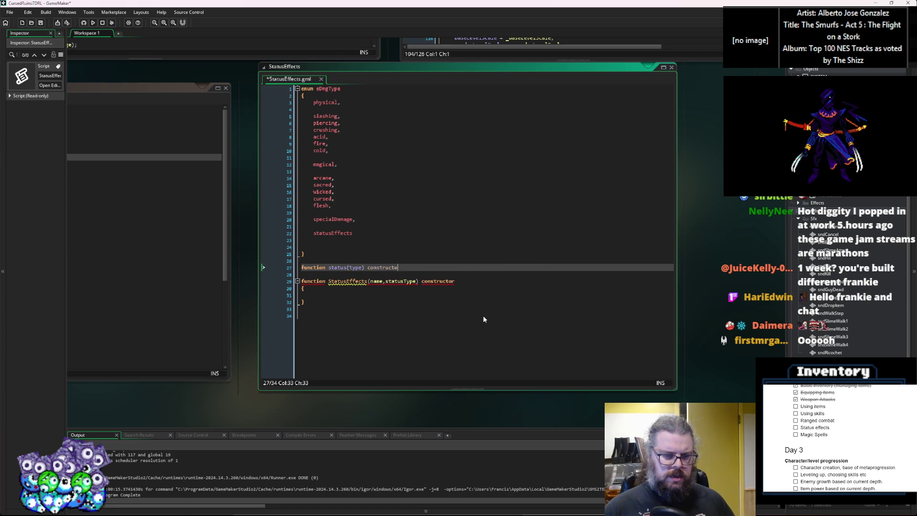
key(Return)
text({)
key(Return)
key(Return)
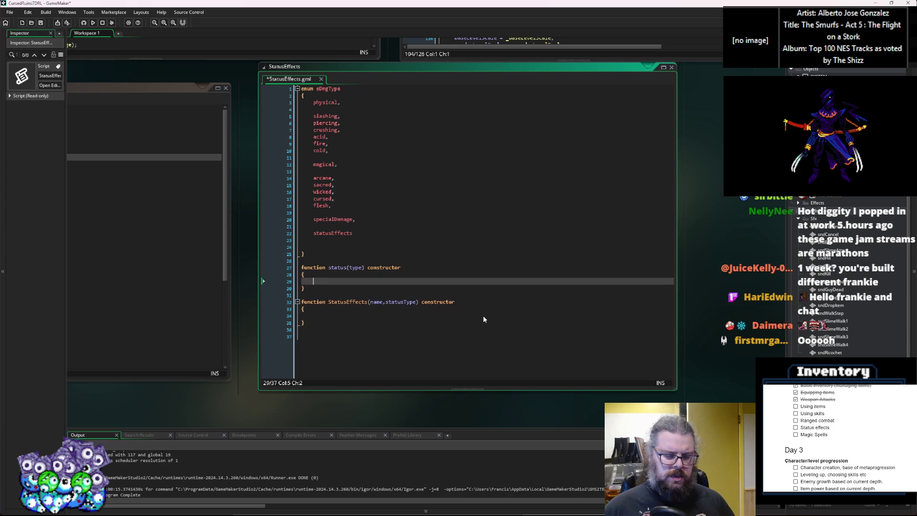
Rename the status parameter to _type and set type = _type; in its body.
key(ctrl+End)
scroll(483, 318, up, 2)
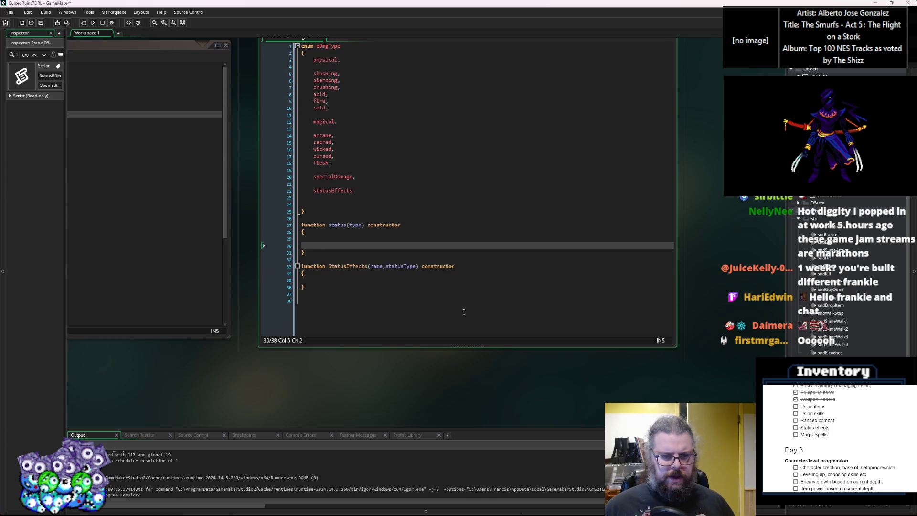
click(351, 251)
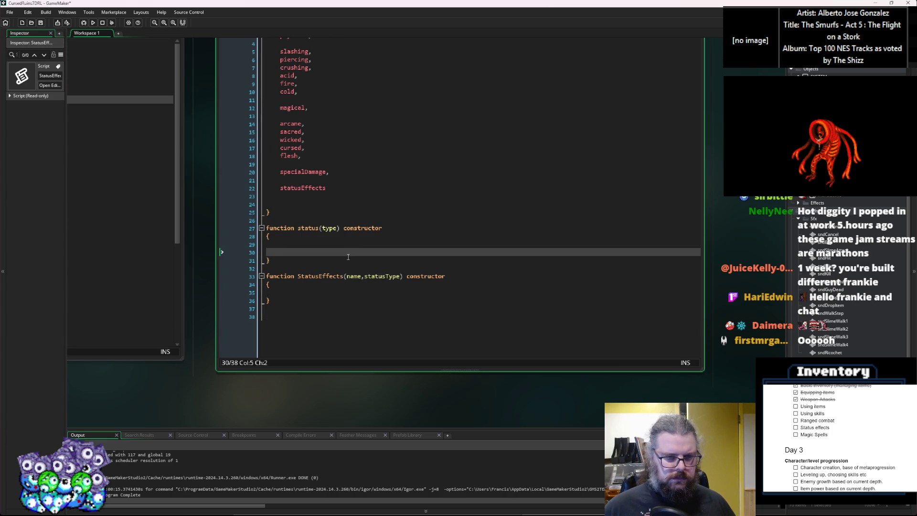
key(Down)
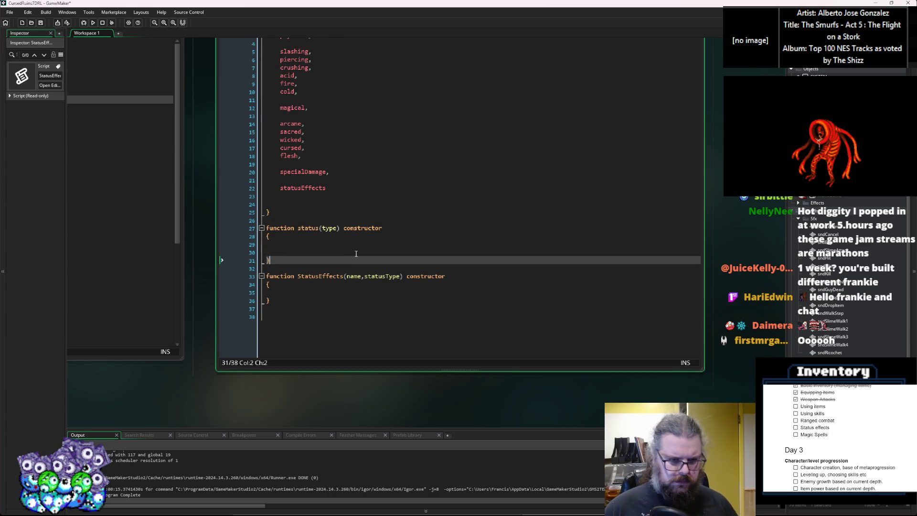
key(Down)
key(Up)
key(Up)
key(Up)
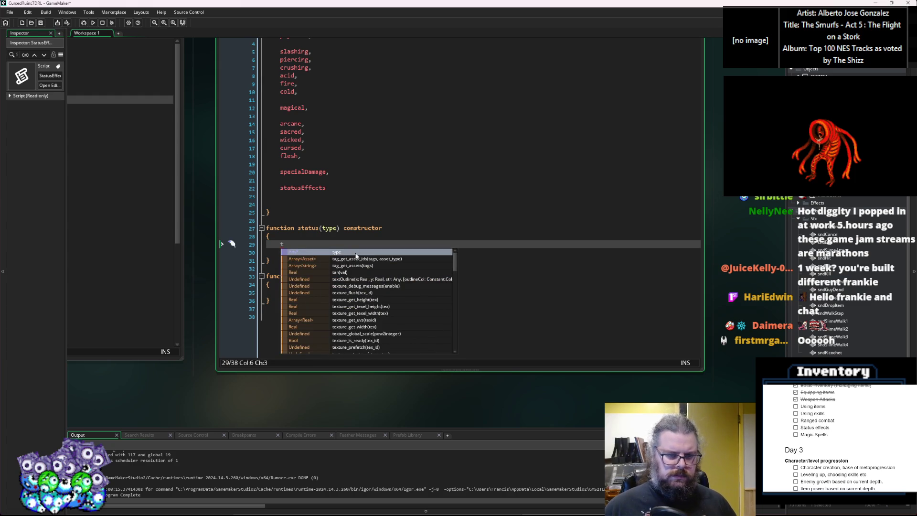
key(Escape)
click(322, 228)
text(_)
key(Down)
key(Down)
text(ype = _type;)
click(363, 276)
Rename StatusEffects' parameters to _name and _statusIndex, adding name = _name; and a statusIndex = line.
key(Right)
key(Left)
key(Left)
key(Left)
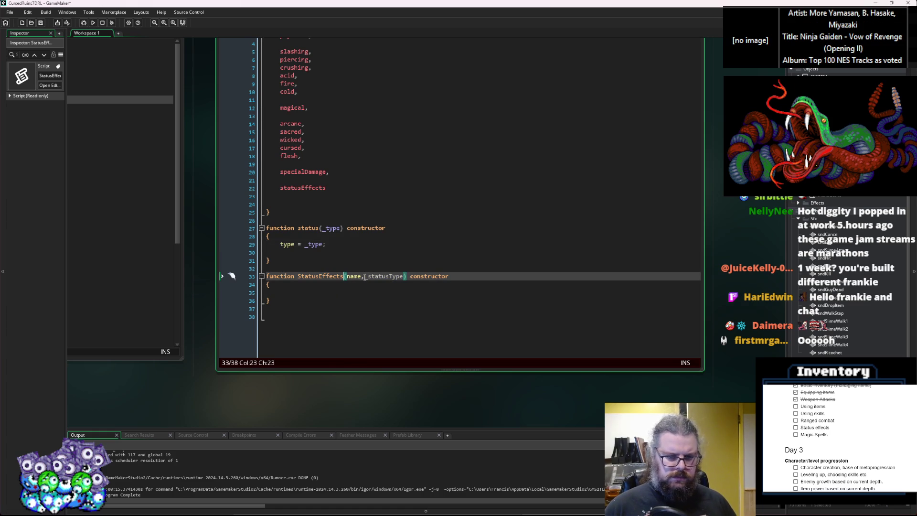
text(_)
key(Down)
key(Down)
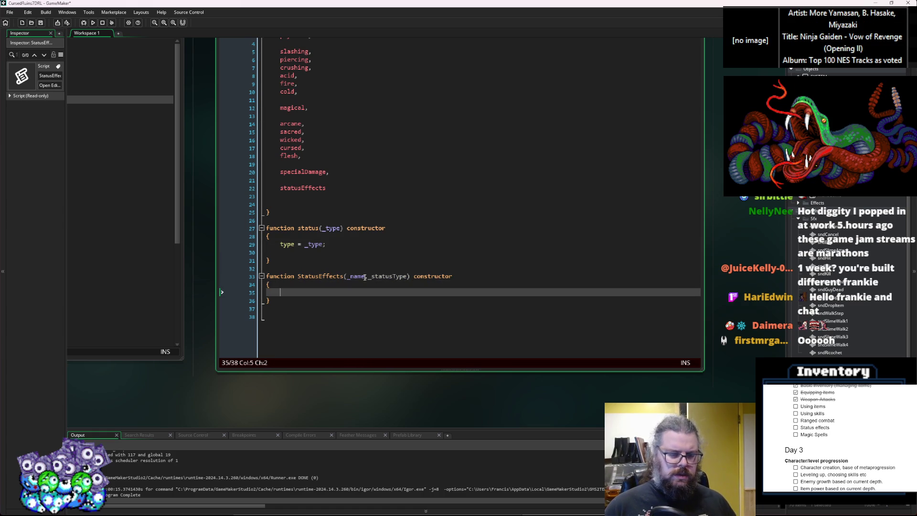
text(name  = _name;)
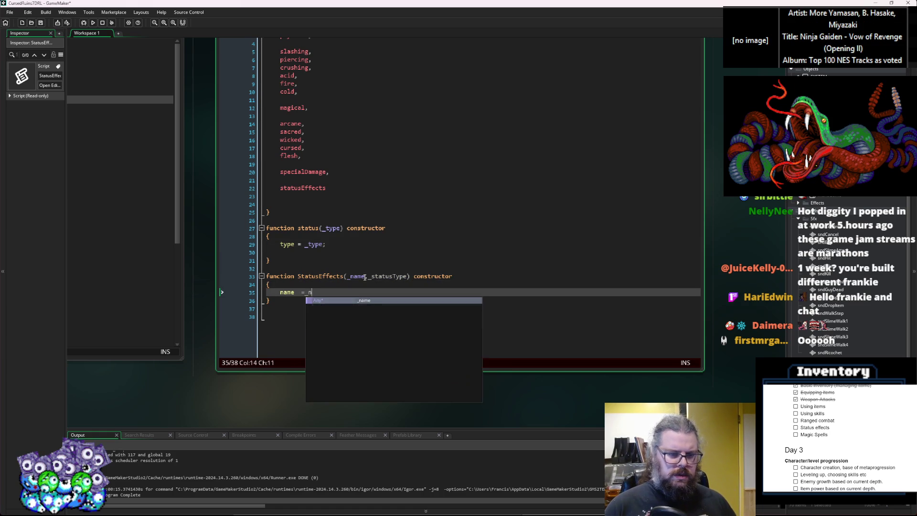
key(Return)
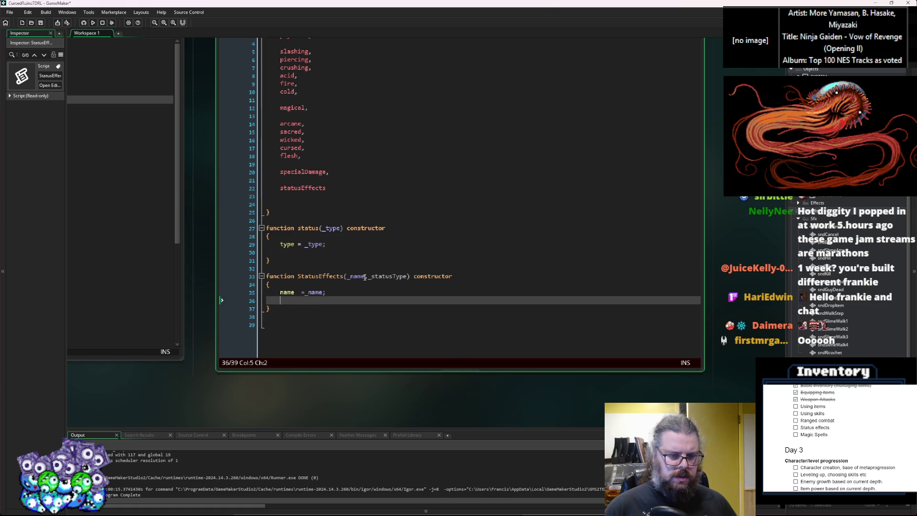
text(statusType =)
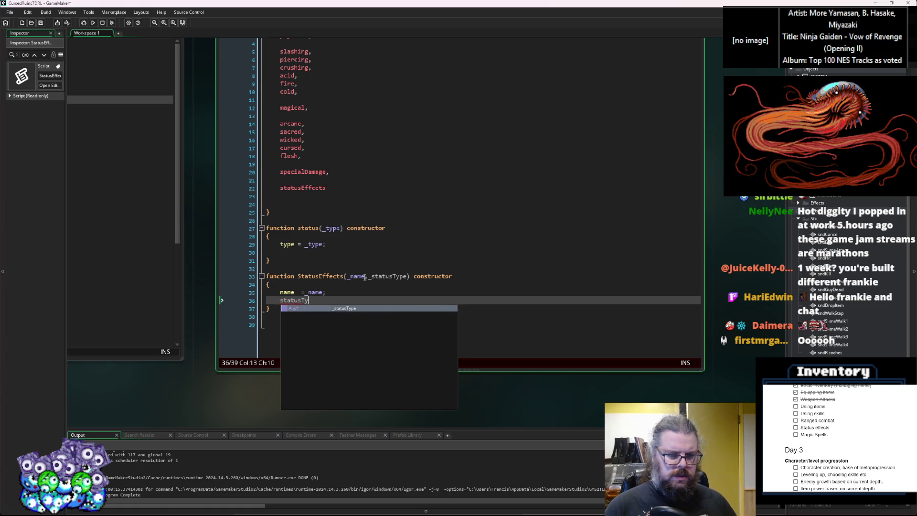
key(BackSpace)
key(BackSpace)
key(BackSpace)
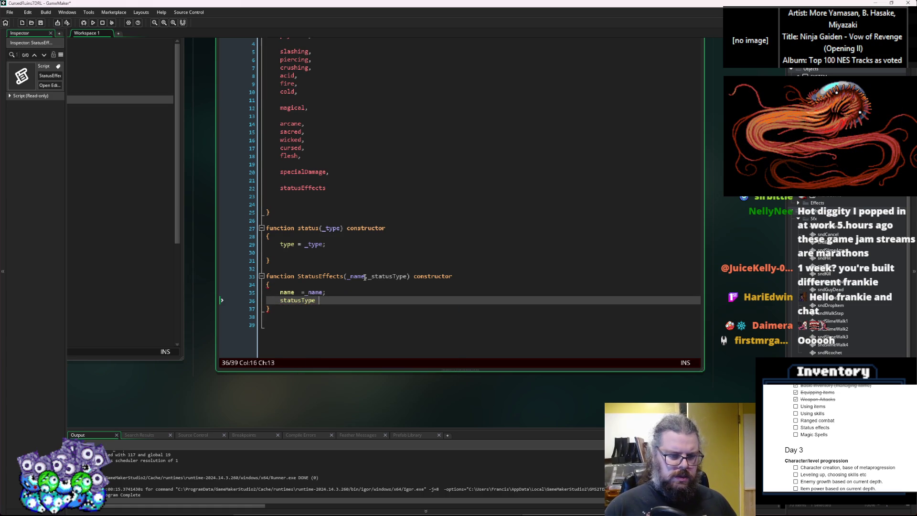
text(Index = _)
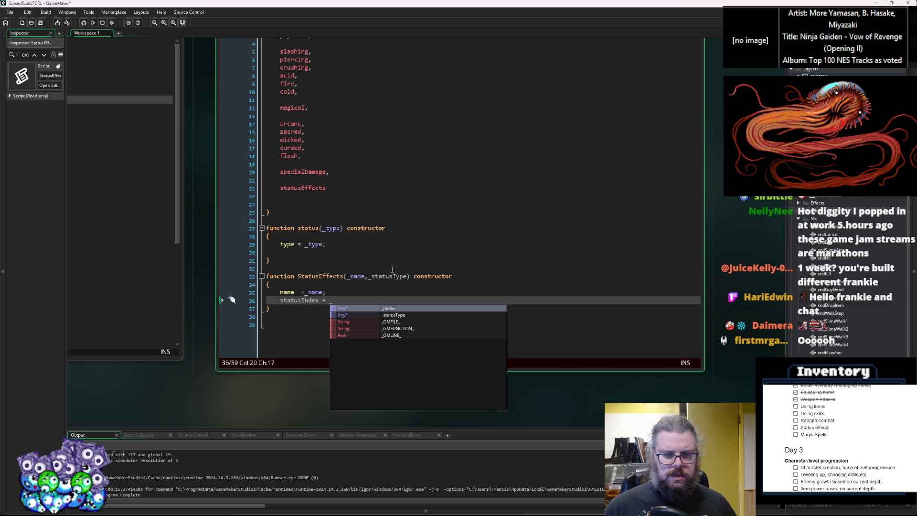
drag(407, 276, 393, 276)
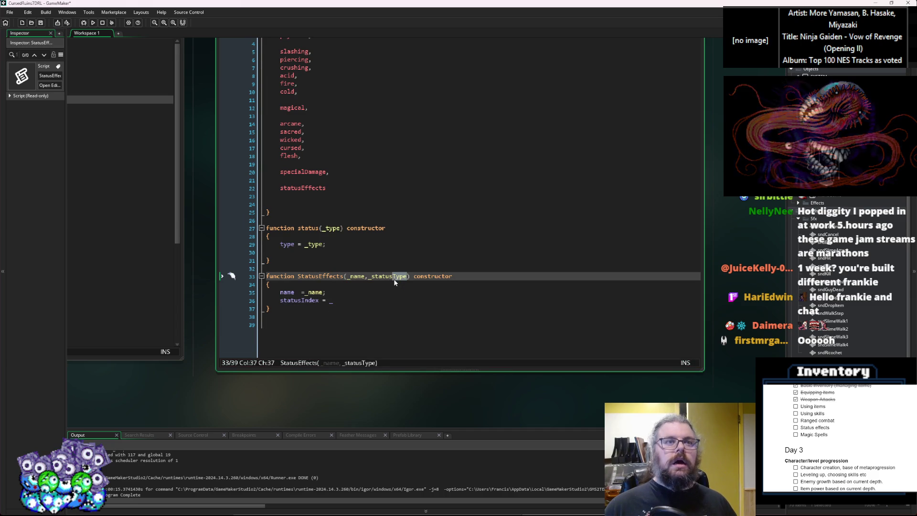
text(Index)
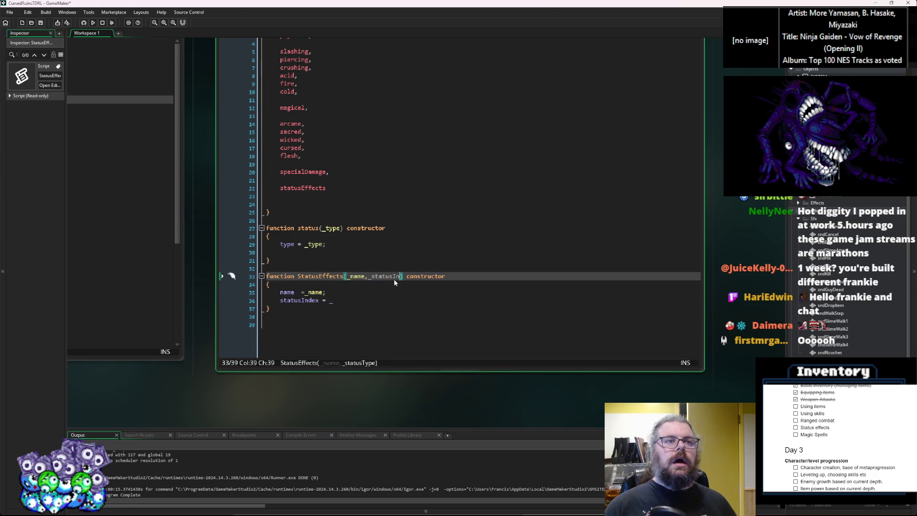
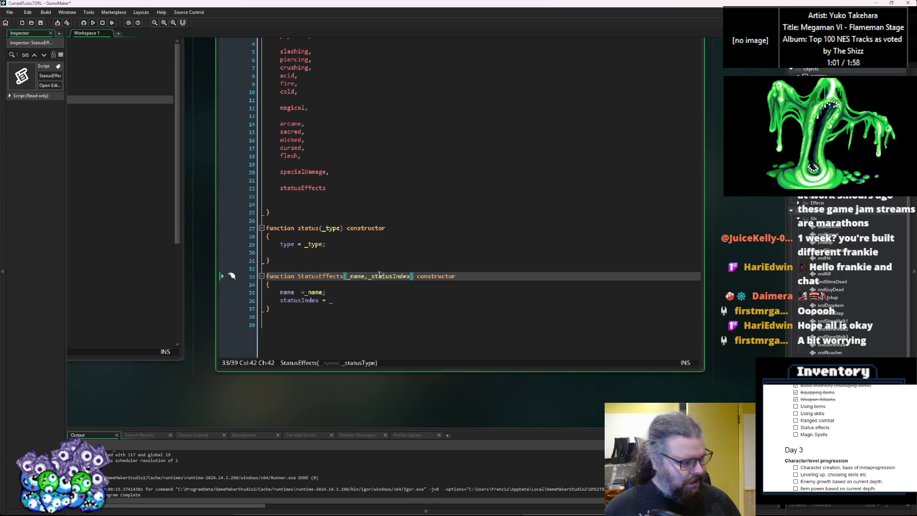
Finish 'statusIndex = _statusIndex;' in the StatusEffects constructor and add a blank line below it.
click(360, 302)
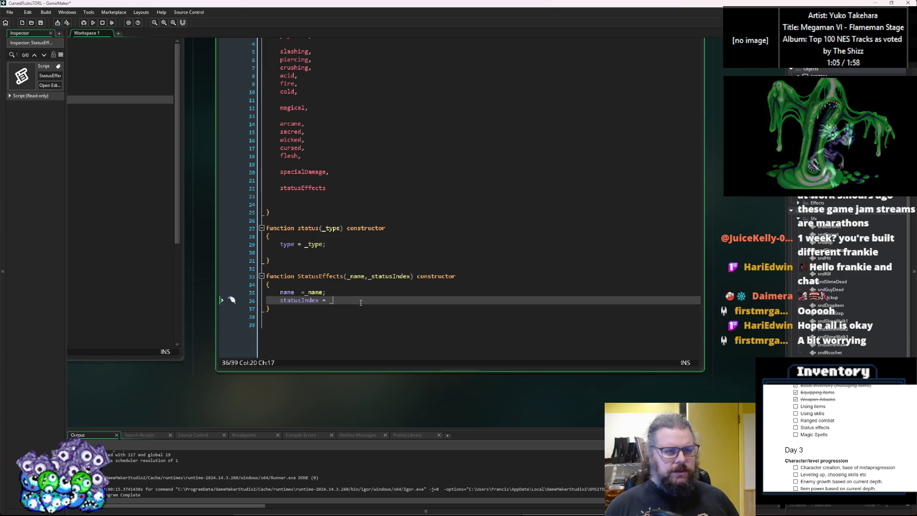
key(BackSpace)
text(_)
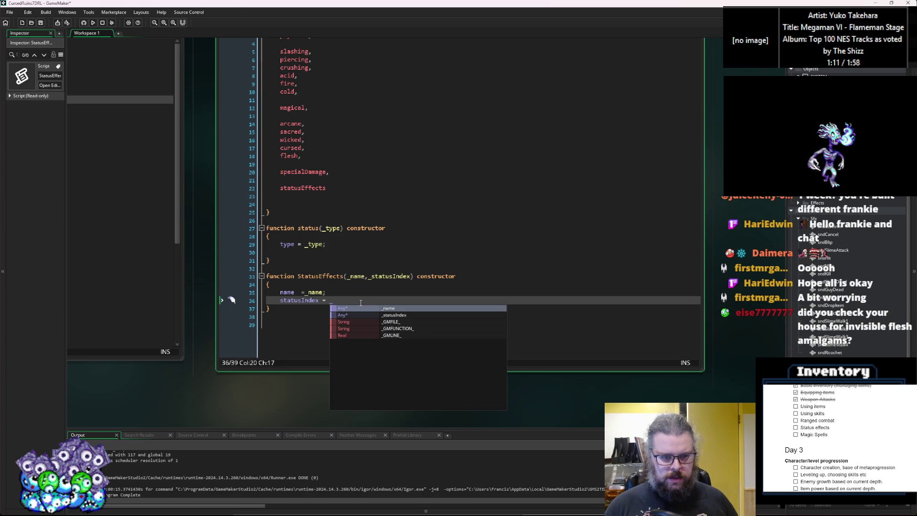
text(statu)
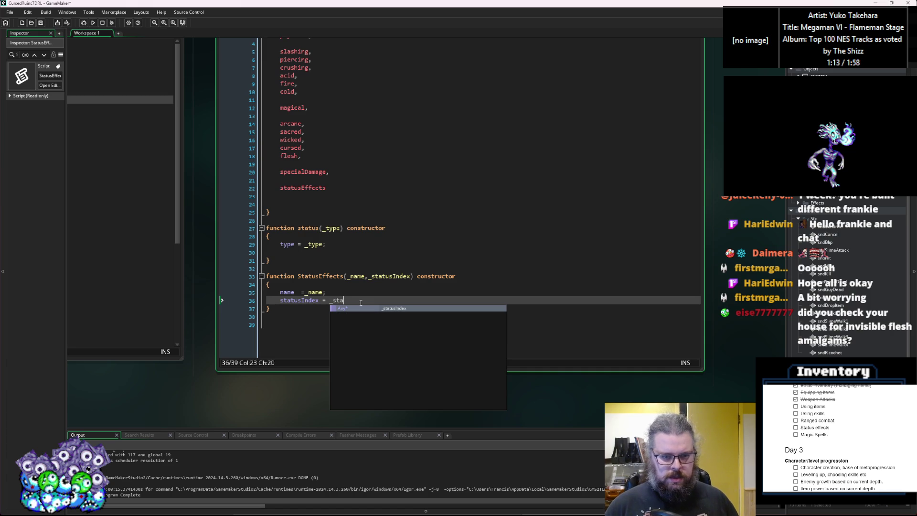
key(Return)
key(Return)
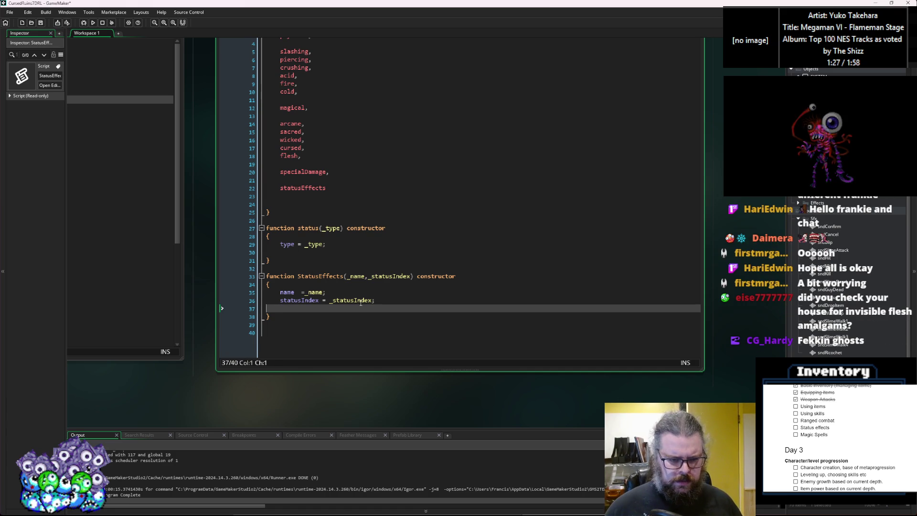
key(Return)
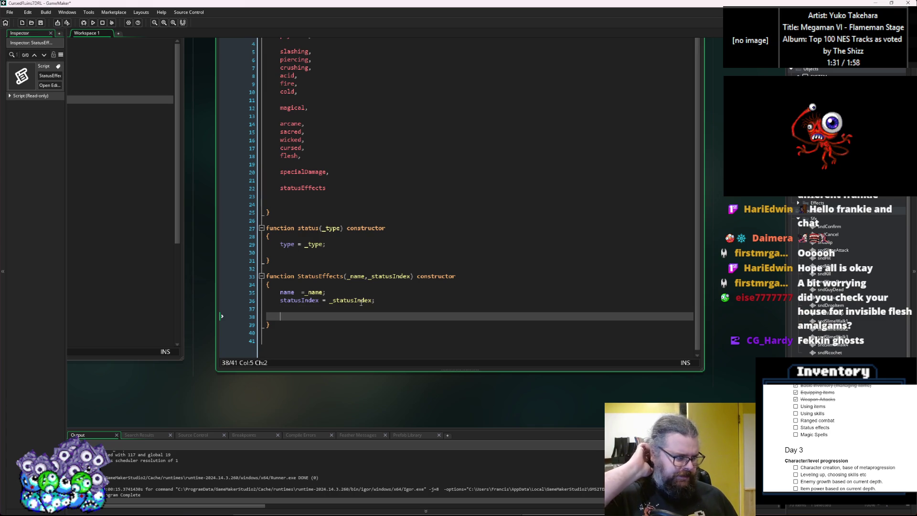
scroll(361, 302, down, 1)
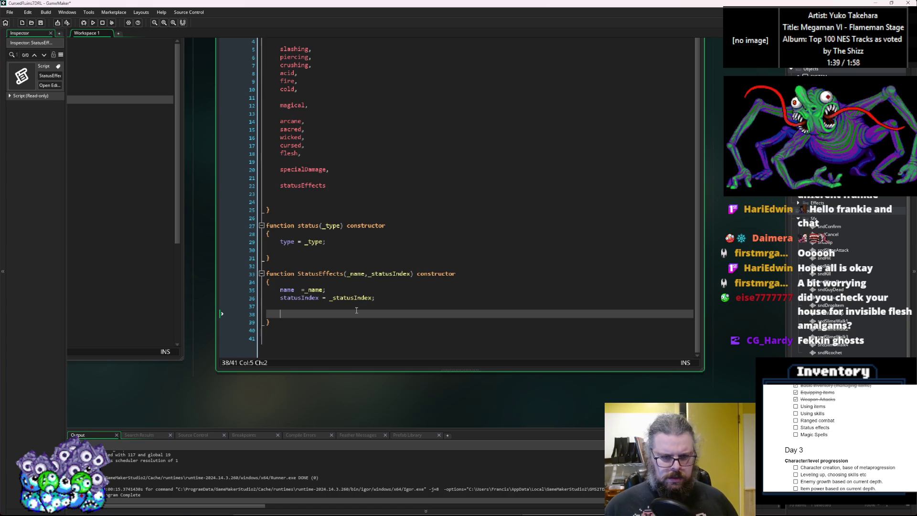
click(351, 337)
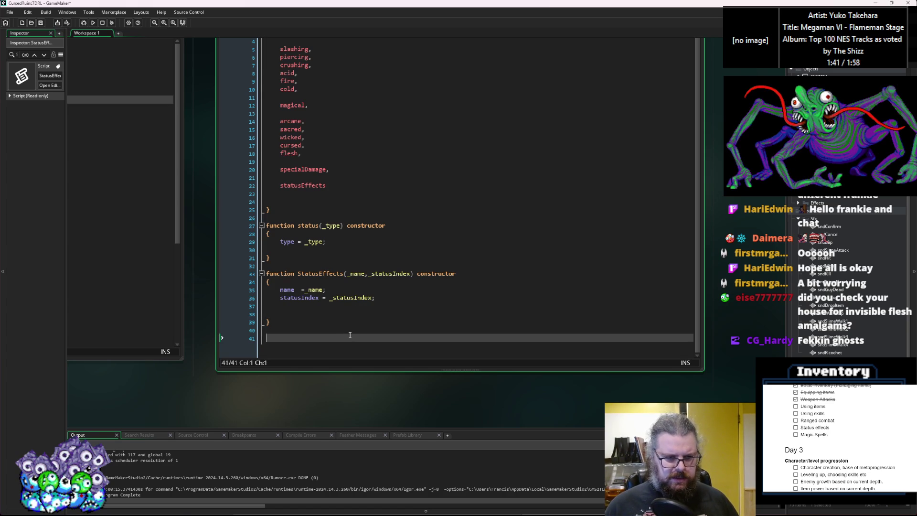
Declare 'function defineStatus()' at the end of the file and fix blank lines after the enum.
text(functi)
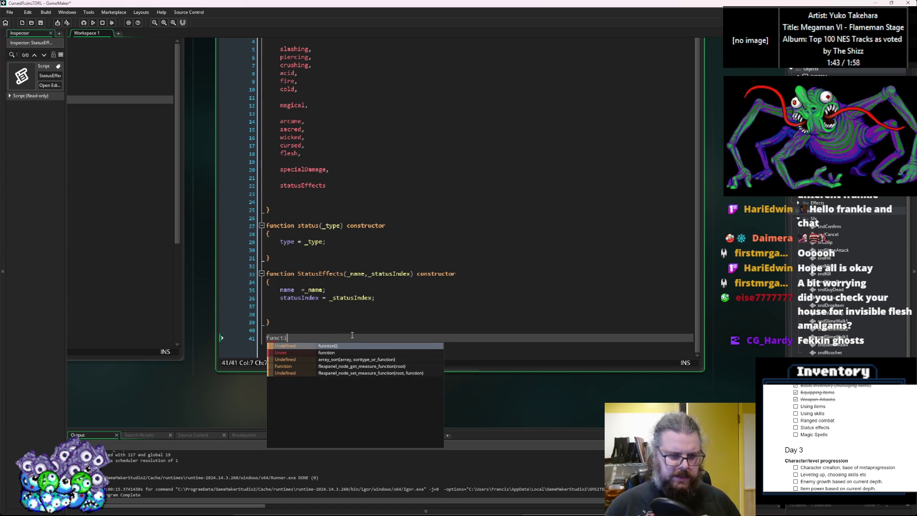
text(on defineStatus())
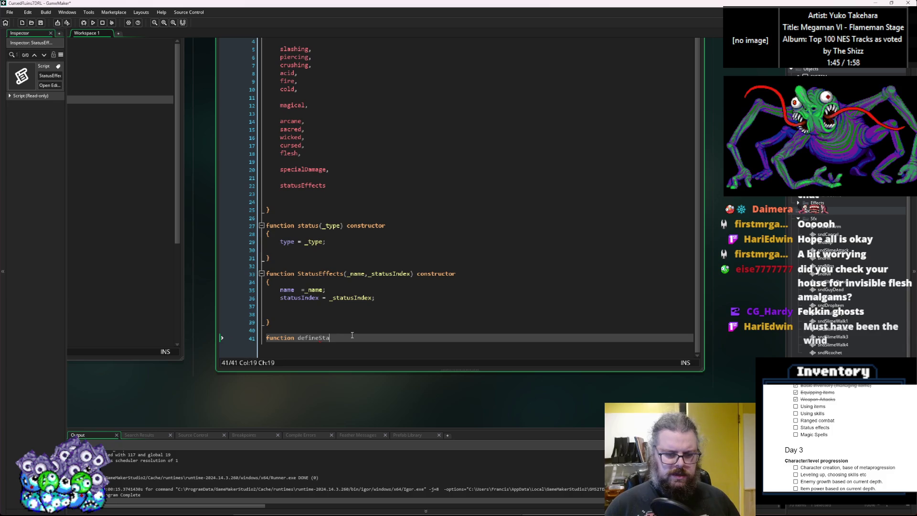
click(322, 211)
key(Up)
key(BackSpace)
key(Down)
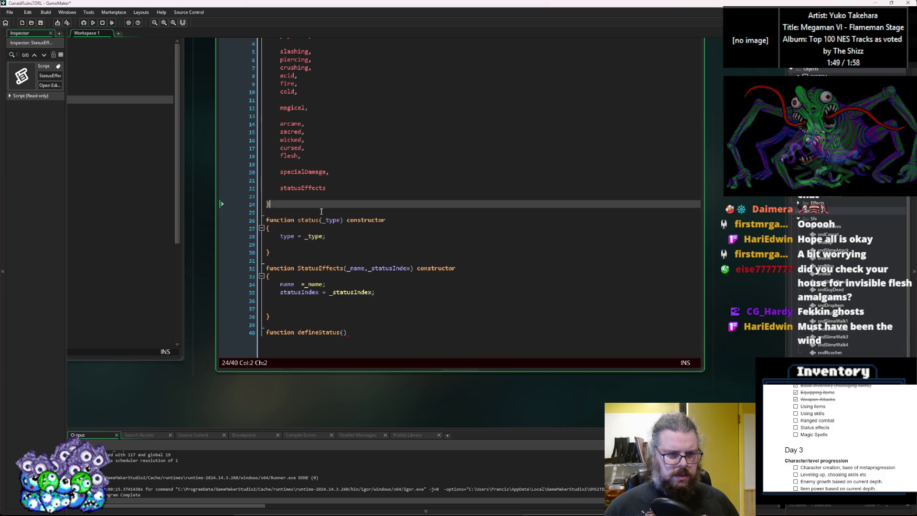
key(Return)
key(Return)
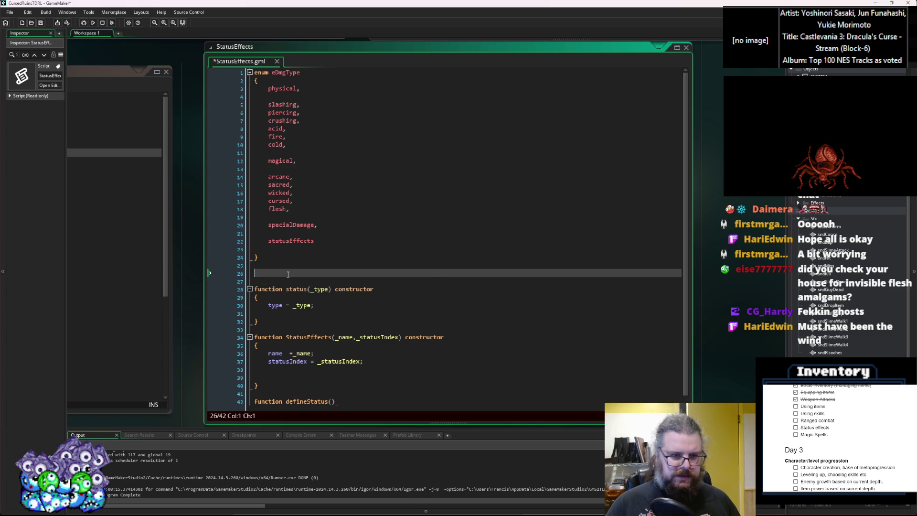
Add 'global.arrStatusEffects = [];' and 'global.mapStatusEffects = ds_map_create();' below the enum.
text(global.arr)
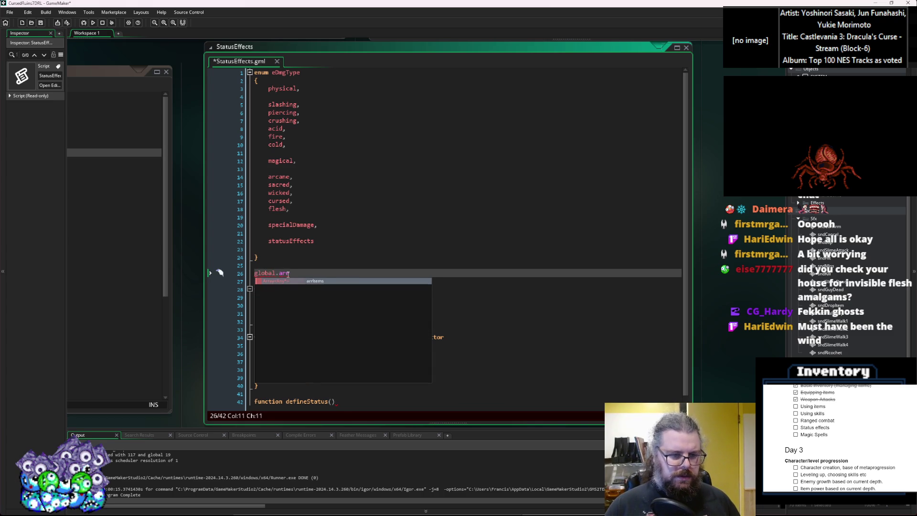
text(Status)
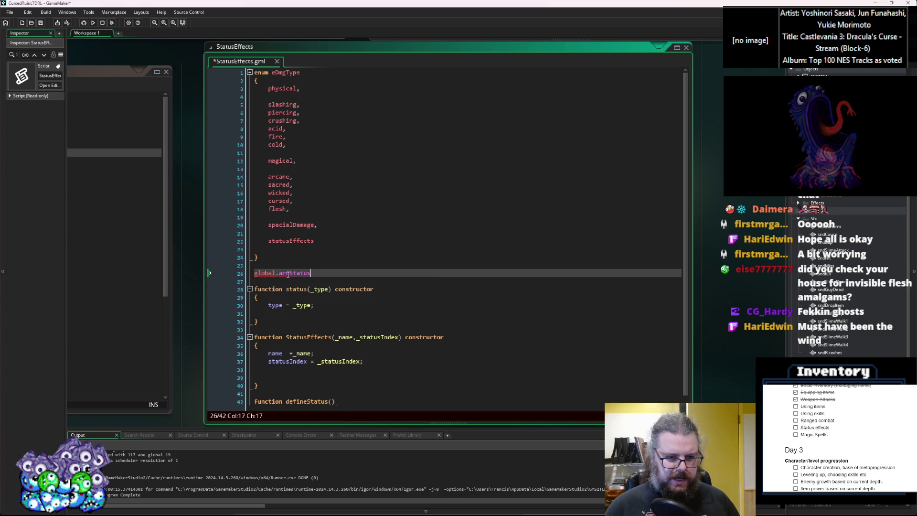
text(Effect)
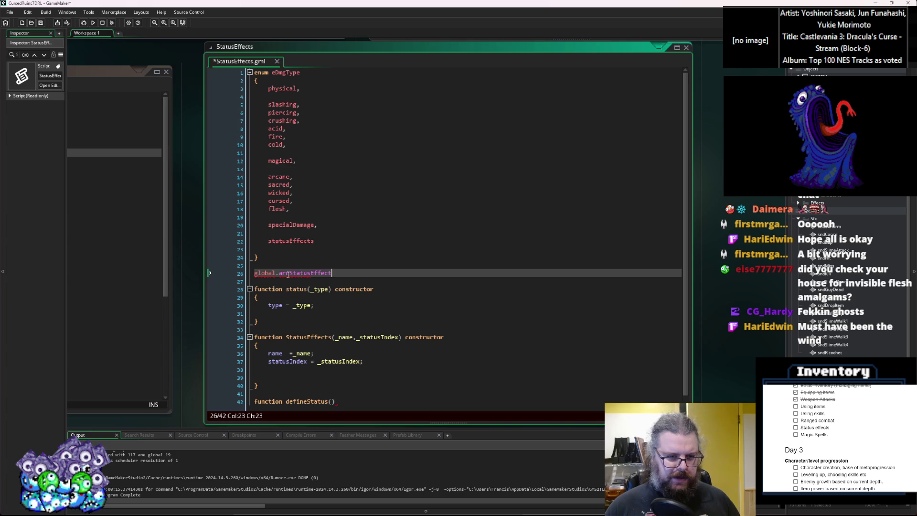
text( = [];)
key(Return)
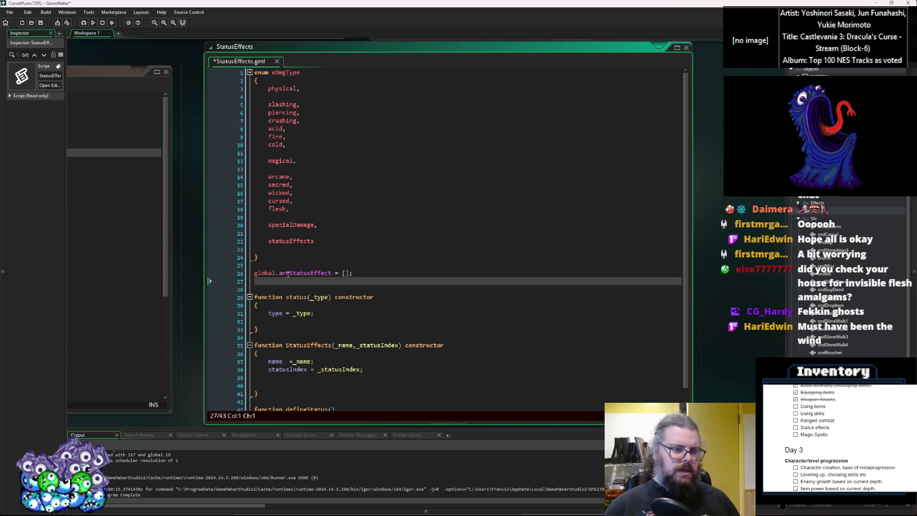
text(global.map)
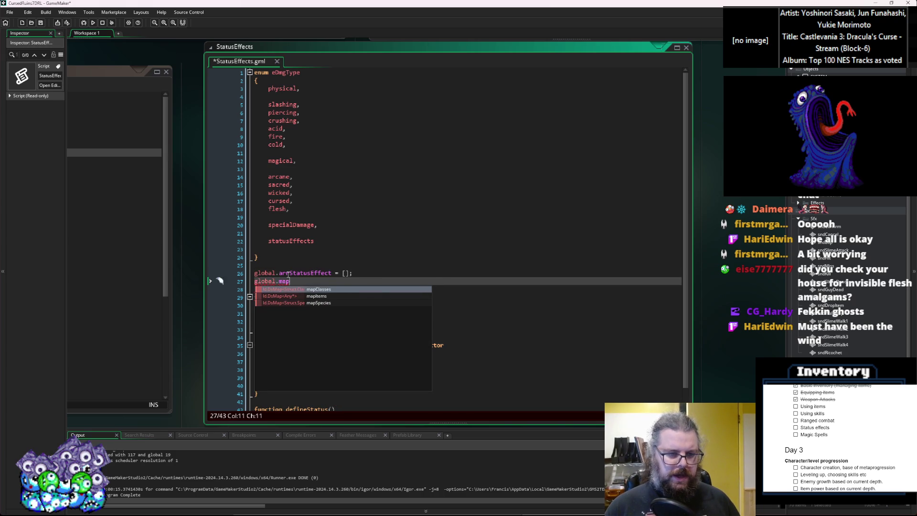
text(StatusEffects)
key(Up)
key(Left)
text(s)
key(Down)
text(= )
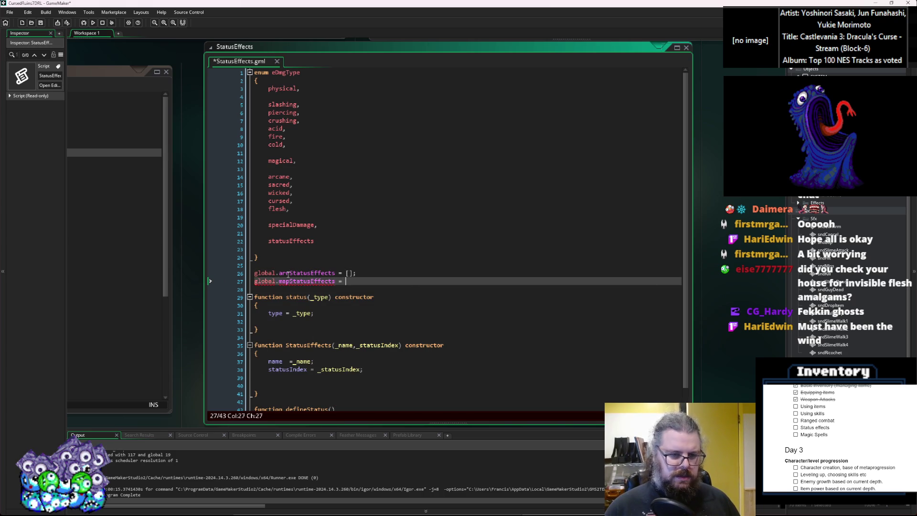
text(ds_map)
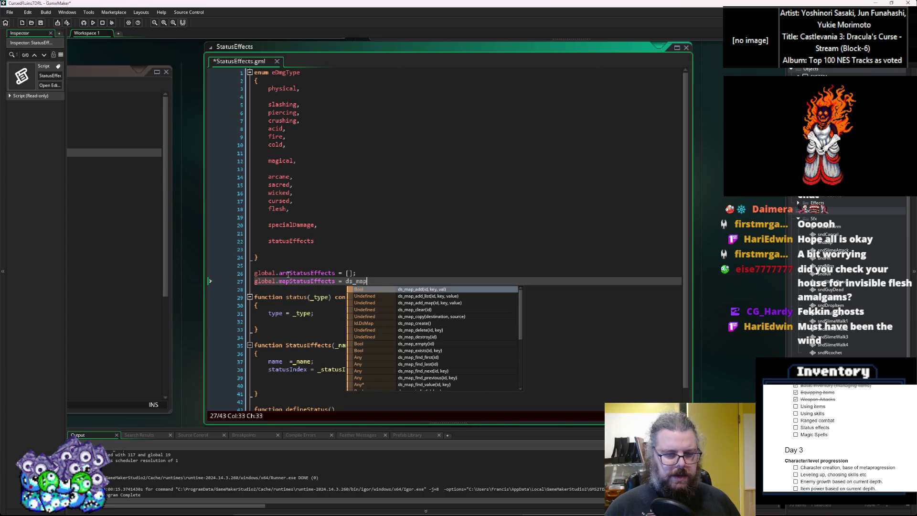
text(_create();)
key(Return)
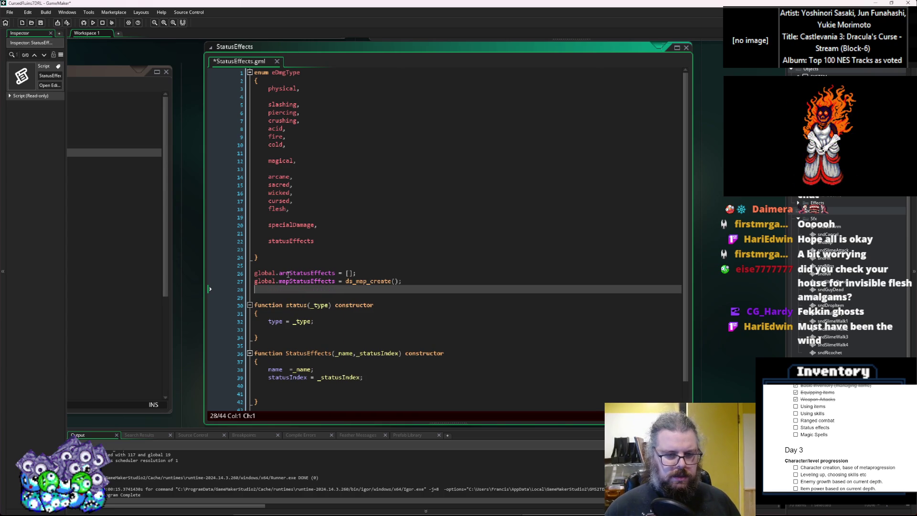
key(BackSpace)
scroll(435, 283, down, 1)
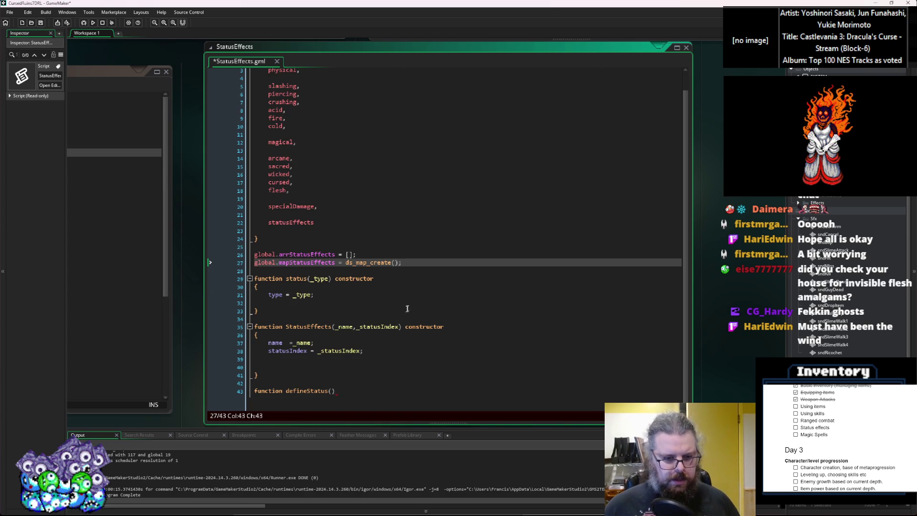
click(385, 349)
scroll(374, 285, up, 2)
click(350, 379)
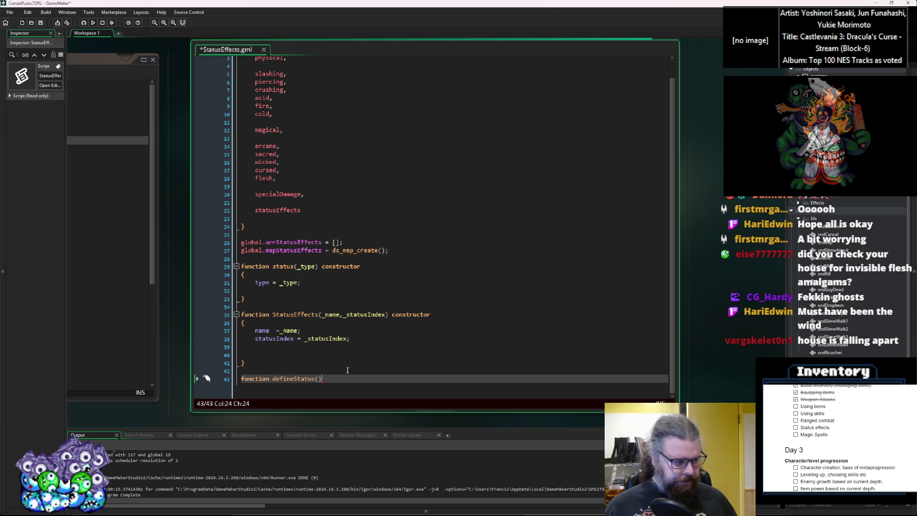
Give defineStatus() an empty braced body on the lines below its declaration.
key(Left)
key(Left)
key(Right)
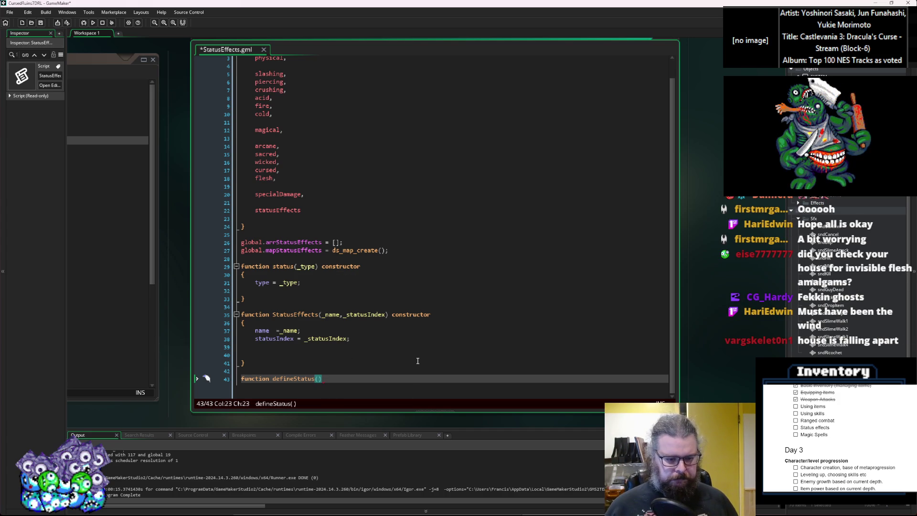
key(Right)
key(Return)
text({)
key(Return)
text(})
key(Up)
key(Up)
key(End)
key(Left)
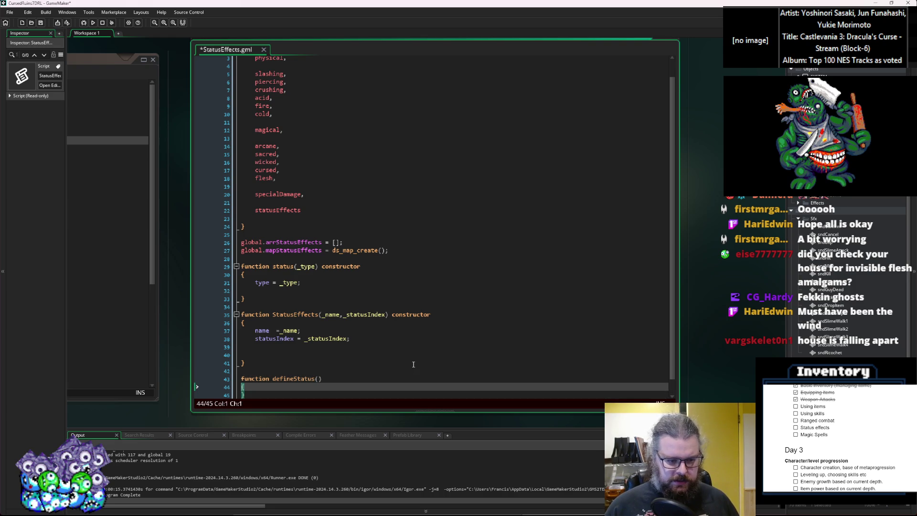
Add the parameters name, index, func to defineStatus, then cut the whole function out.
scroll(414, 365, down, 1)
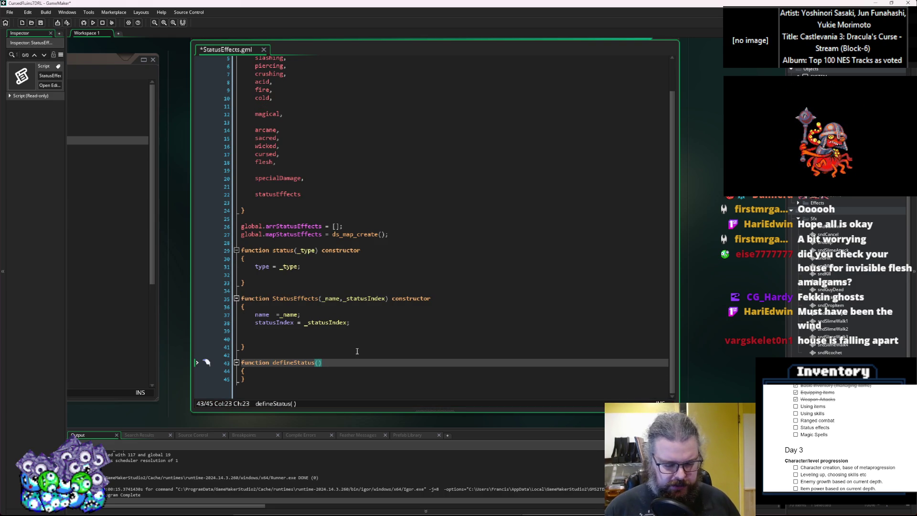
text(name,)
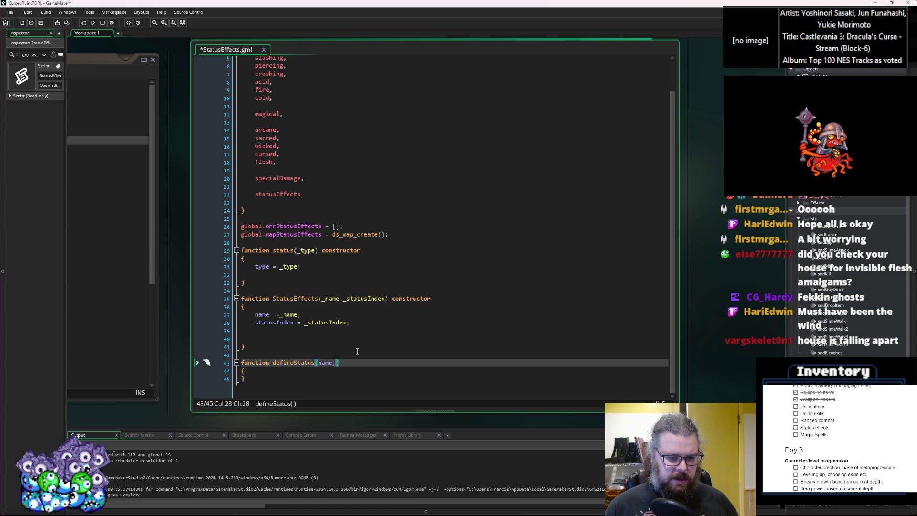
text(index,)
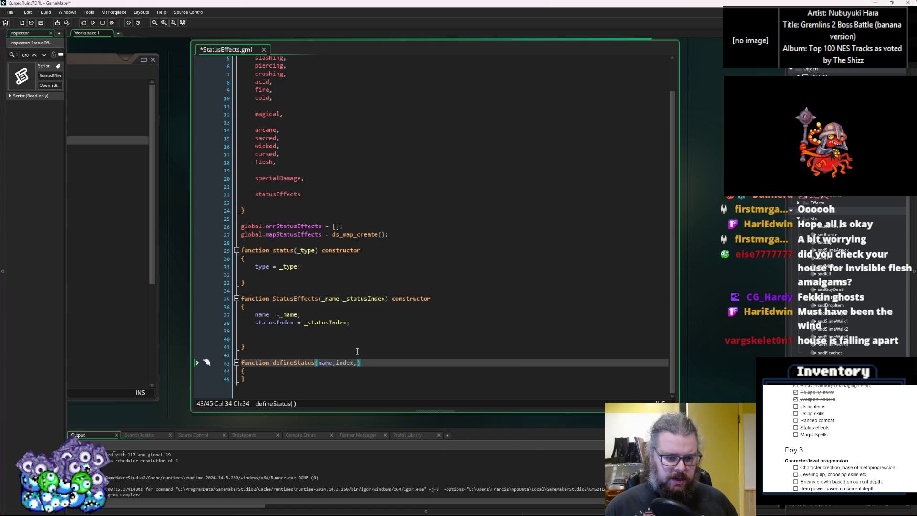
text(functio)
key(BackSpace)
key(BackSpace)
key(BackSpace)
key(Escape)
key(Down)
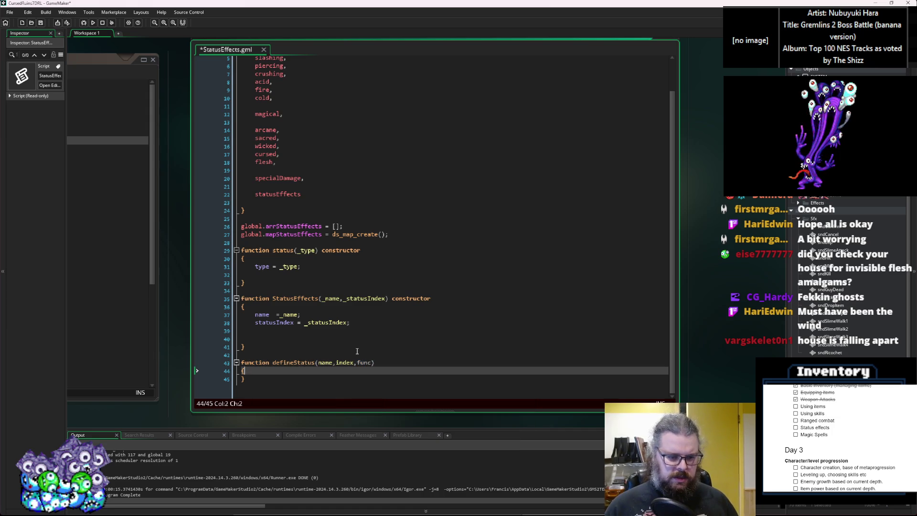
key(Return)
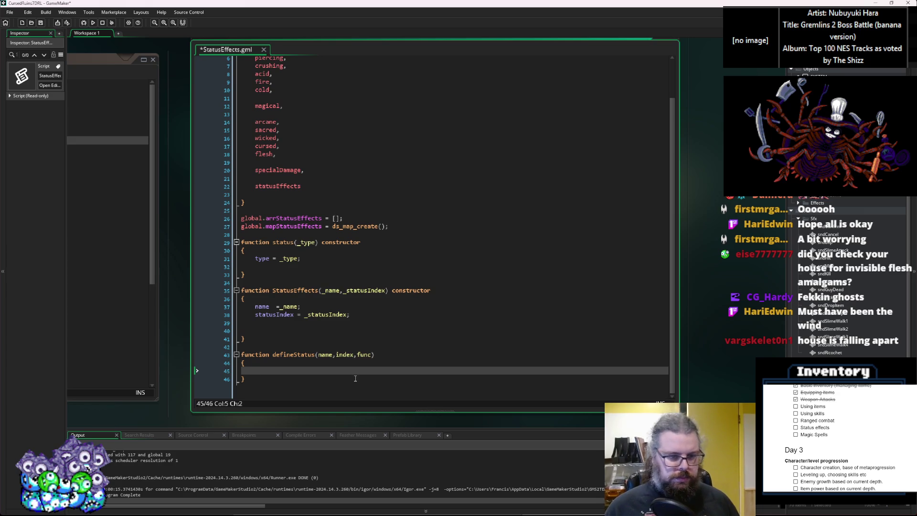
drag(249, 381, 206, 355)
key(ctrl+c)
key(BackSpace)
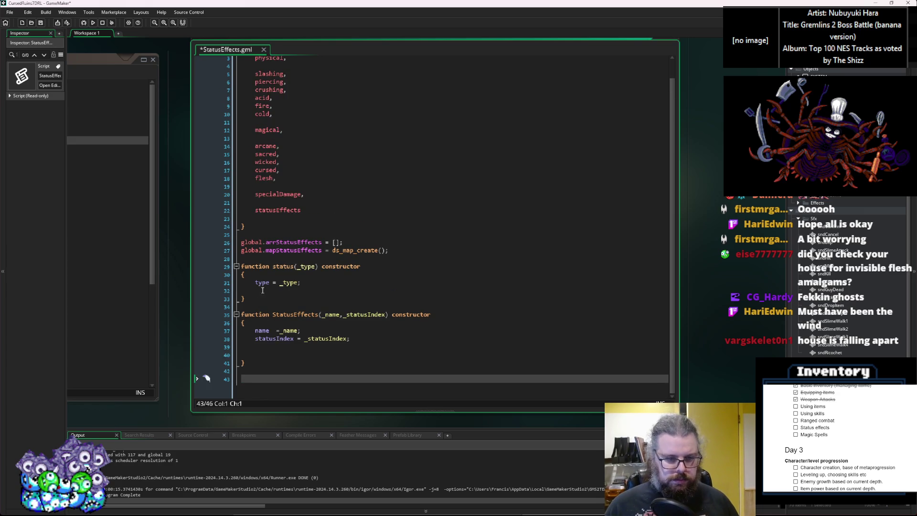
Paste the defineStatus function directly below the status constructor.
click(258, 300)
key(Return)
key(Return)
key(ctrl+v)
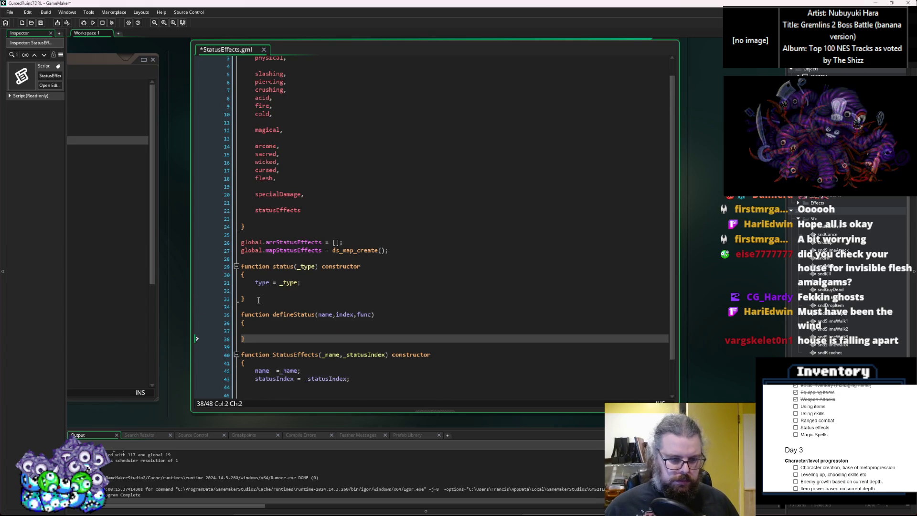
click(304, 347)
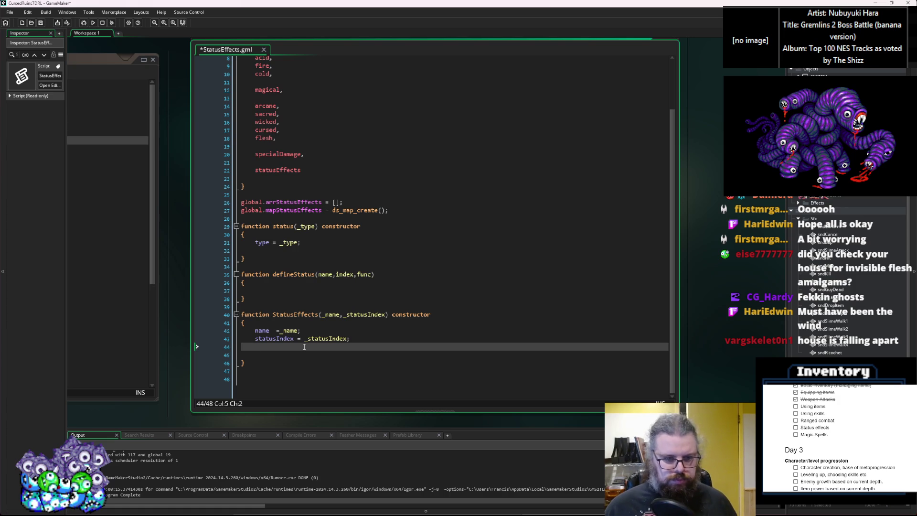
Add a defineStatus() call on the script's last line with blank lines above it.
click(274, 376)
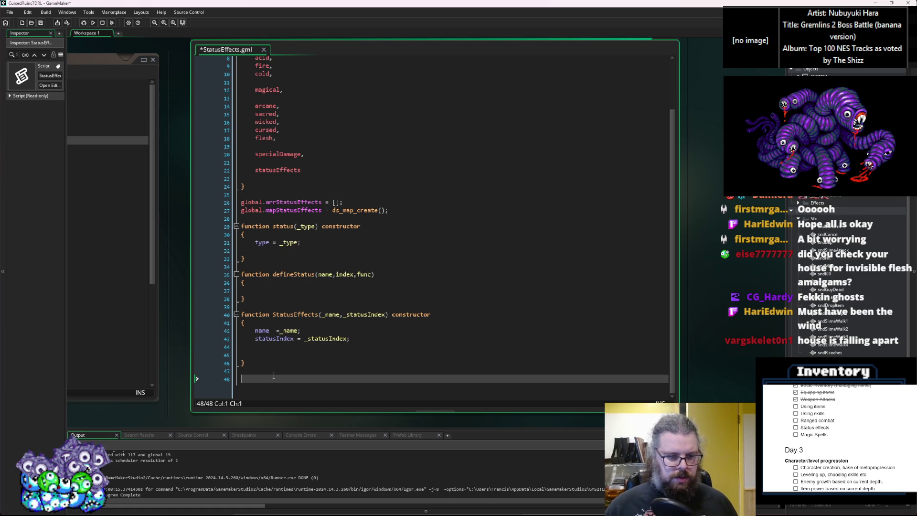
key(BackSpace)
text(defineStat)
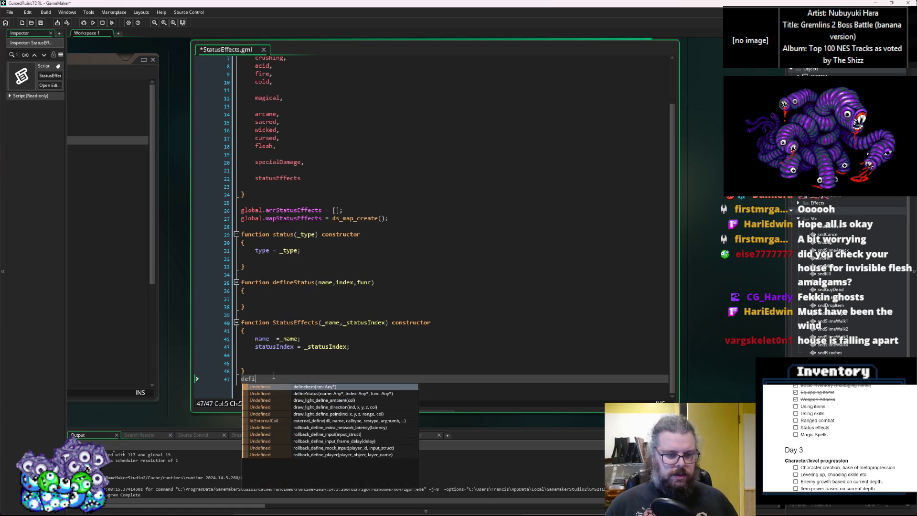
key(Return)
text(()
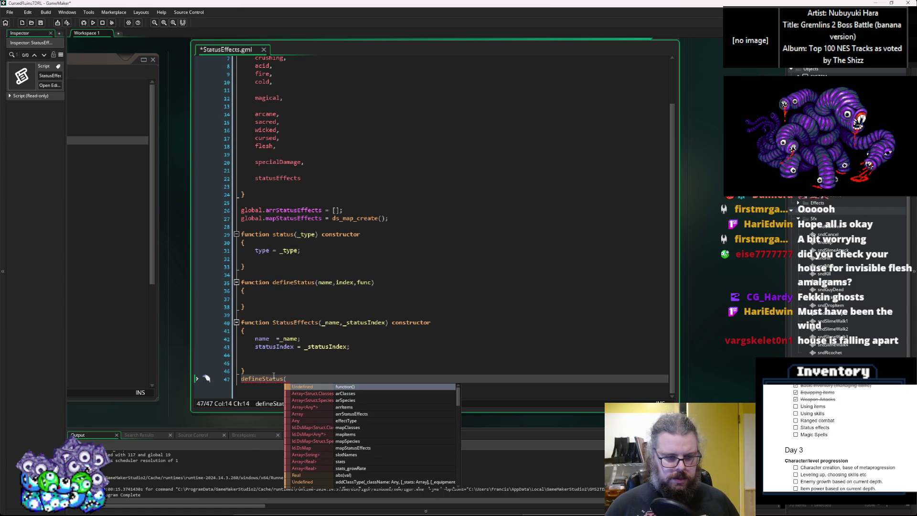
text())
key(Home)
key(Return)
key(Return)
key(Return)
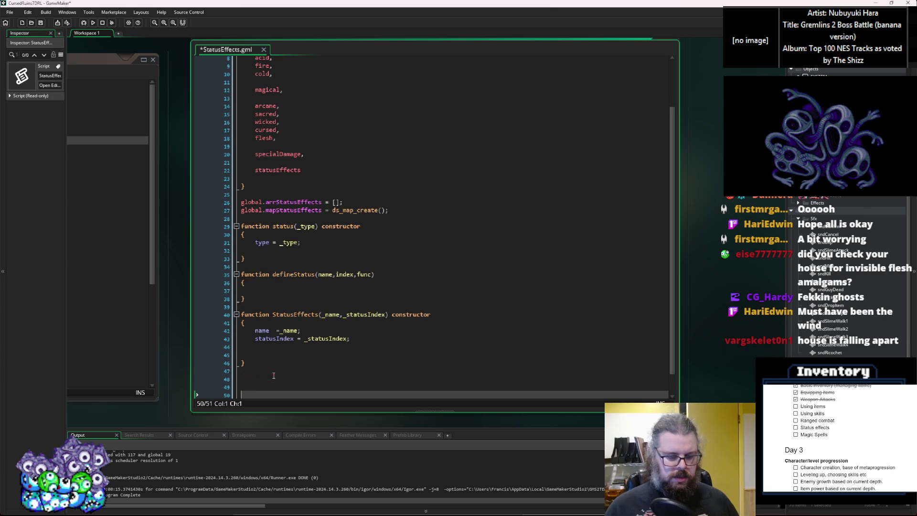
key(Up)
click(295, 321)
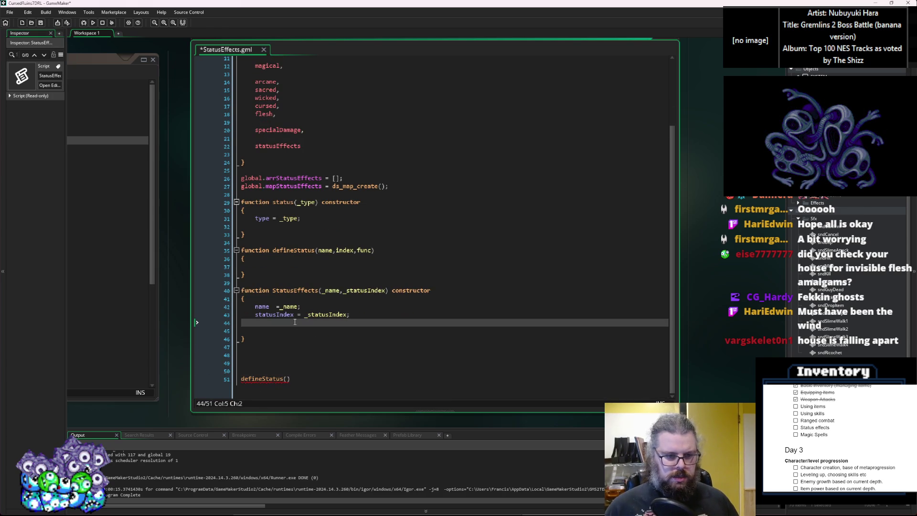
key(Down)
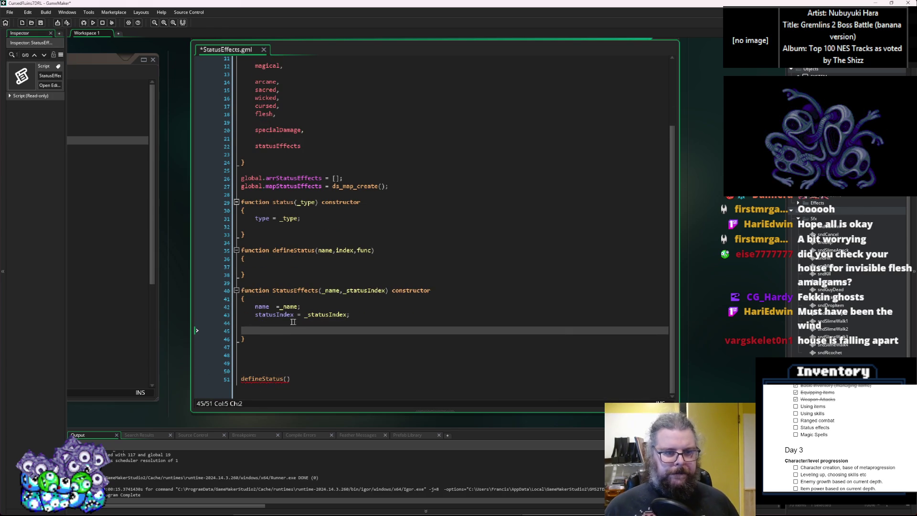
click(302, 232)
click(300, 227)
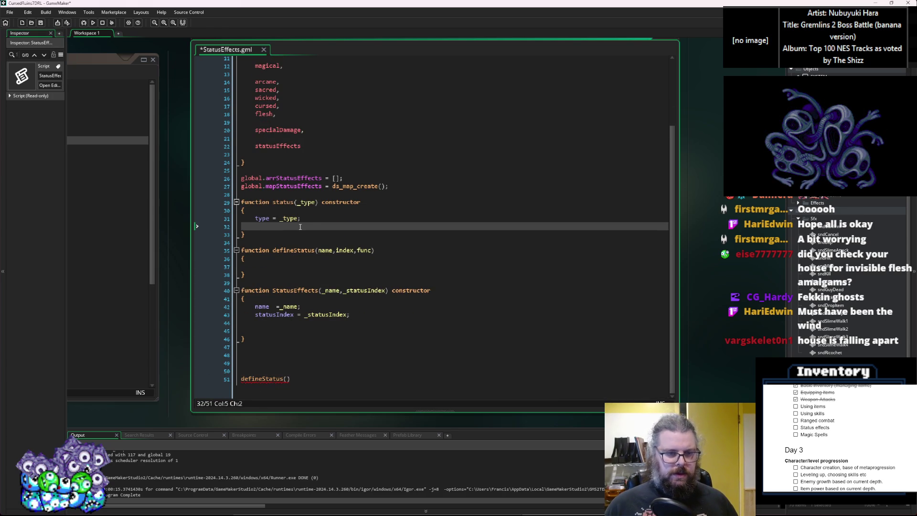
Write 'static onApply = function() { }' inside the status constructor.
key(Return)
text(onEffec)
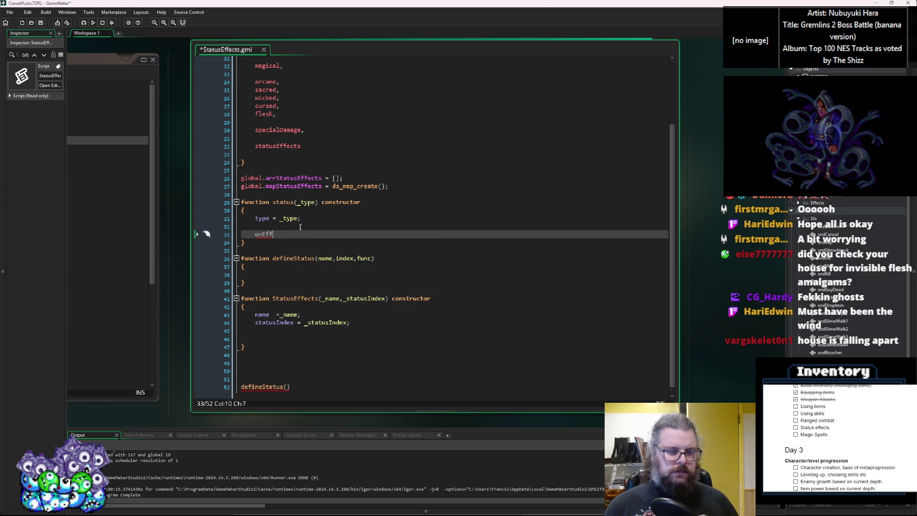
key(BackSpace)
key(BackSpace)
key(BackSpace)
text(Se)
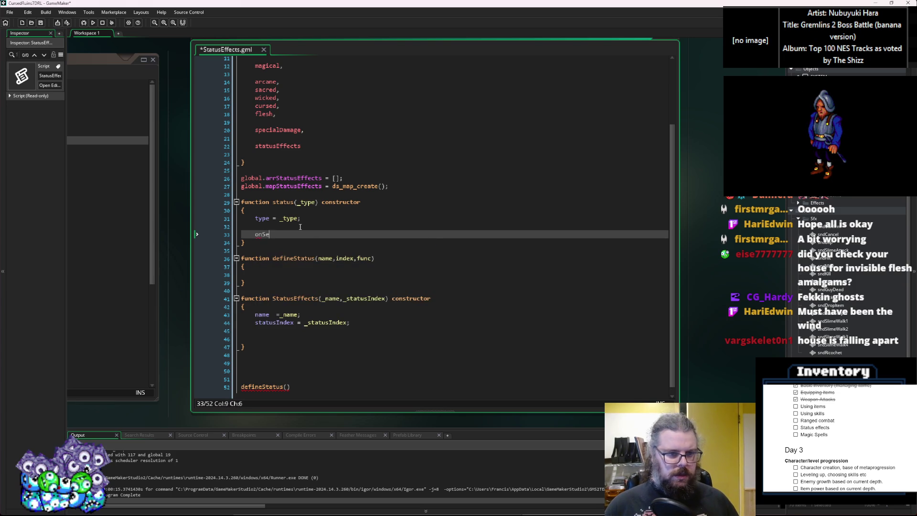
key(BackSpace)
text(Apply())
key(Left)
key(Left)
key(Left)
text(st)
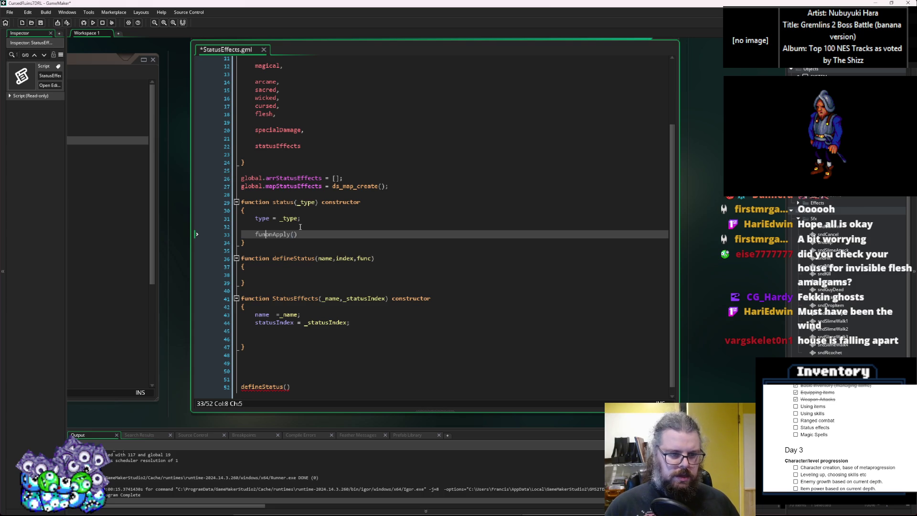
text(atic)
key(ctrl+Right)
text(= function)
key(End)
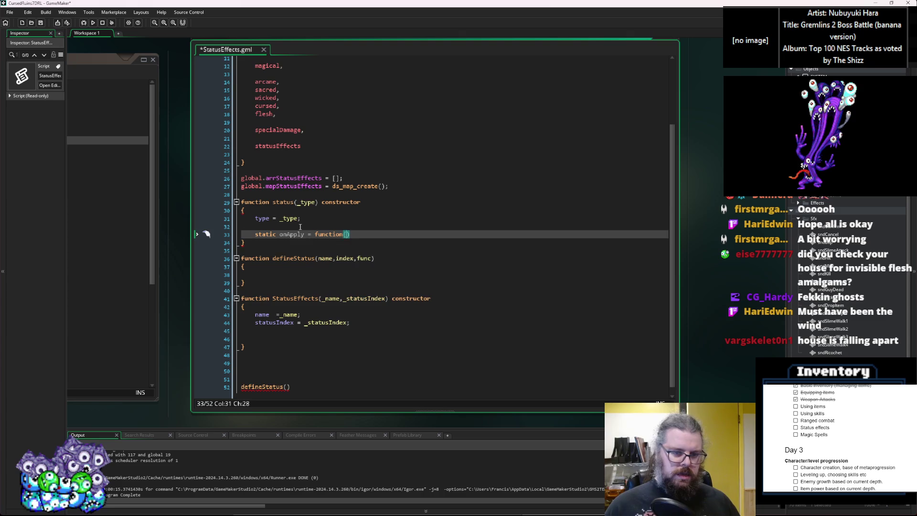
key(Return)
text({)
key(Return)
key(Return)
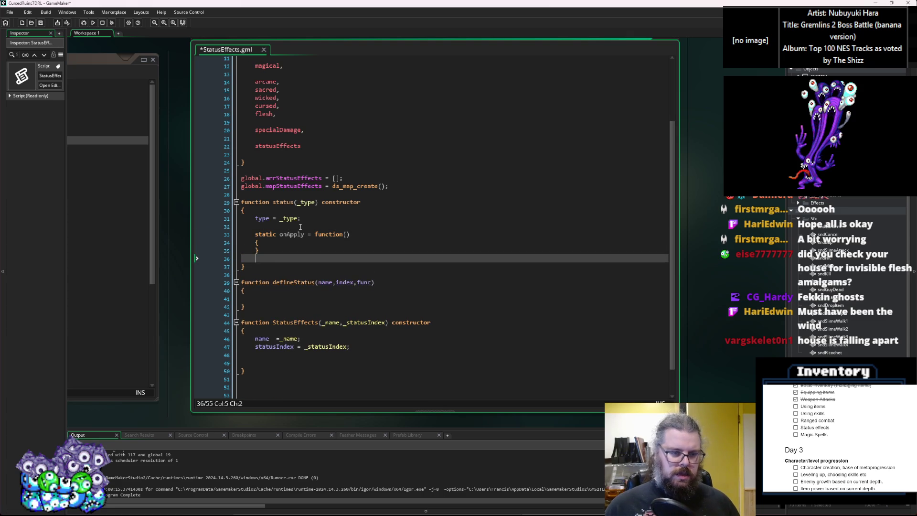
Duplicate the onApply block and rename the copy onUpdate.
drag(260, 251, 256, 236)
key(ctrl+c)
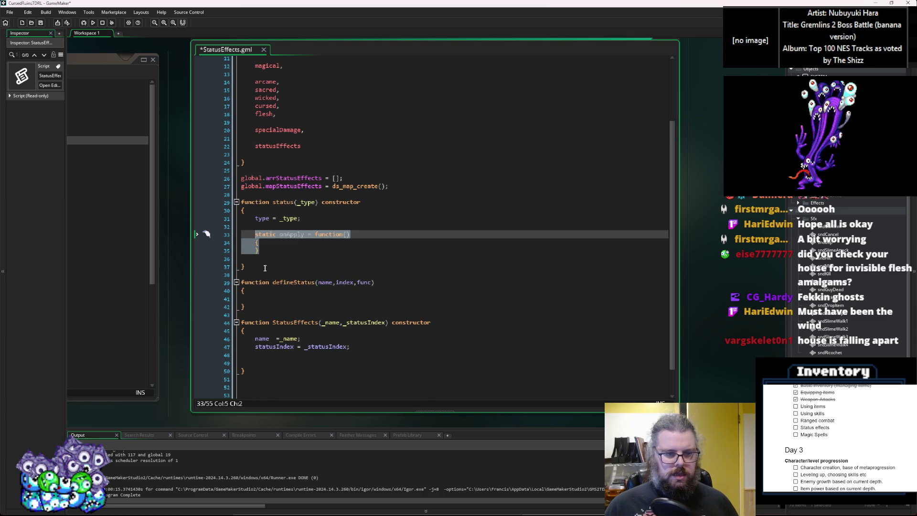
click(266, 266)
click(267, 259)
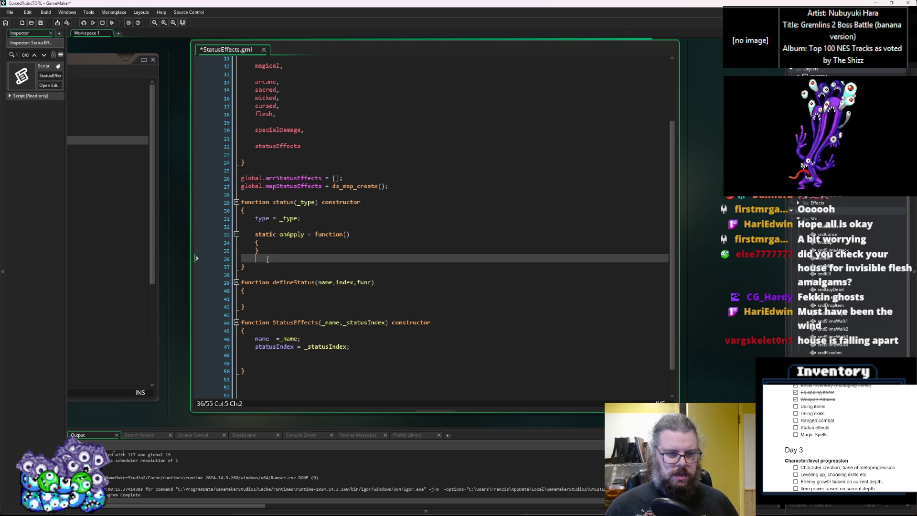
key(Return)
key(ctrl+v)
drag(305, 267, 289, 270)
text(Updat)
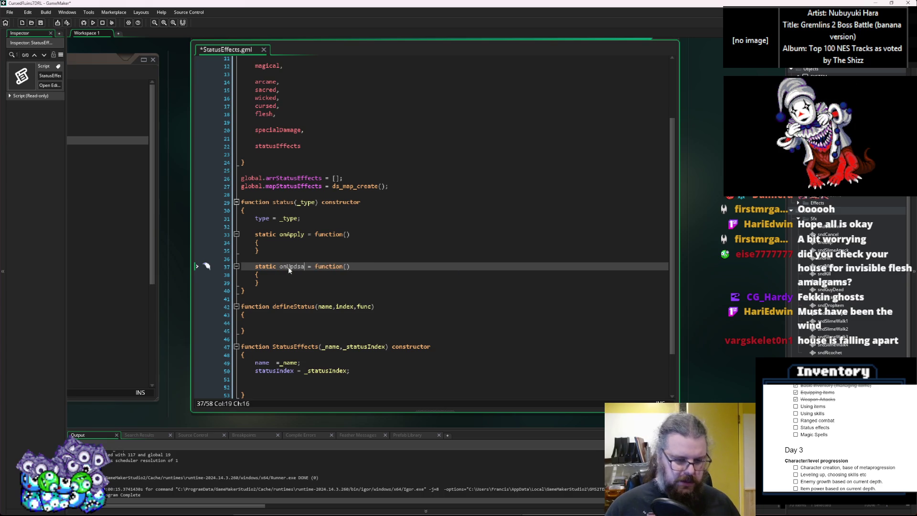
text(e)
key(End)
key(Left)
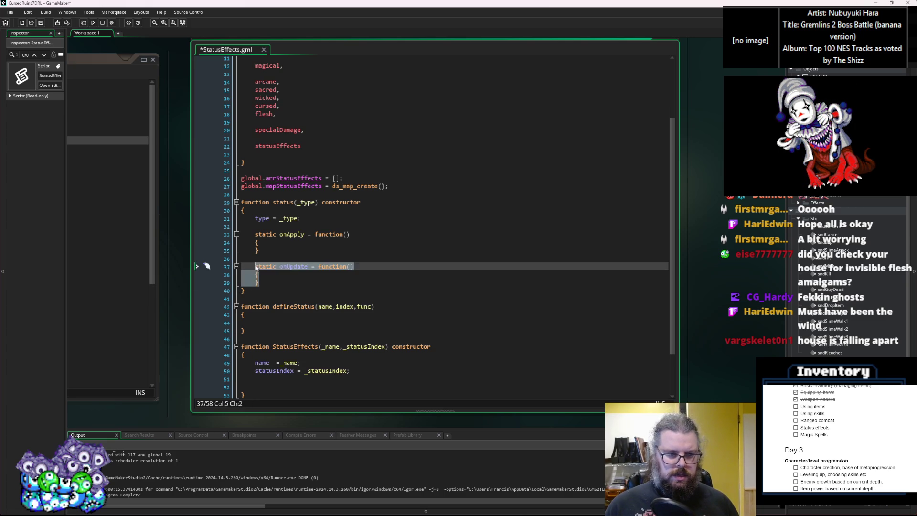
Paste another handler copy below onUpdate and rename it onStatusEnd.
click(266, 282)
key(Return)
key(Return)
text(static onUpdate = function() 	{ 	})
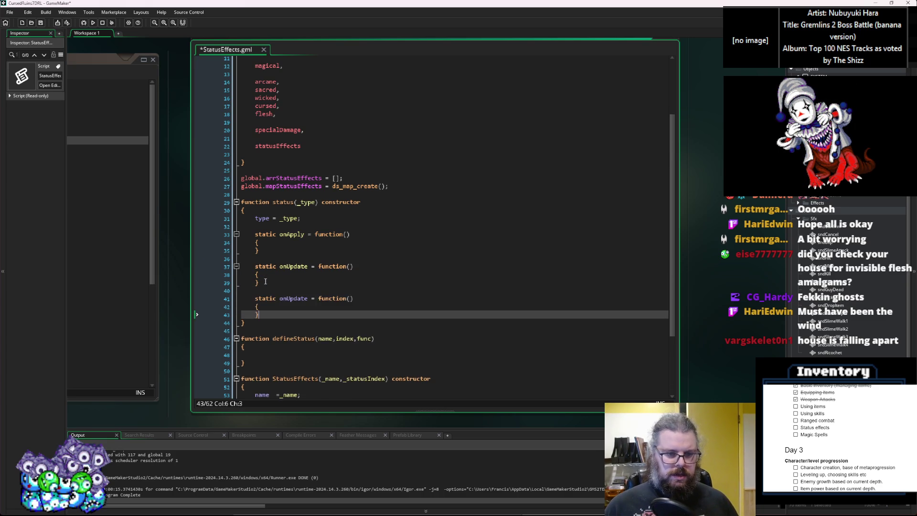
scroll(287, 277, down, 2)
scroll(301, 272, up, 1)
double_click(287, 279)
text(onTi)
text(atusEnd)
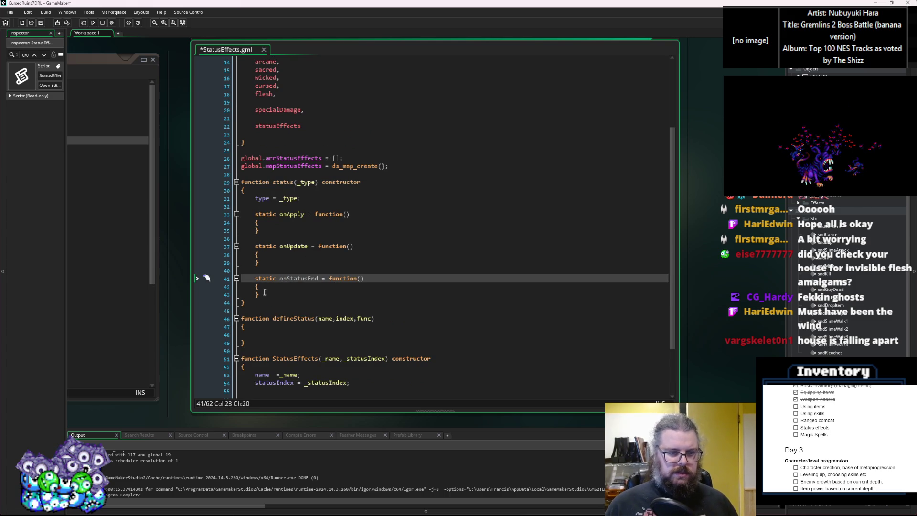
Insert one more handler copy above onStatusEnd and rename it onTurn.
click(282, 295)
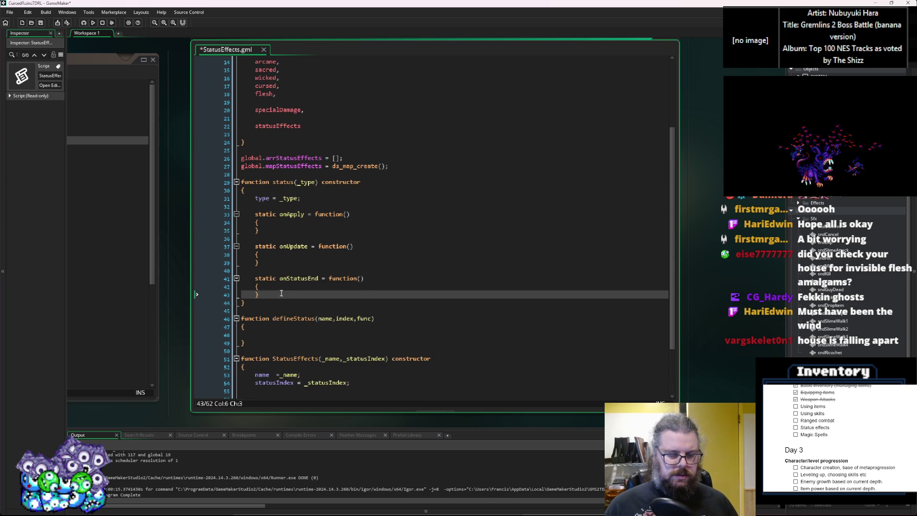
click(282, 270)
key(Return)
text(static onStatusEnd = function() 	{ 	})
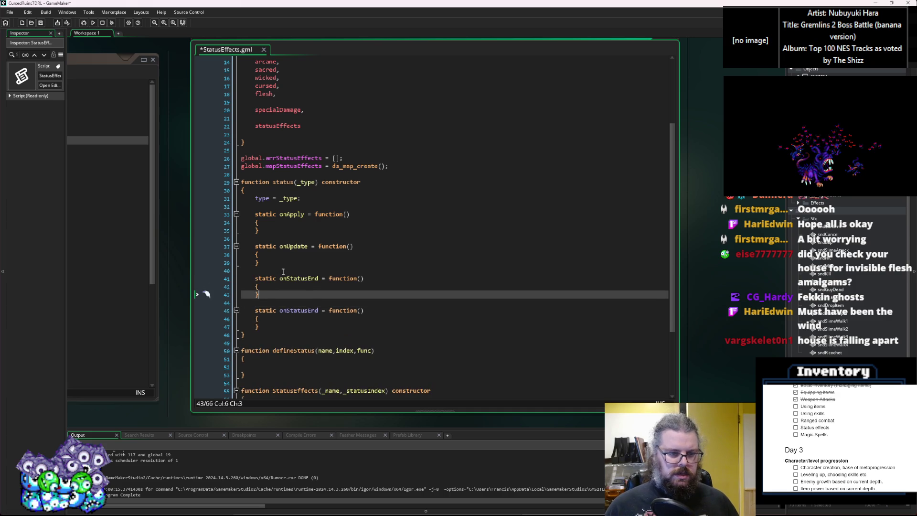
drag(317, 281, 308, 282)
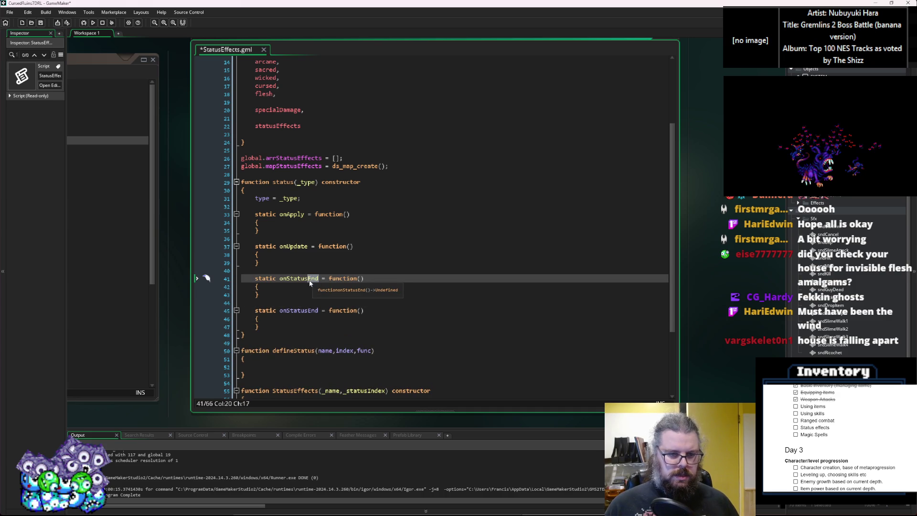
key(BackSpace)
key(BackSpace)
key(BackSpace)
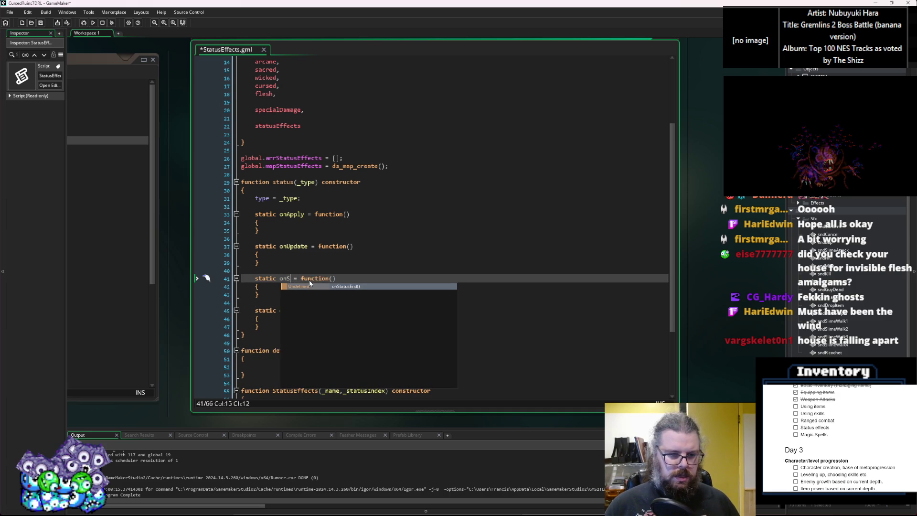
text(Turn)
click(384, 289)
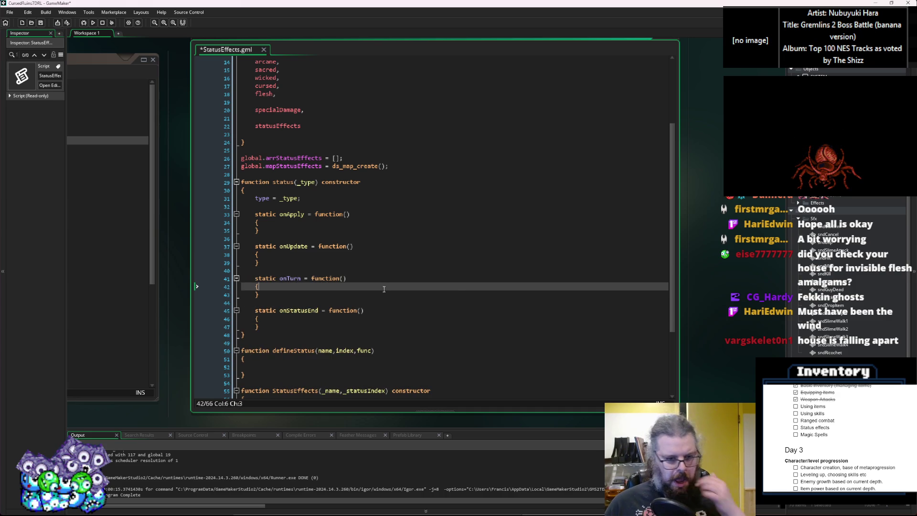
scroll(384, 289, down, 1)
scroll(378, 287, down, 2)
scroll(366, 230, up, 2)
click(349, 196)
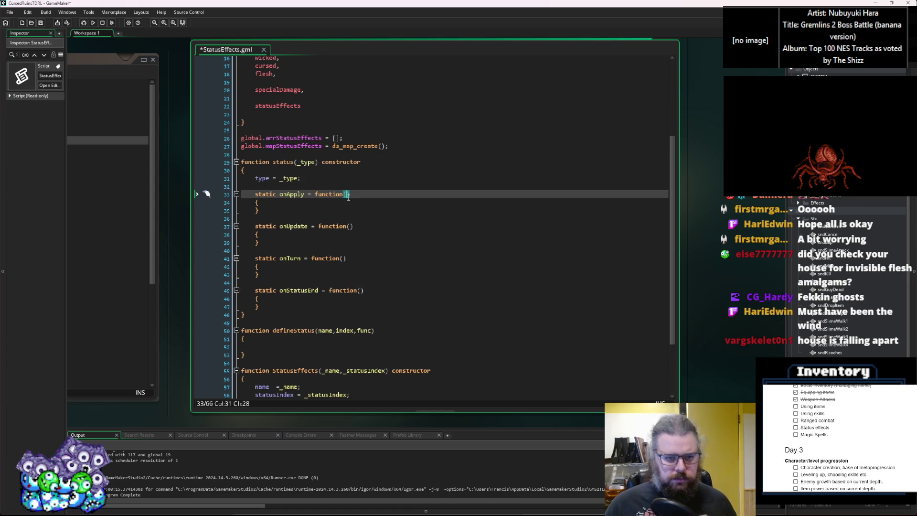
Add a _target parameter to status and assign 'target = _target;' after type = _type.
click(321, 184)
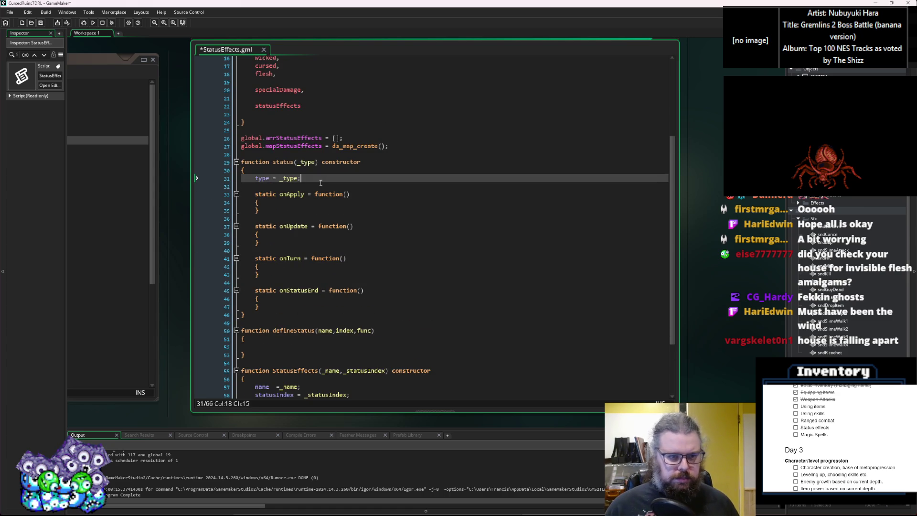
key(Return)
text(target)
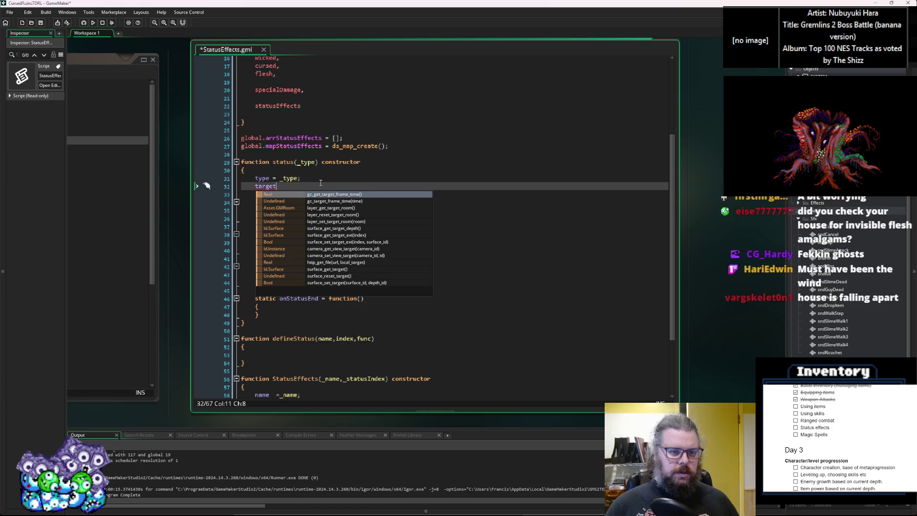
click(316, 163)
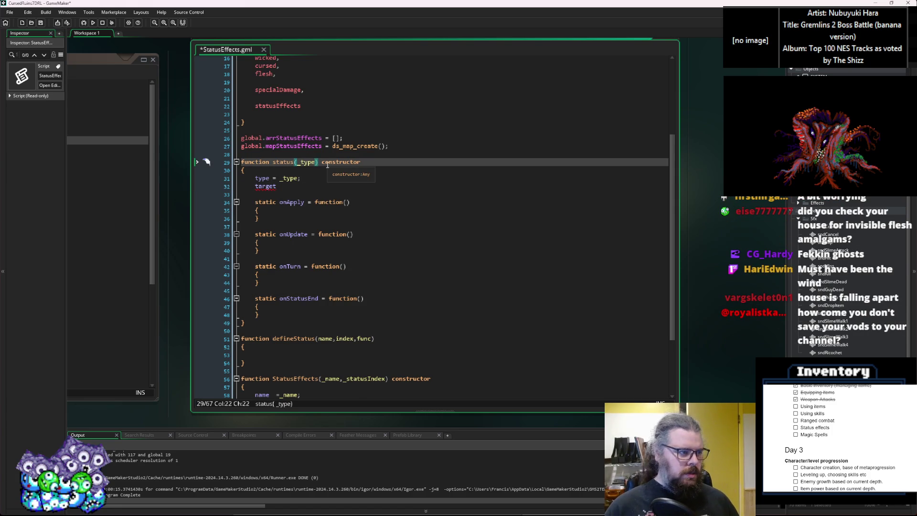
text(,_target)
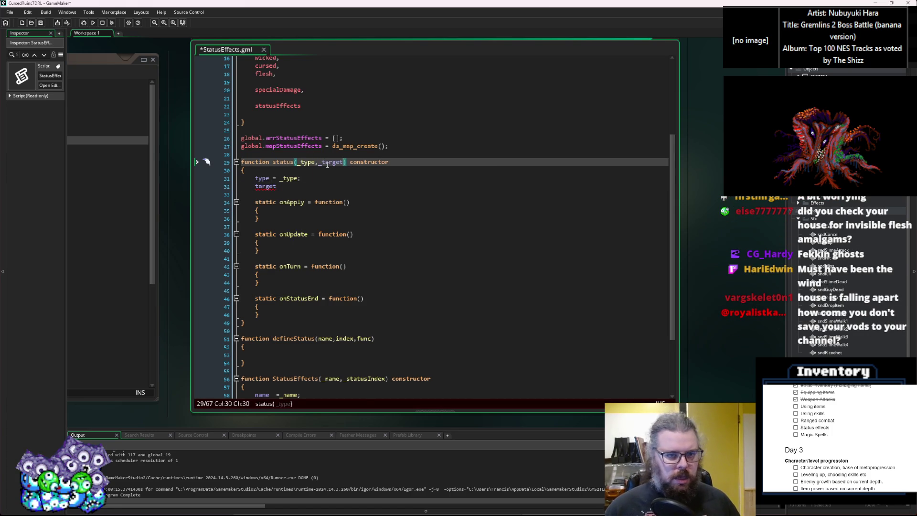
key(Down)
key(Down)
key(Down)
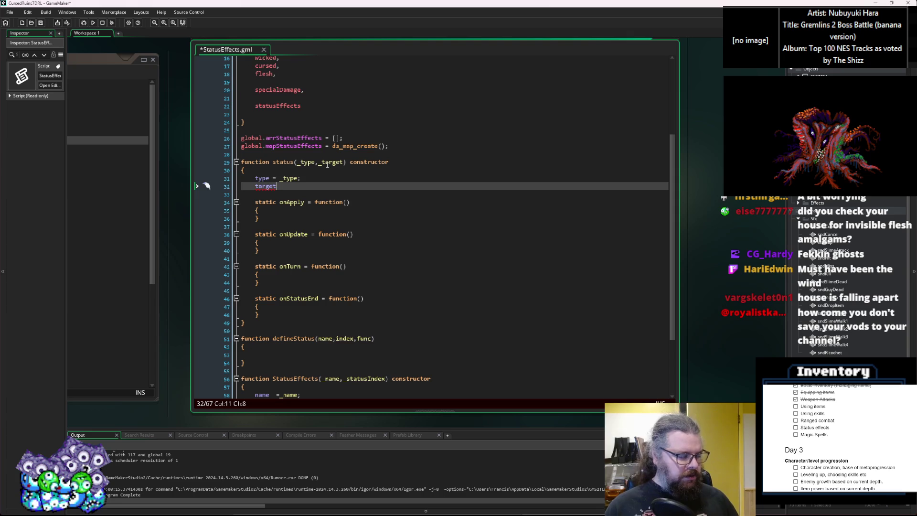
text( =)
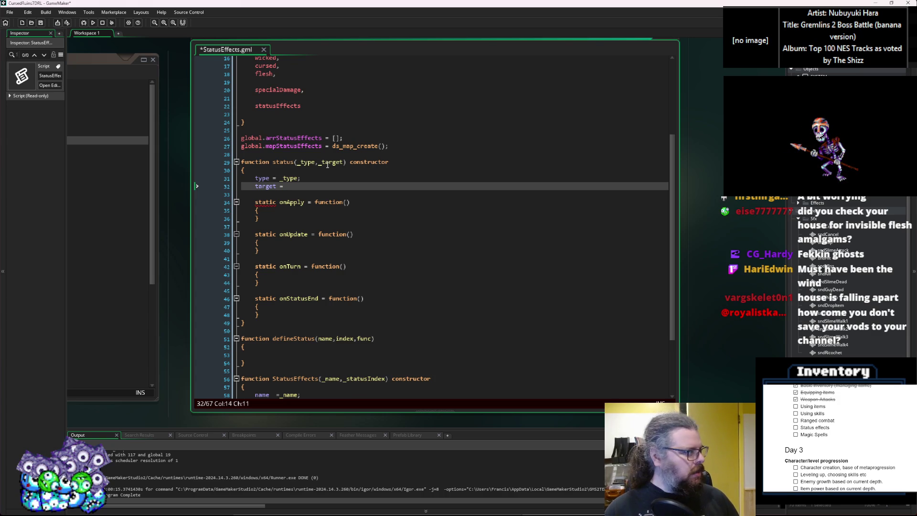
text(_)
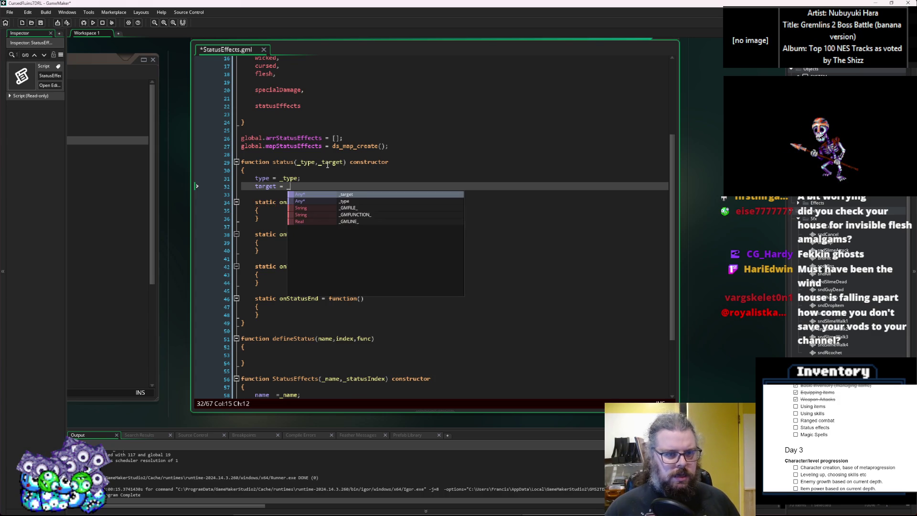
text(target)
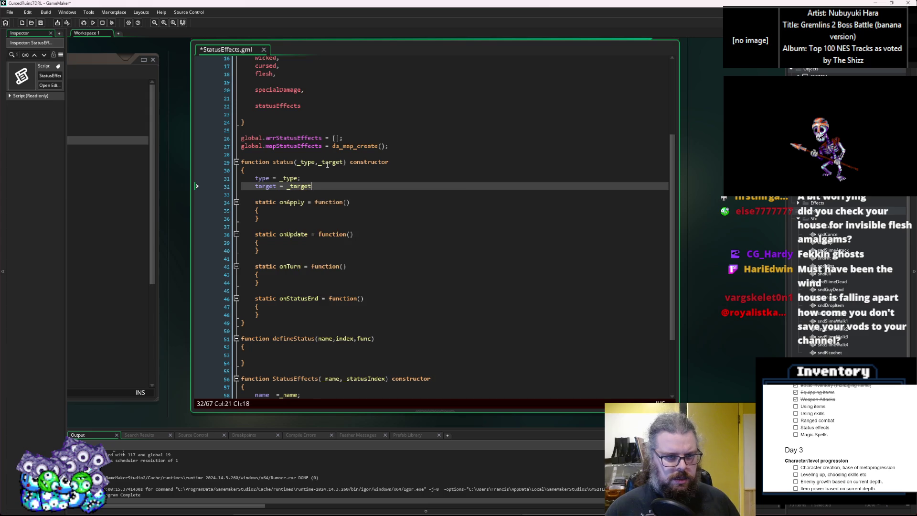
text(;)
key(Return)
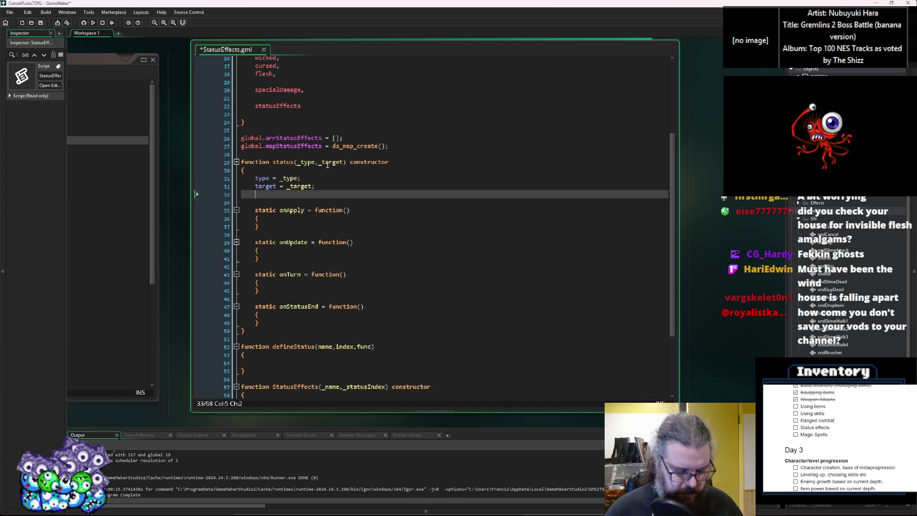
Add buildup, effectLevel, strength and turnsElapsed fields, each set to 0.
text(buildup = 0;)
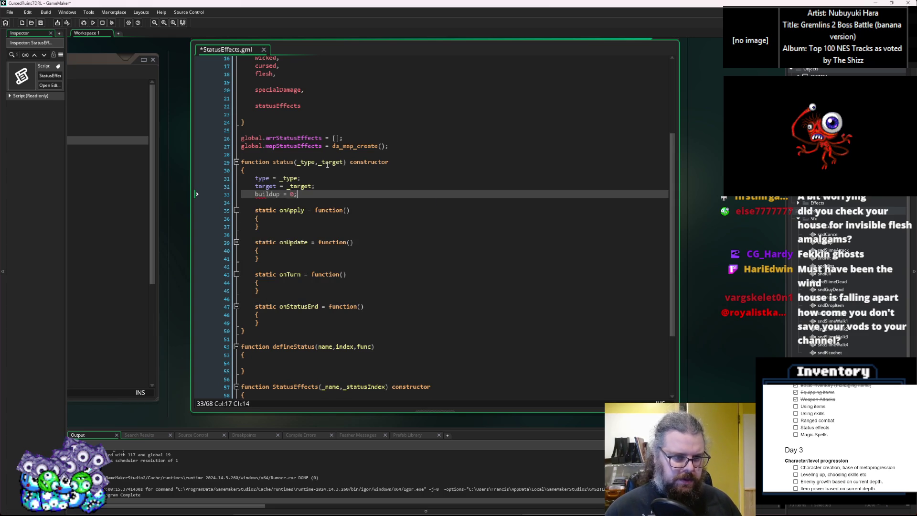
key(Return)
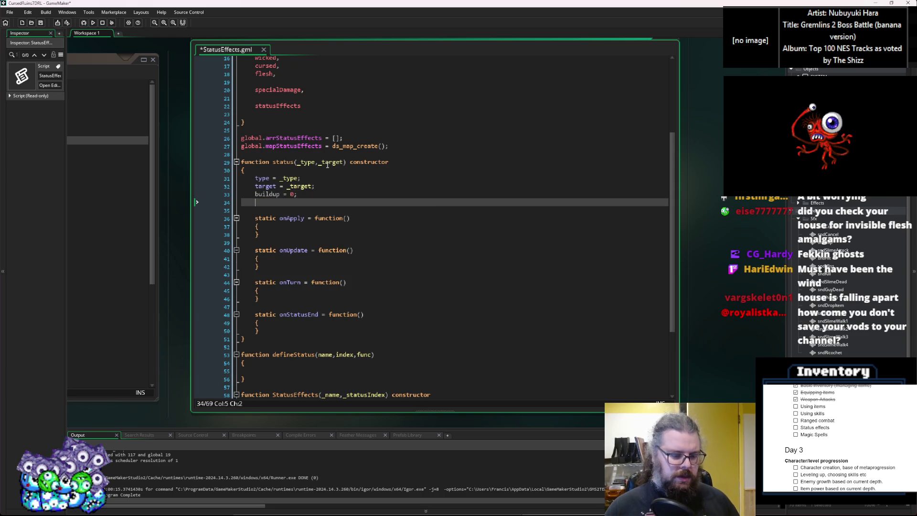
text(effectL)
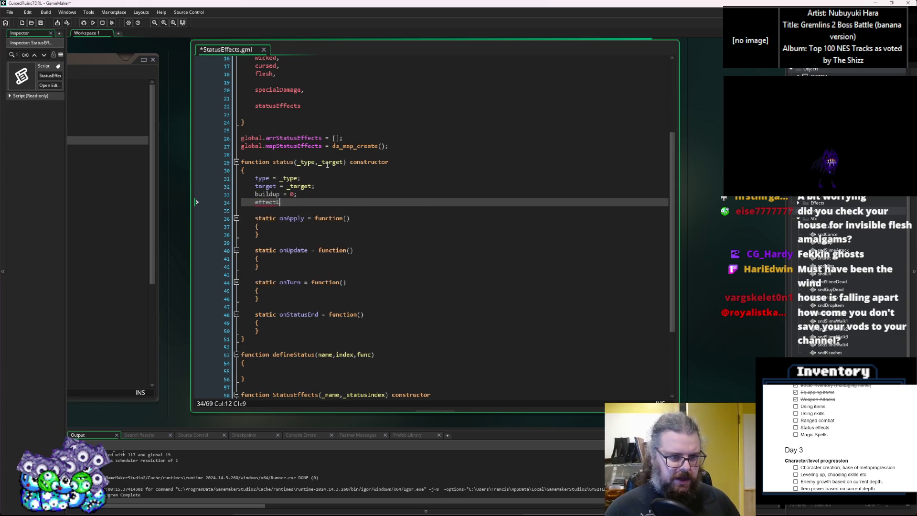
text(evel = 0;)
key(Return)
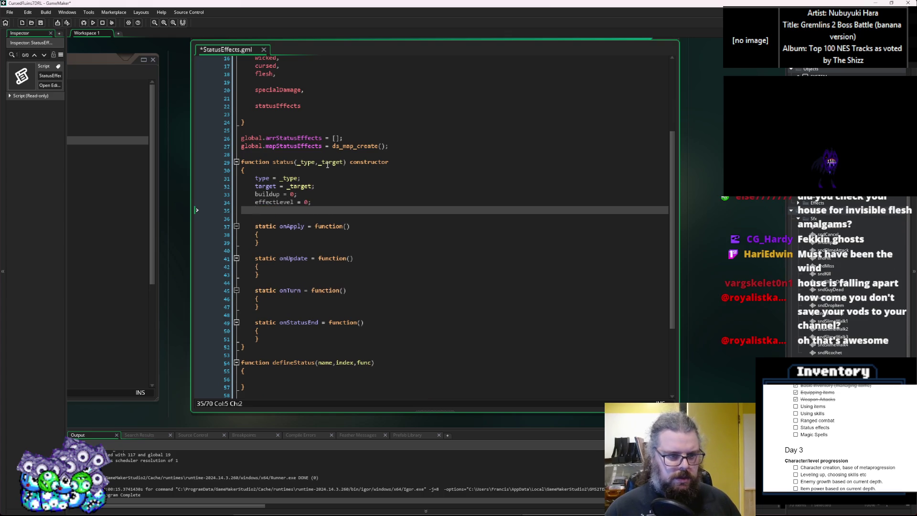
text(v)
key(BackSpace)
text(strengt)
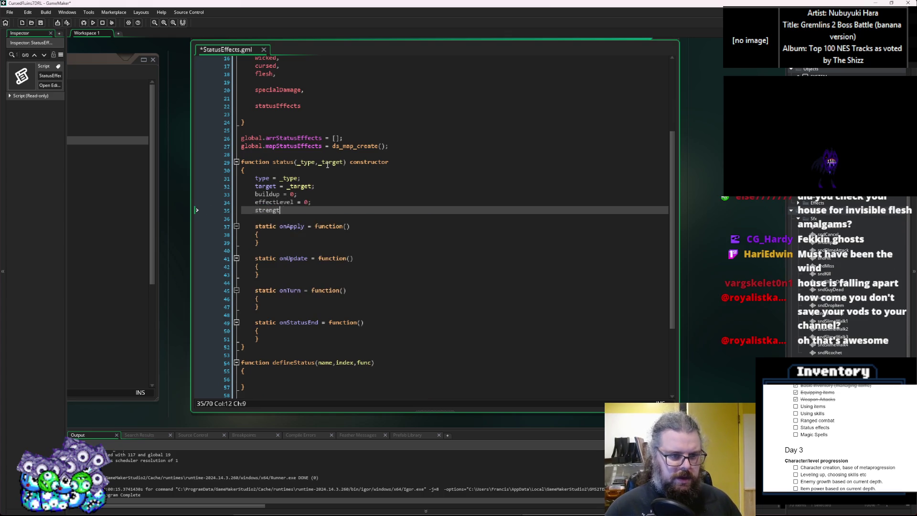
text(h = 0;)
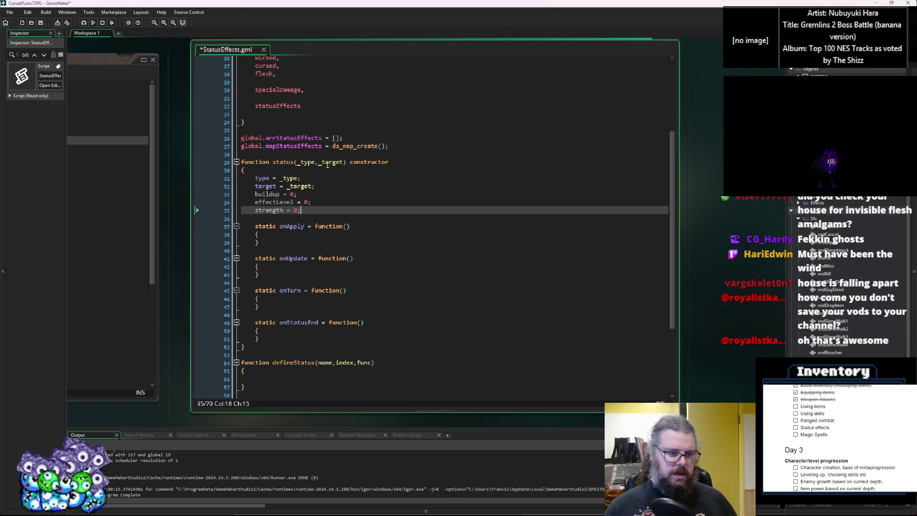
key(Return)
text(turnsElapsed = 0;)
key(Return)
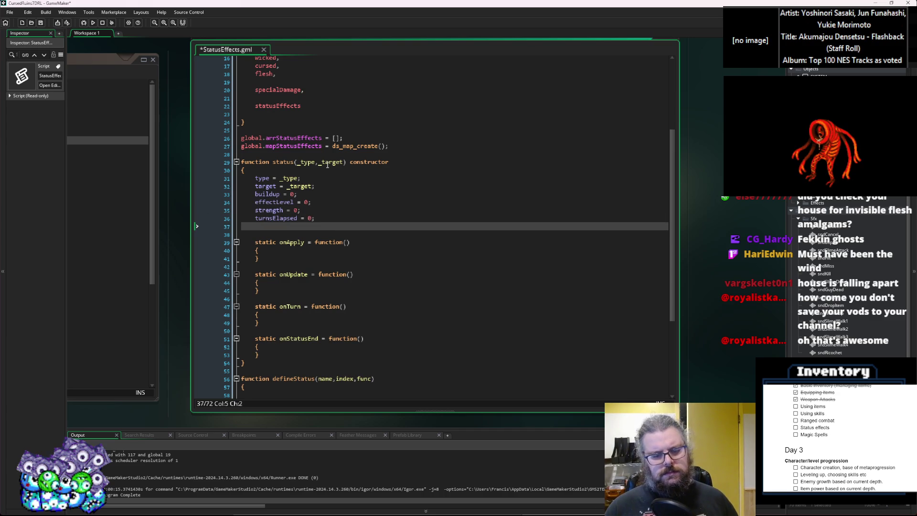
Add 'effectSource = _source;' and a _source parameter to the status constructor.
text(effectSource = )
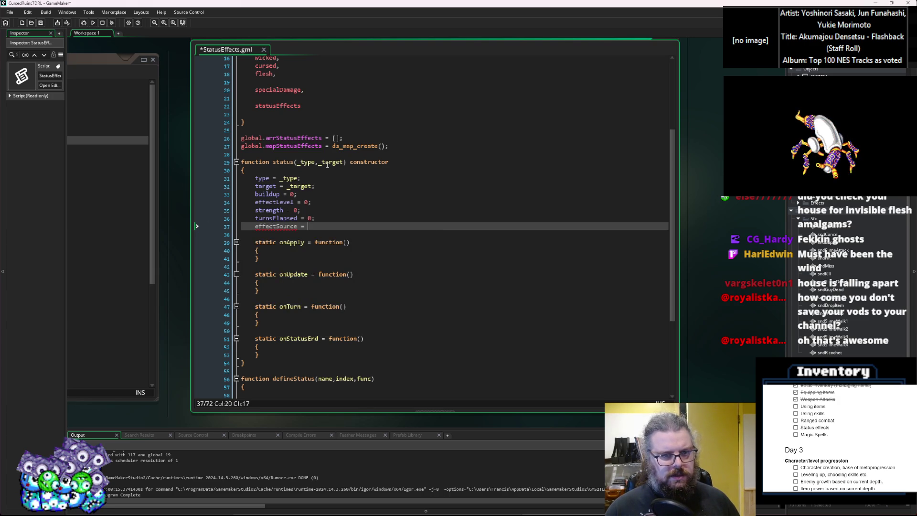
text(_source)
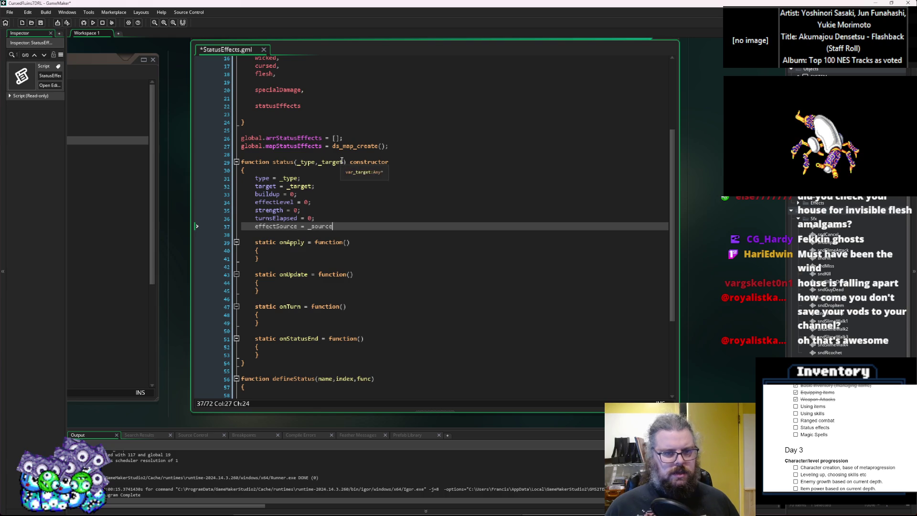
click(344, 162)
text(,_source)
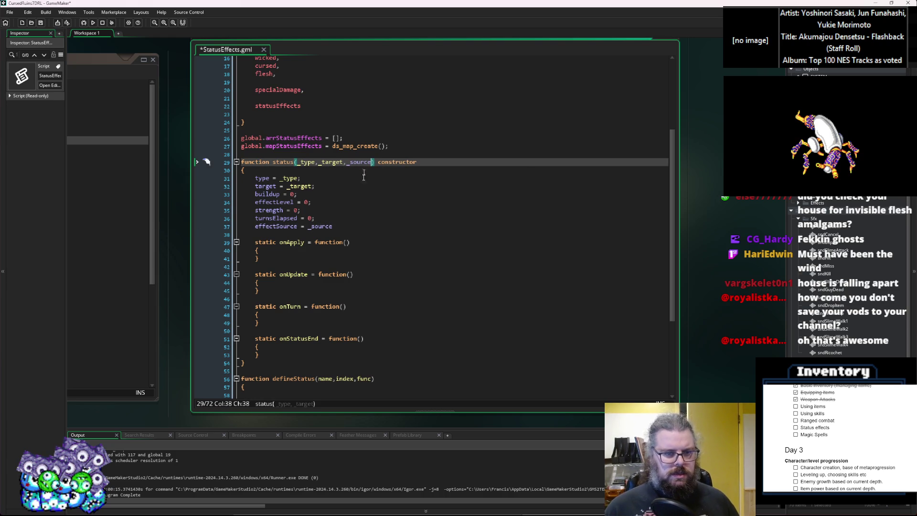
click(341, 228)
text(;)
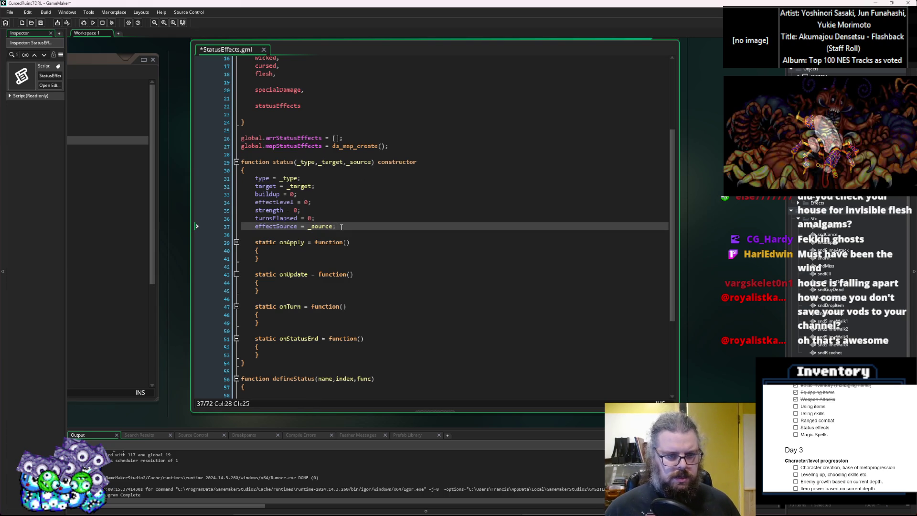
drag(337, 227, 269, 230)
Move the effectSource assignment below the target assignment and remove the leftover blank line.
key(shift+Home)
key(ctrl+x)
click(321, 186)
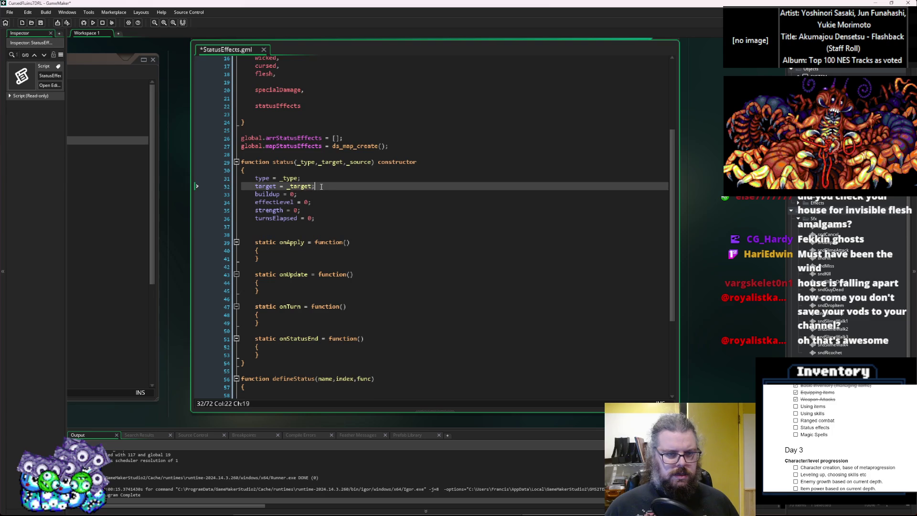
key(Return)
key(ctrl+v)
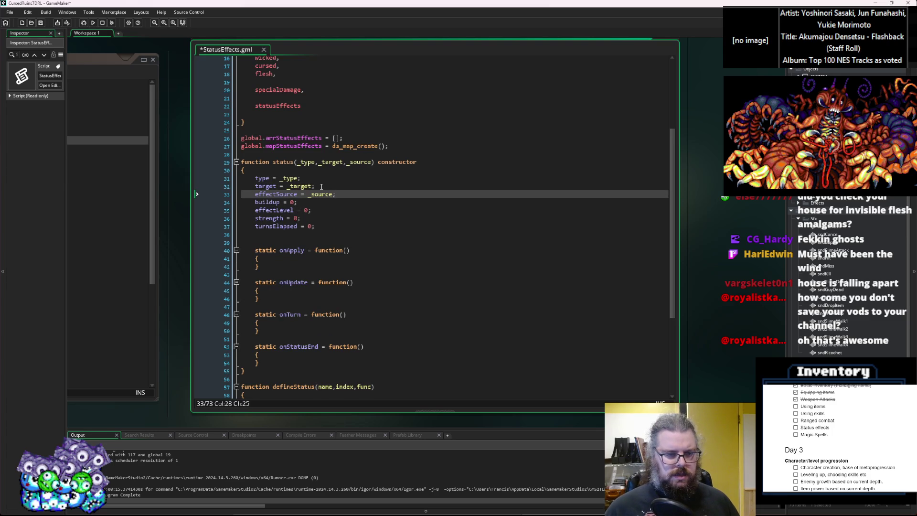
click(323, 236)
key(BackSpace)
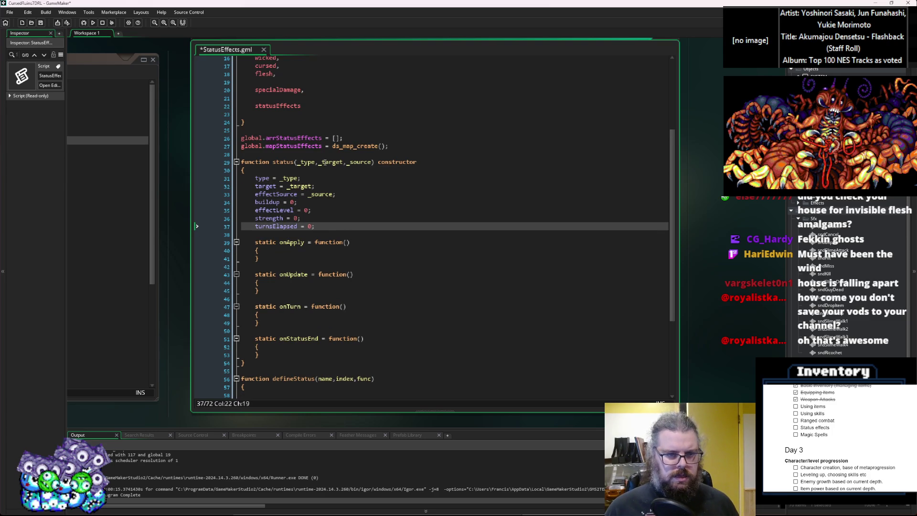
Drop the _target and _source parameters and set target and effectSource to undefined.
drag(319, 162, 373, 164)
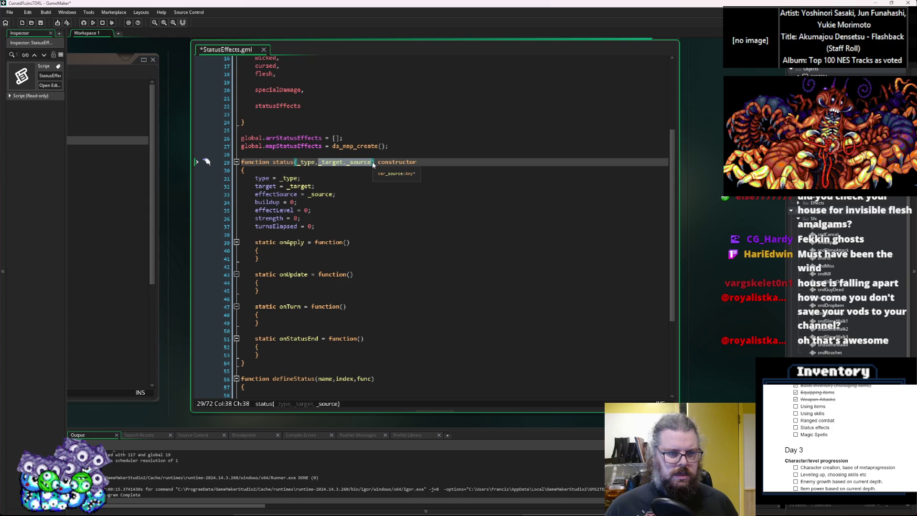
key(BackSpace)
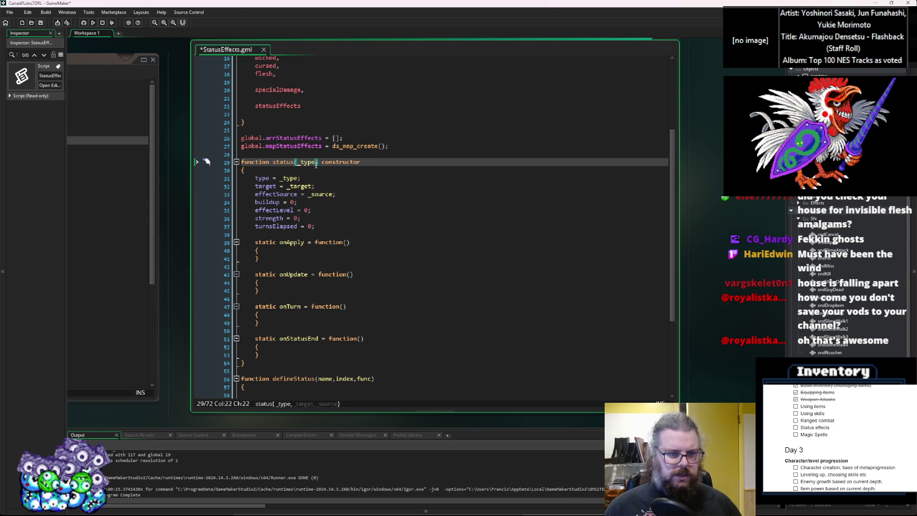
double_click(302, 186)
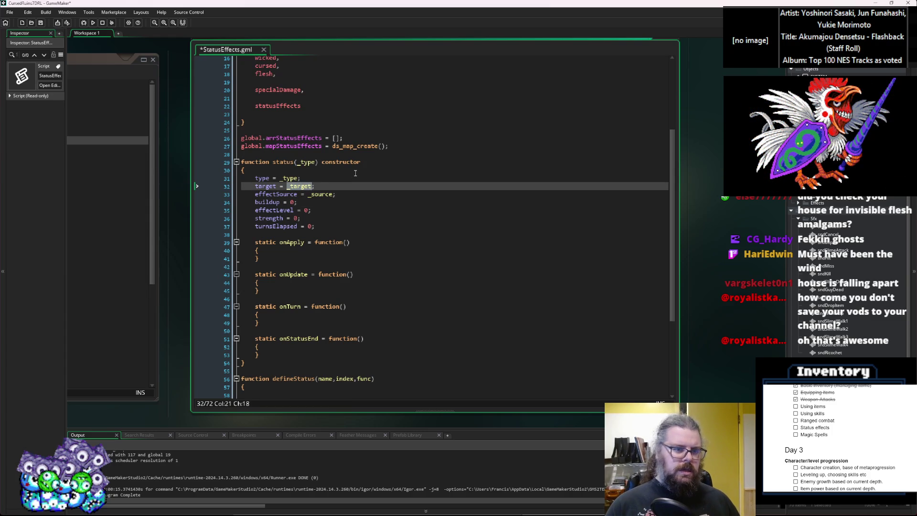
text(undefined;)
click(301, 194)
double_click(321, 194)
text(undefined;)
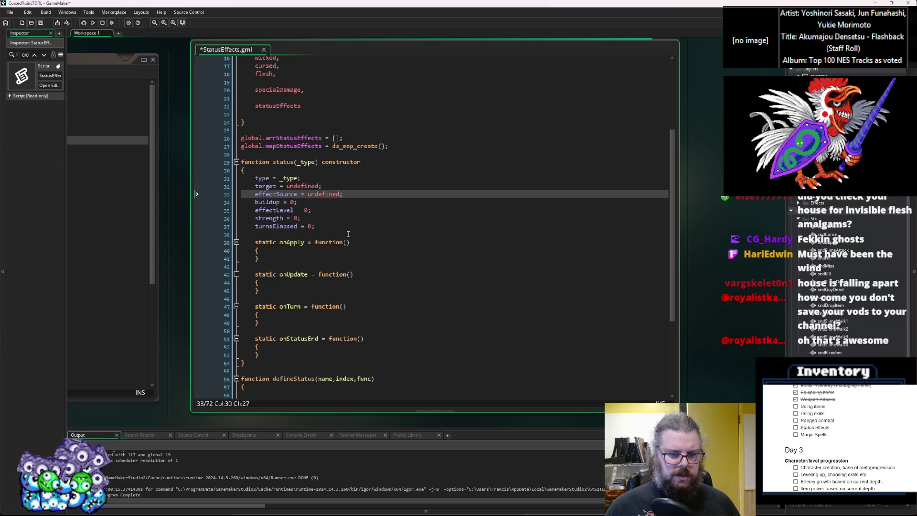
Add the line statusIndex = _type.index; below the type assignment.
scroll(349, 234, down, 3)
click(302, 312)
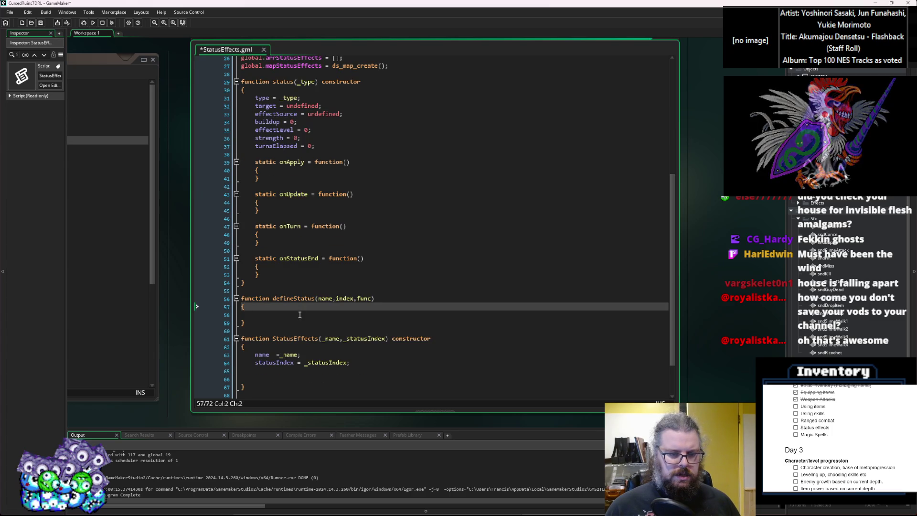
scroll(301, 277, up, 3)
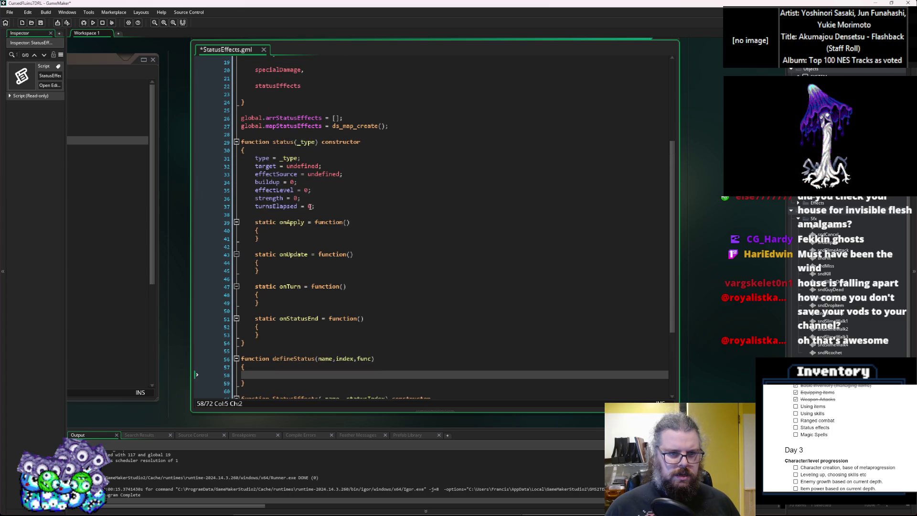
click(304, 234)
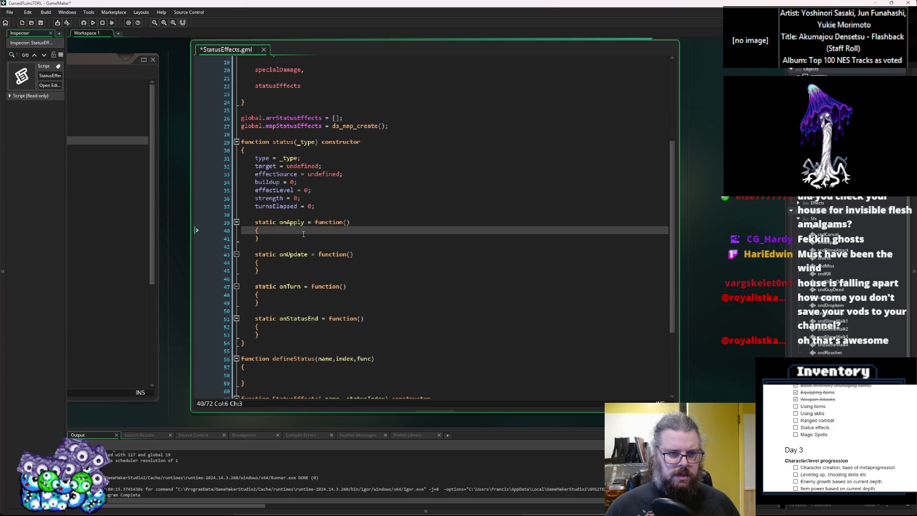
scroll(303, 234, down, 1)
click(337, 142)
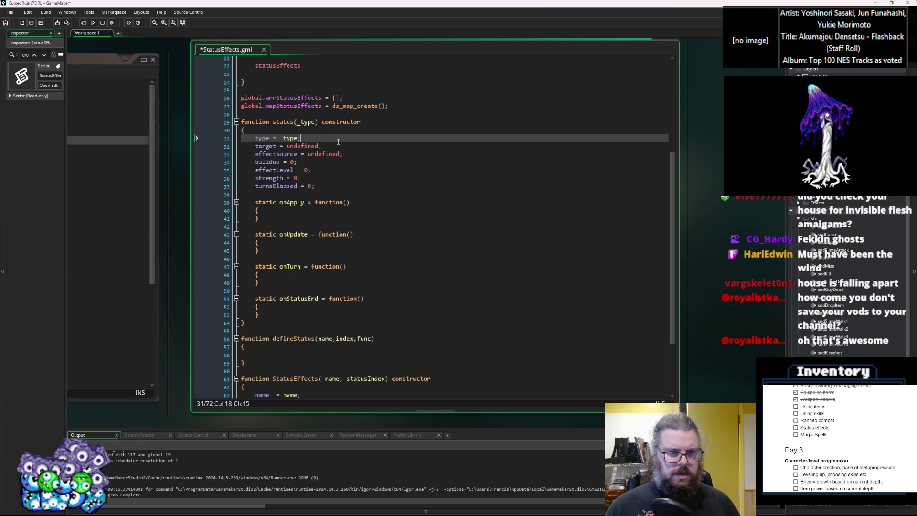
key(Return)
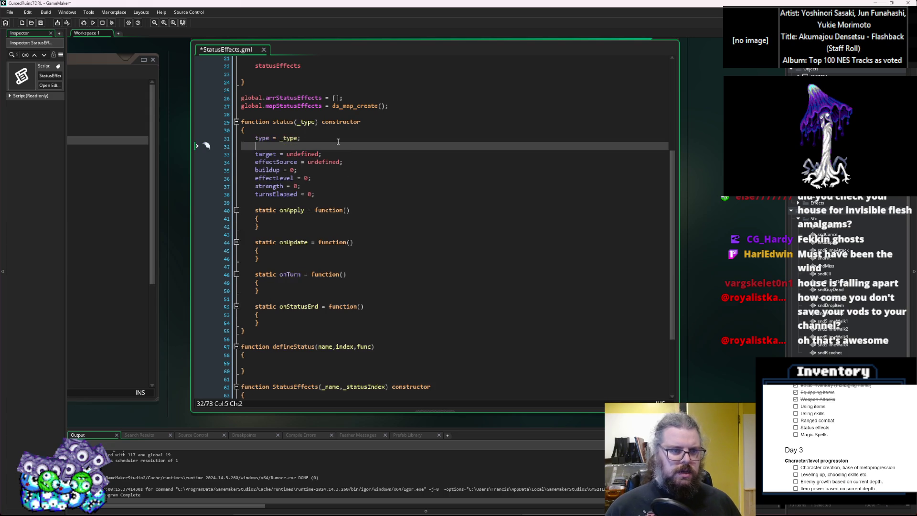
text(ty)
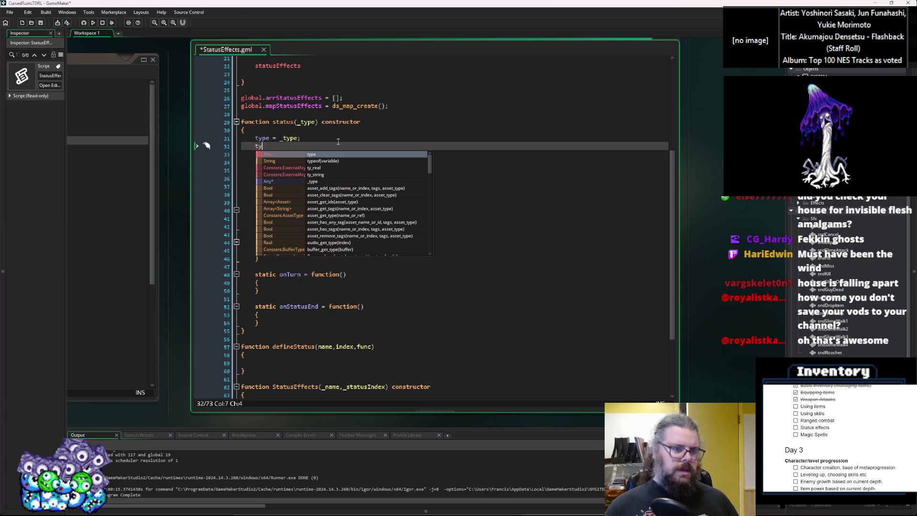
key(BackSpace)
key(BackSpace)
text(sta)
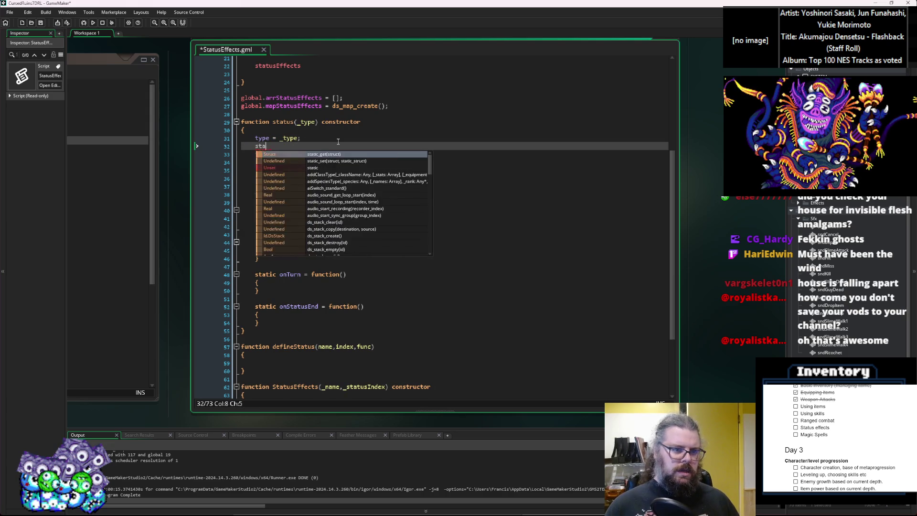
text(tusIndex = )
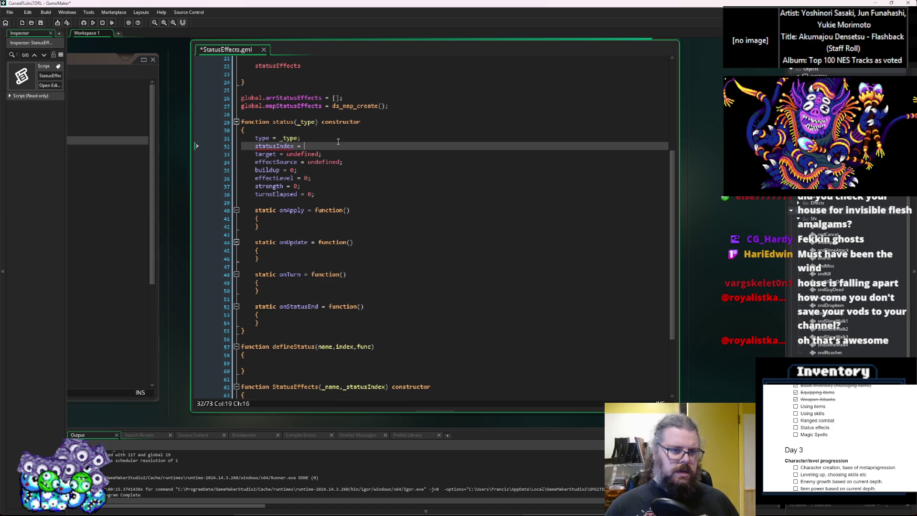
text(_type)
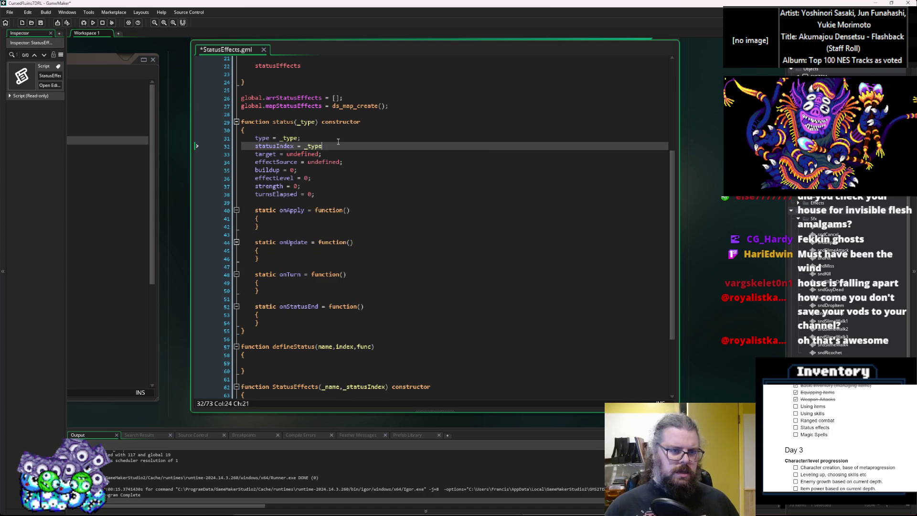
text(.index)
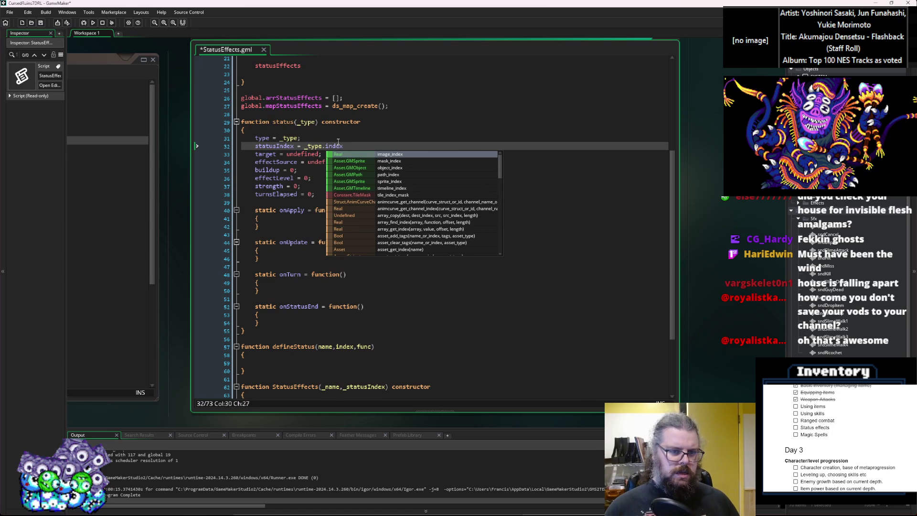
text(;)
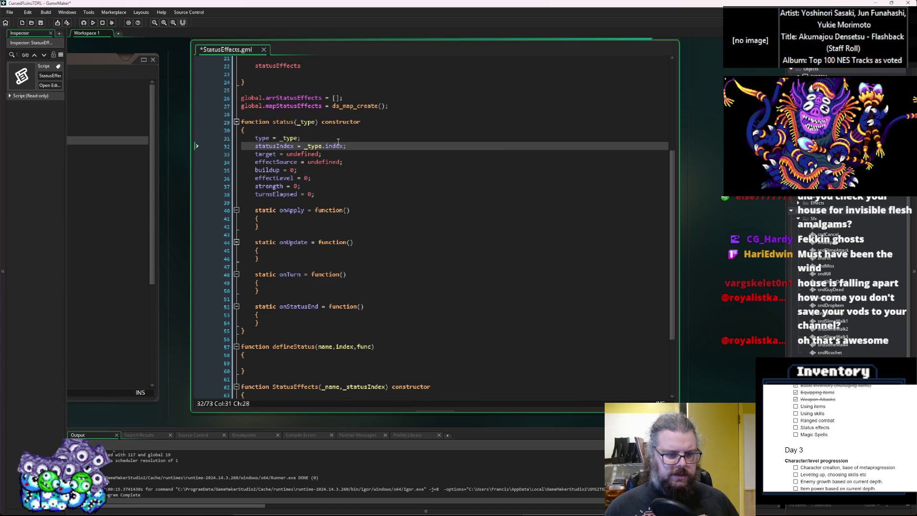
Correct the new line so it reads statusIndex = _type.index.
scroll(339, 142, down, 3)
double_click(275, 351)
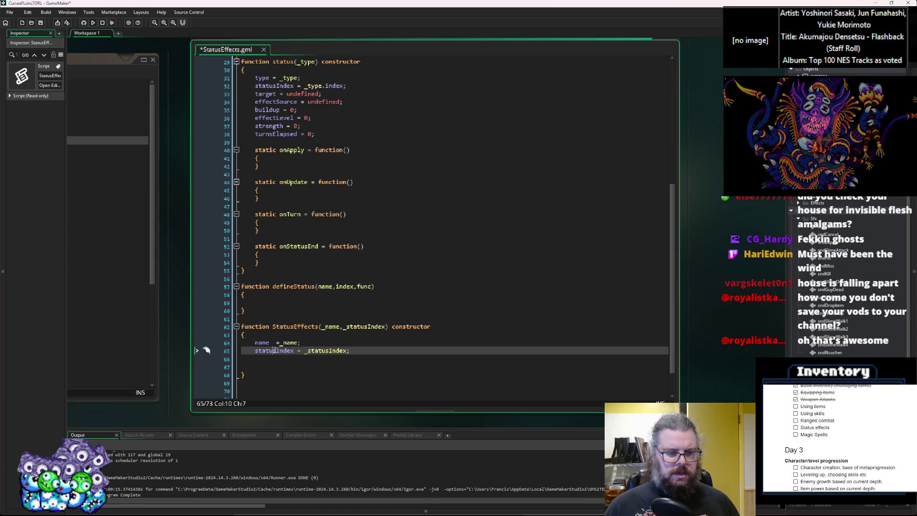
scroll(302, 256, up, 4)
double_click(334, 166)
key(ctrl+v)
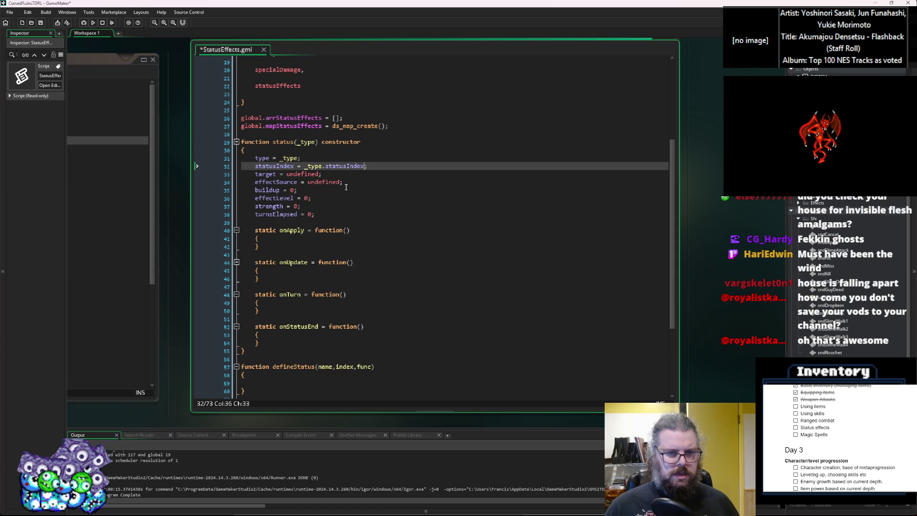
drag(350, 166, 326, 169)
text(ii)
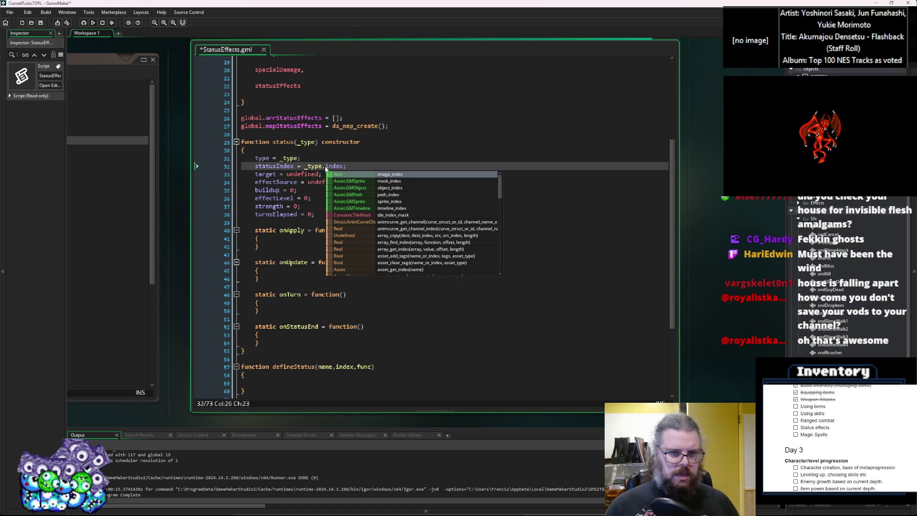
click(315, 158)
In StatusEffects, rename the _statusIndex parameter to _index and the statusIndex field to index.
scroll(314, 173, down, 4)
scroll(313, 172, down, 1)
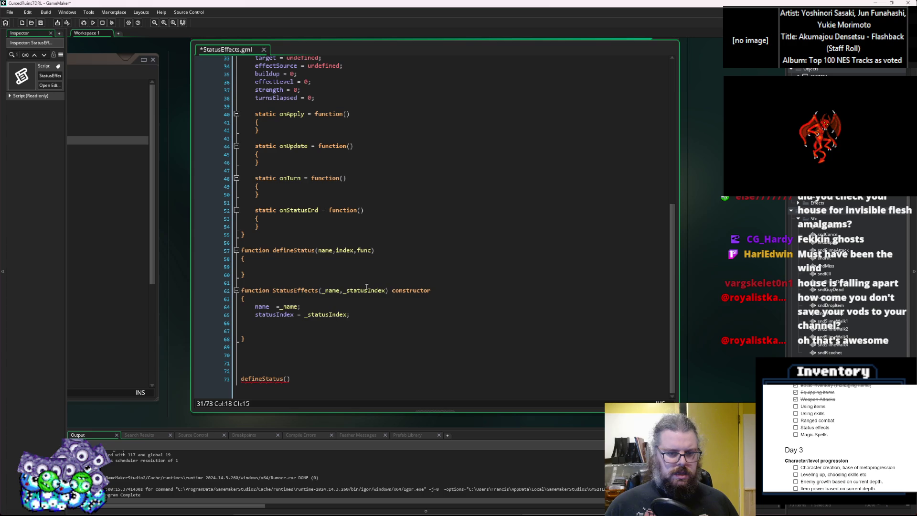
click(346, 291)
text(_)
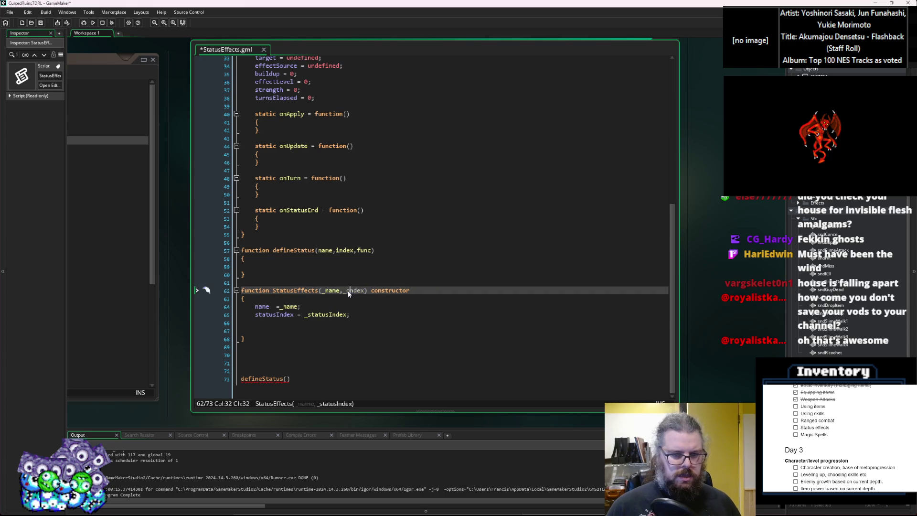
click(287, 314)
key(BackSpace)
key(BackSpace)
key(BackSpace)
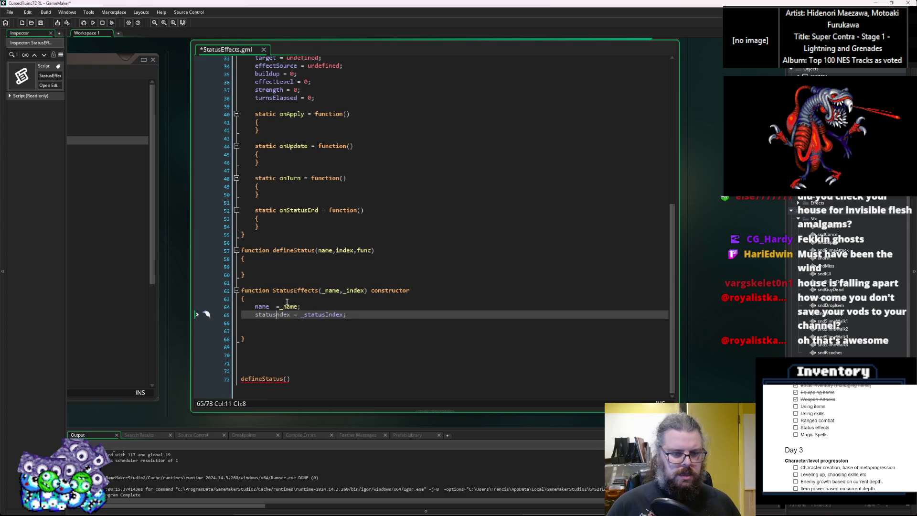
text(i)
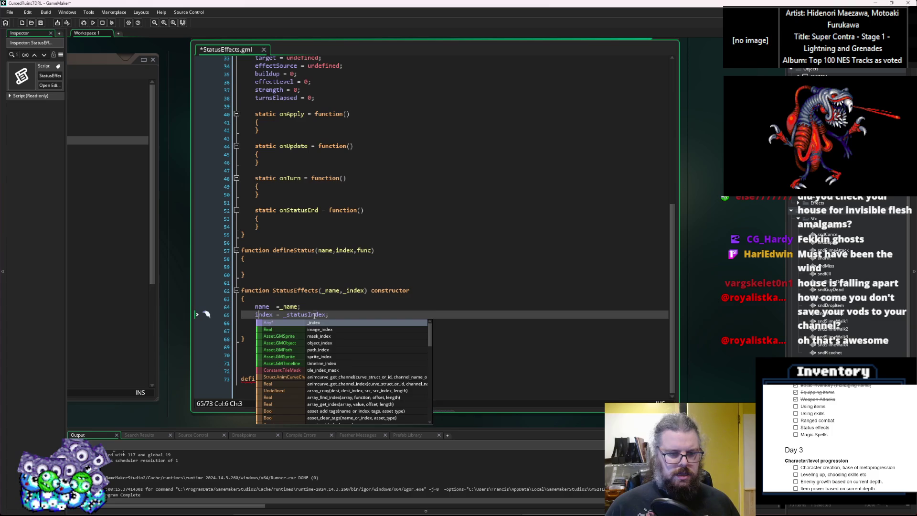
click(311, 314)
drag(312, 314, 288, 315)
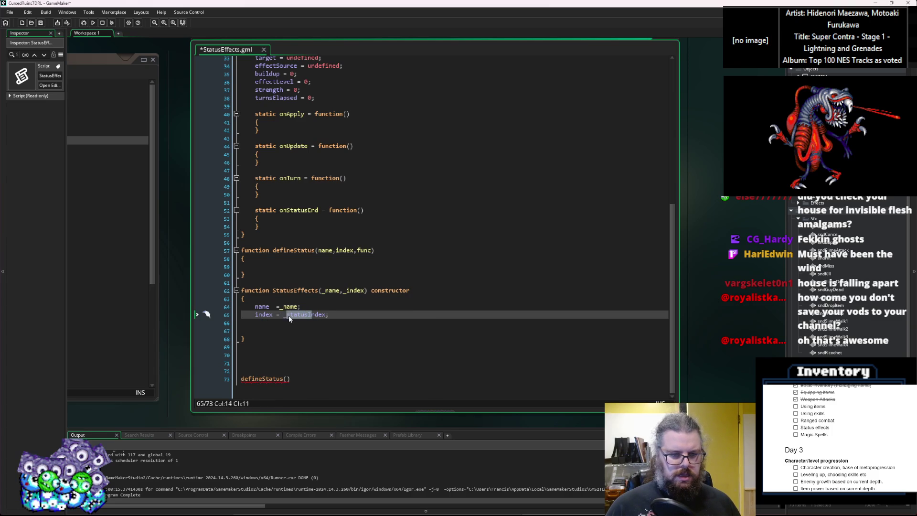
text(i)
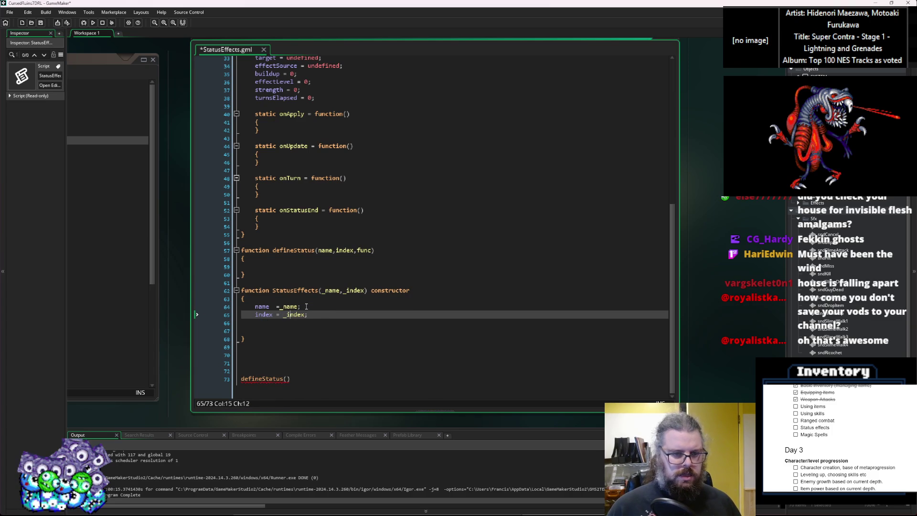
click(320, 276)
click(324, 290)
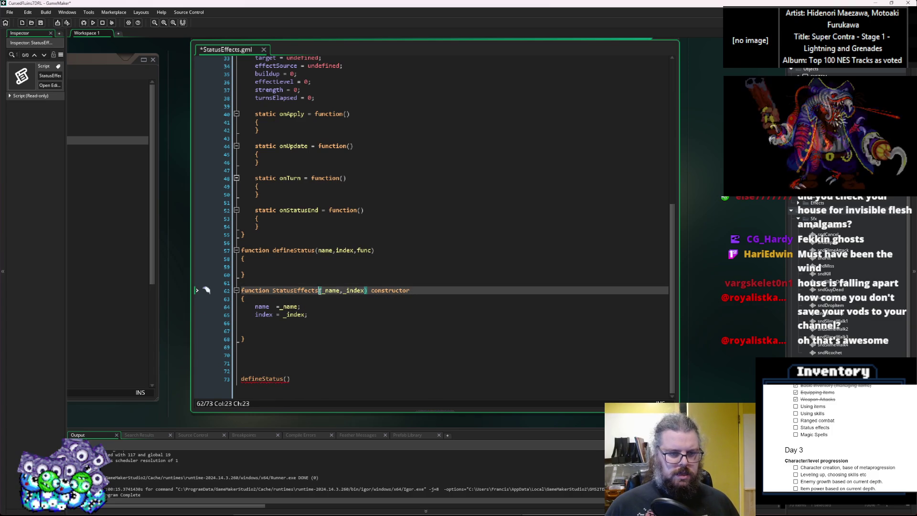
Delete the blank line in StatusEffects and select the whole constructor.
scroll(324, 290, up, 2)
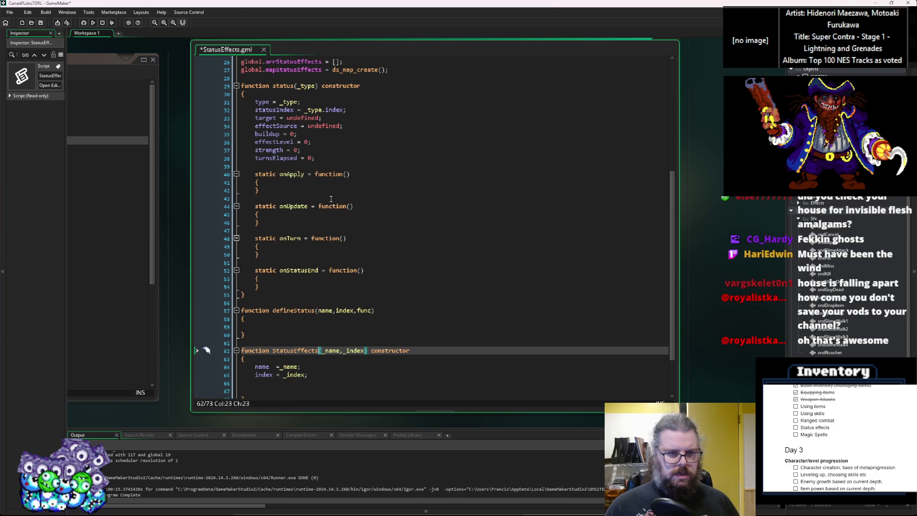
click(295, 254)
click(311, 320)
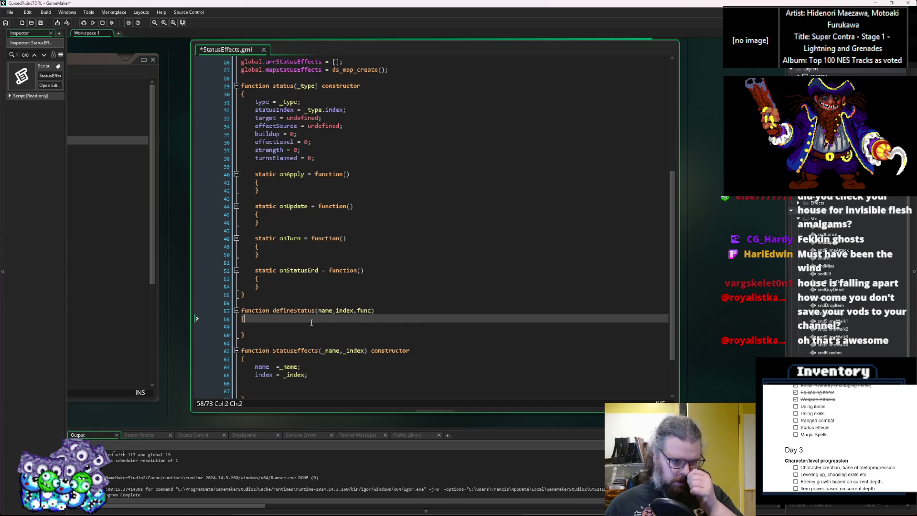
scroll(311, 322, down, 2)
click(278, 350)
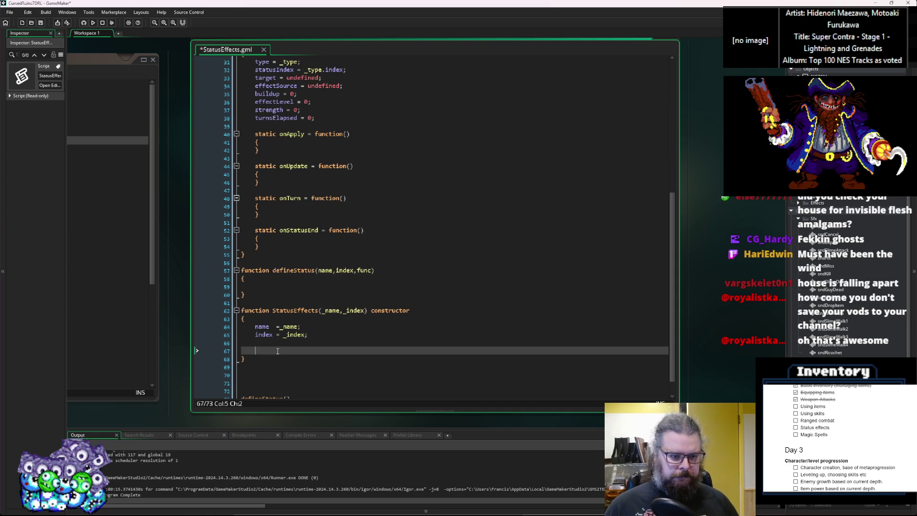
key(BackSpace)
key(BackSpace)
key(BackSpace)
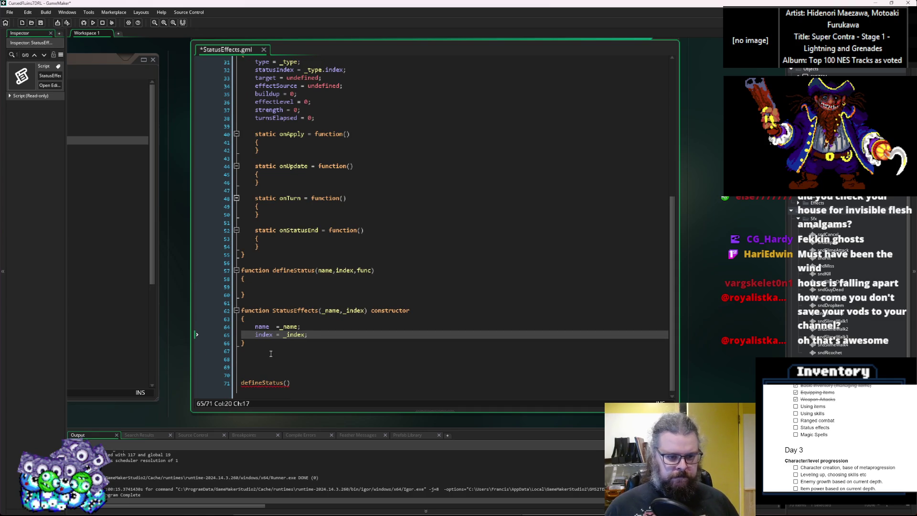
drag(206, 343, 205, 307)
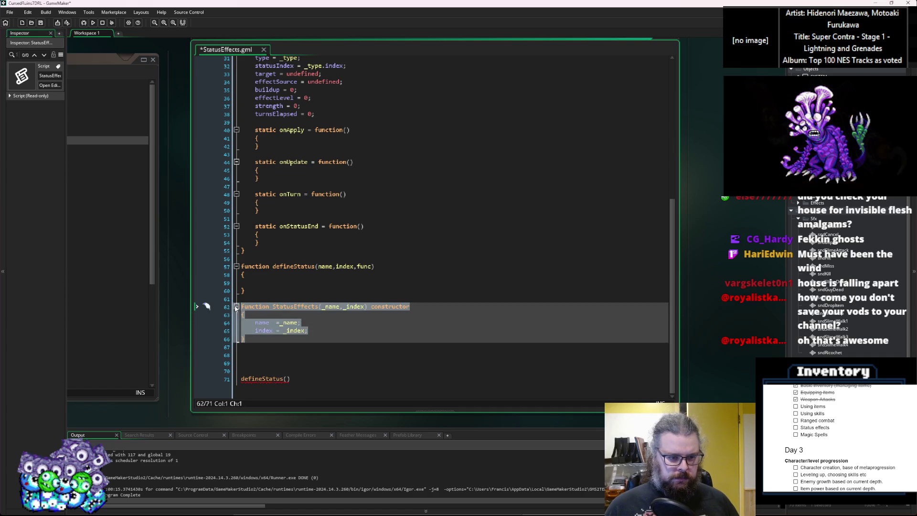
Paste a duplicate of the StatusEffects constructor below the original.
key(ctrl+c)
click(266, 358)
key(ctrl+v)
click(326, 338)
click(328, 331)
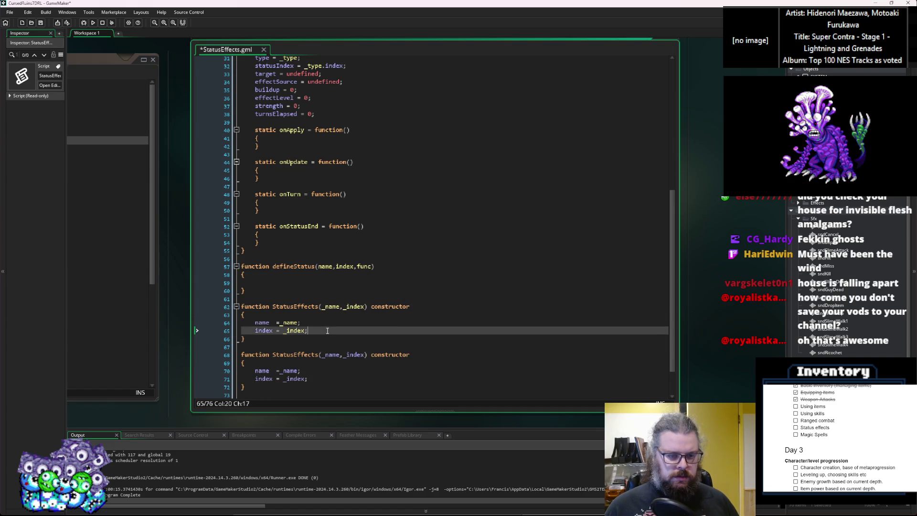
scroll(328, 331, up, 3)
scroll(257, 256, down, 2)
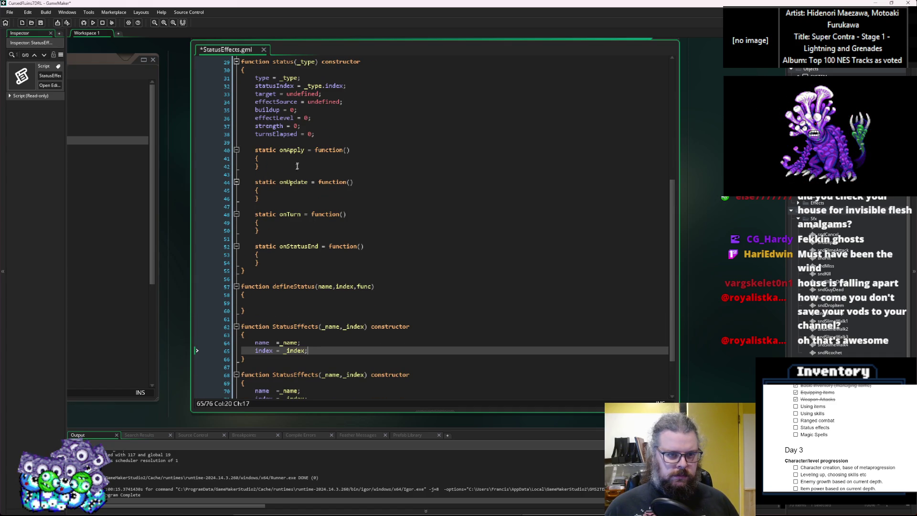
Rename the status constructor's type field to statusDef and open a line inside onApply.
click(299, 157)
key(Return)
key(ctrl+z)
key(Return)
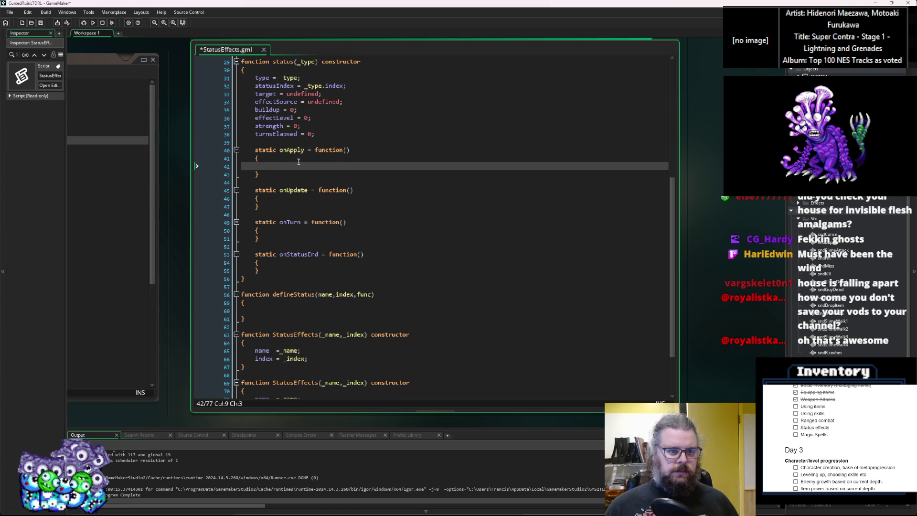
click(256, 79)
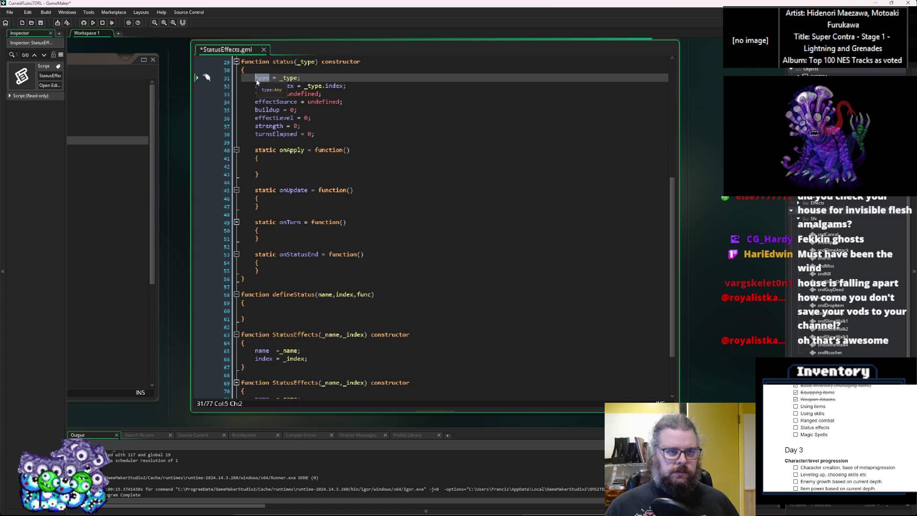
text(statusE)
key(BackSpace)
text(Def)
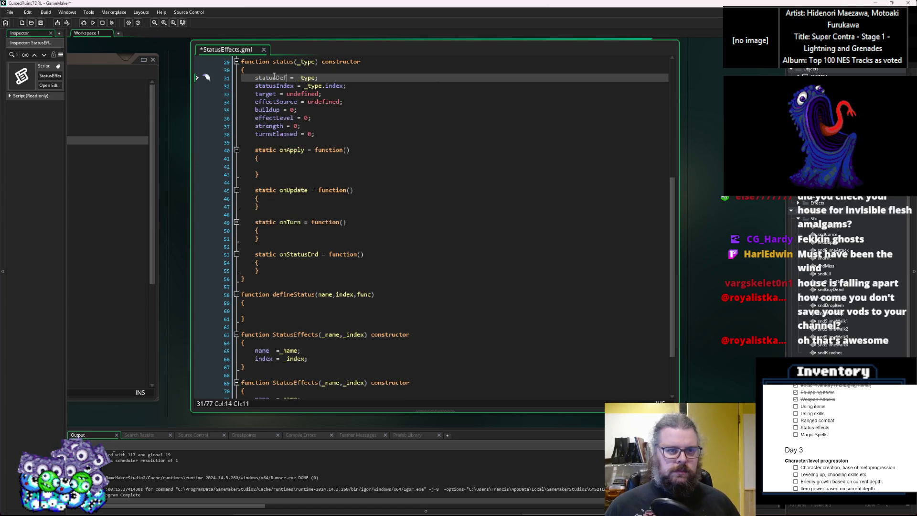
Make onApply call statusDef.onApply(self);.
double_click(272, 77)
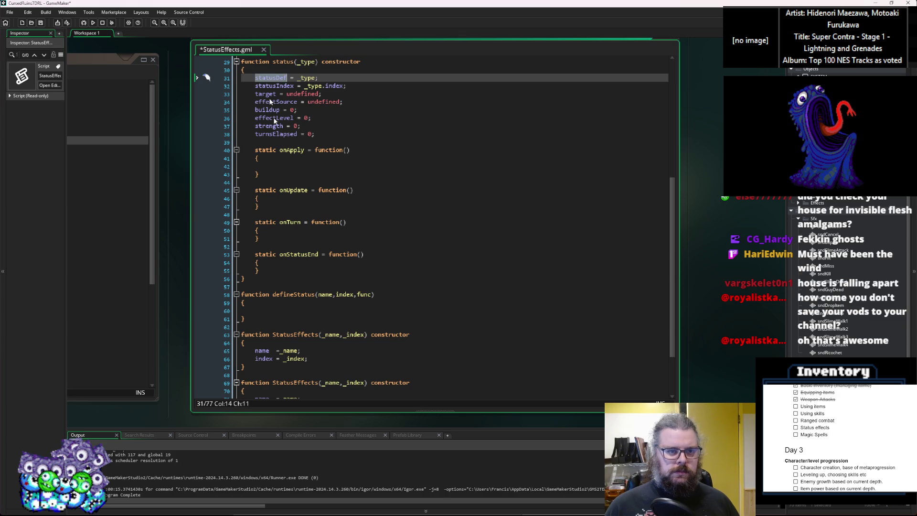
key(ctrl+c)
click(298, 166)
key(ctrl+v)
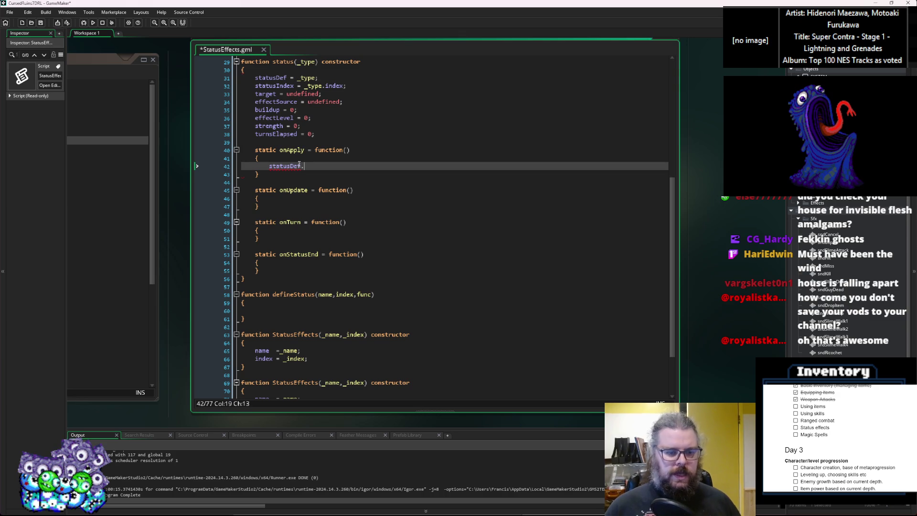
text(onApp)
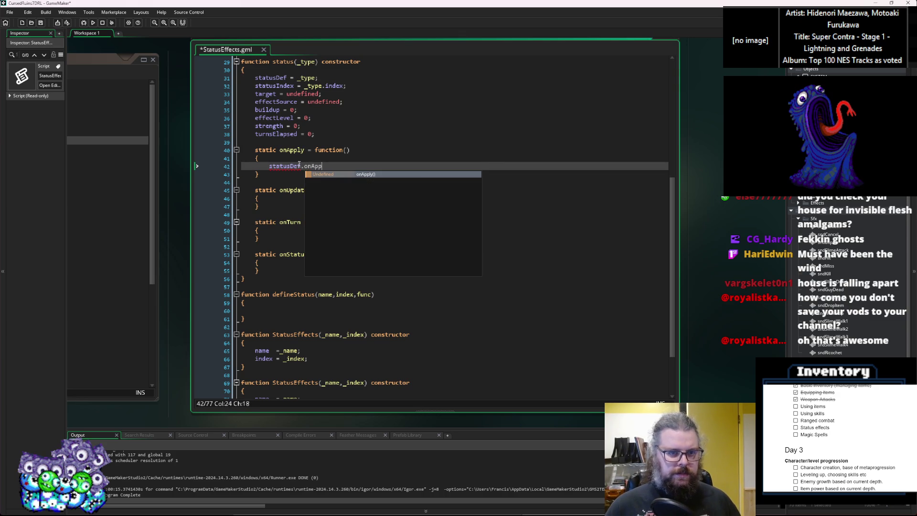
text(ly()
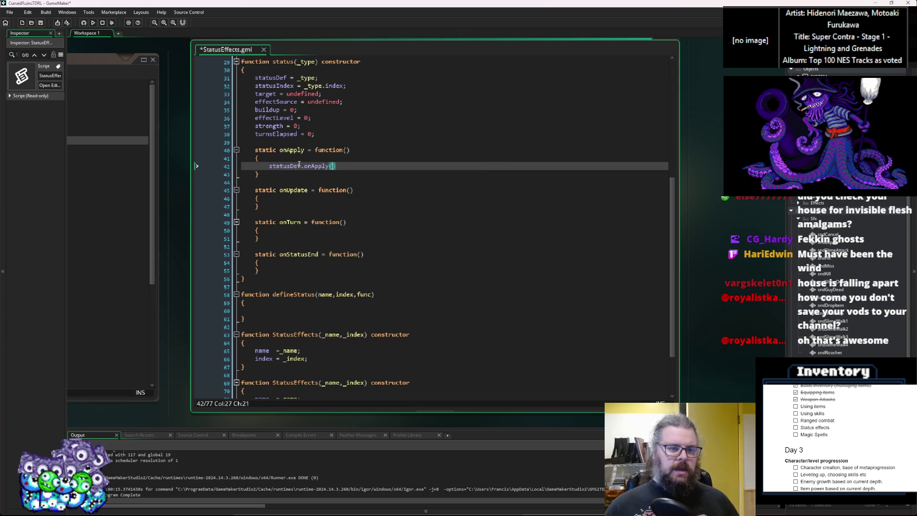
text(self);)
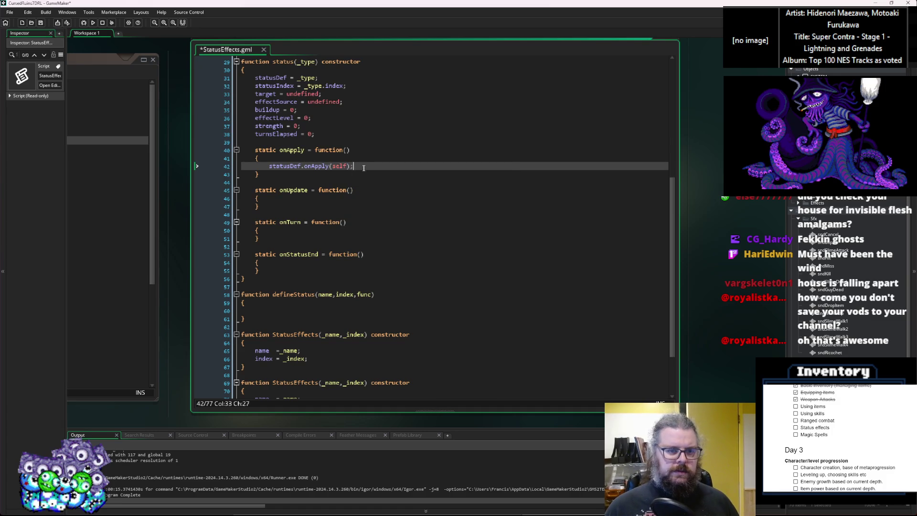
Make onUpdate call statusDef.onUpdate(self);.
drag(364, 167, 270, 167)
key(ctrl+c)
click(306, 199)
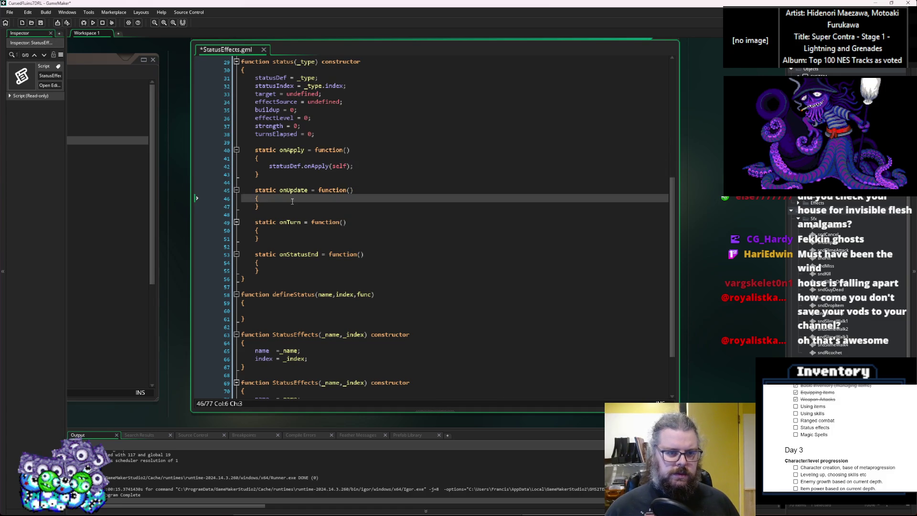
key(Return)
key(ctrl+v)
click(306, 197)
double_click(306, 190)
key(ctrl+c)
double_click(316, 206)
key(ctrl+v)
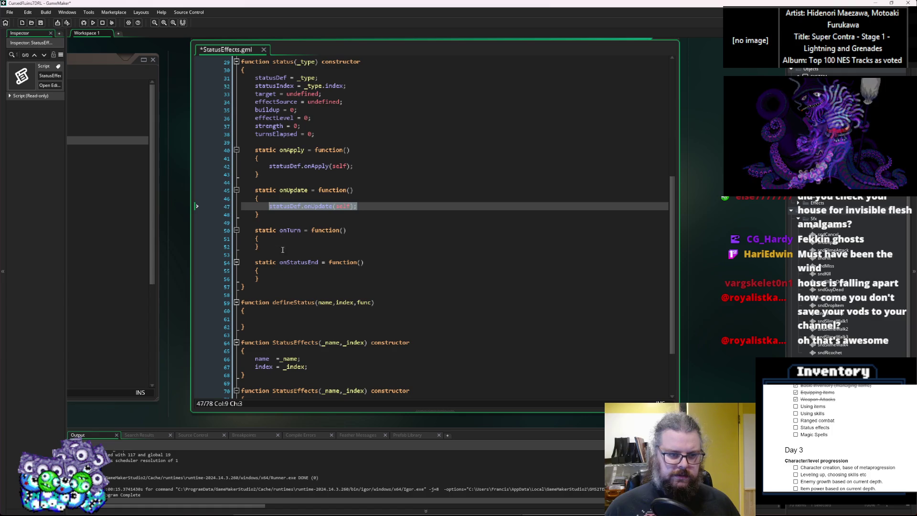
Make onTurn call statusDef.onTurn(self);.
click(289, 239)
key(Return)
key(ctrl+v)
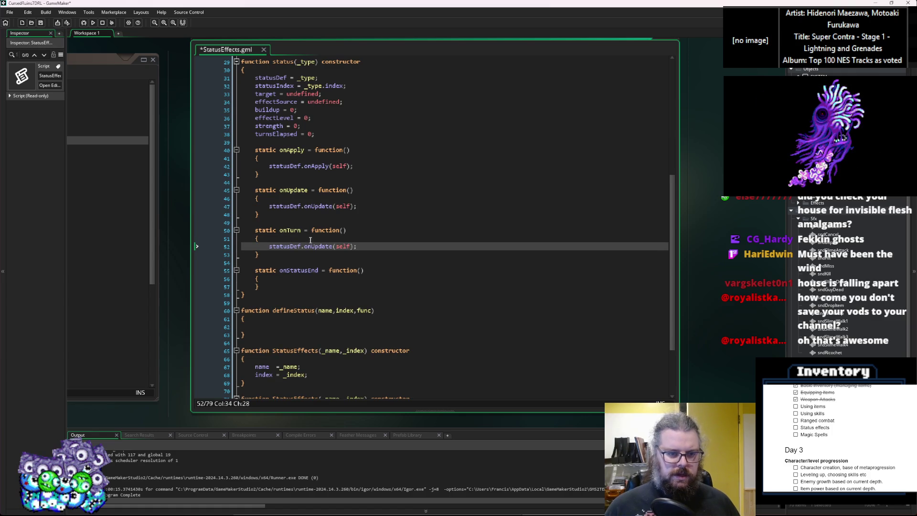
double_click(344, 246)
double_click(291, 230)
key(ctrl+c)
double_click(318, 246)
key(ctrl+v)
Make onStatusEnd call statusDef.onStatusEnd(self); and select the four handler functions.
drag(372, 247, 268, 249)
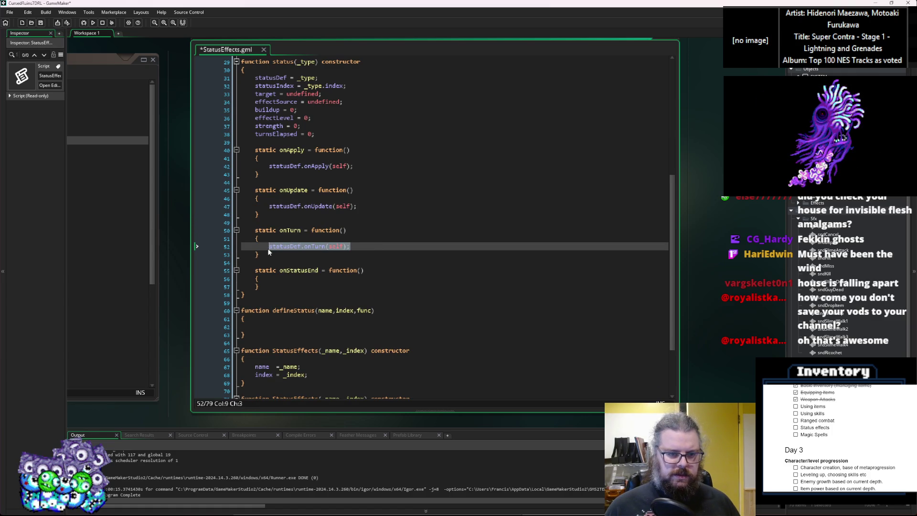
click(286, 279)
key(Return)
key(ctrl+v)
double_click(299, 270)
key(ctrl+c)
double_click(313, 286)
key(ctrl+v)
key(shift+Up)
key(shift+Up)
key(shift+Up)
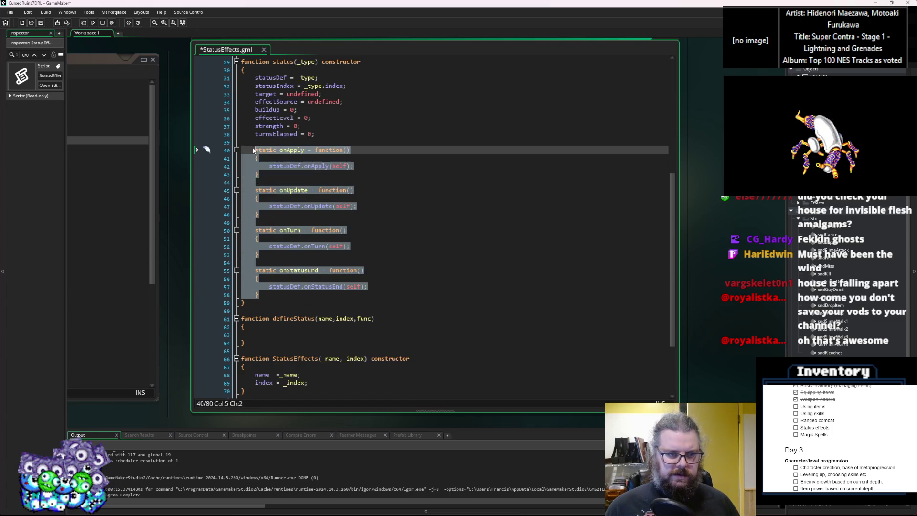
click(310, 239)
Paste the four handler functions into StatusEffects after the index assignment.
scroll(310, 240, down, 3)
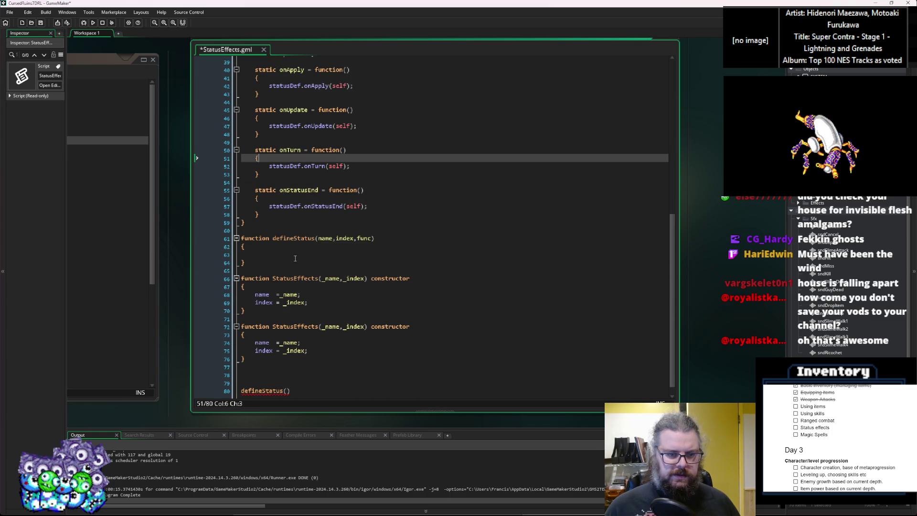
click(296, 255)
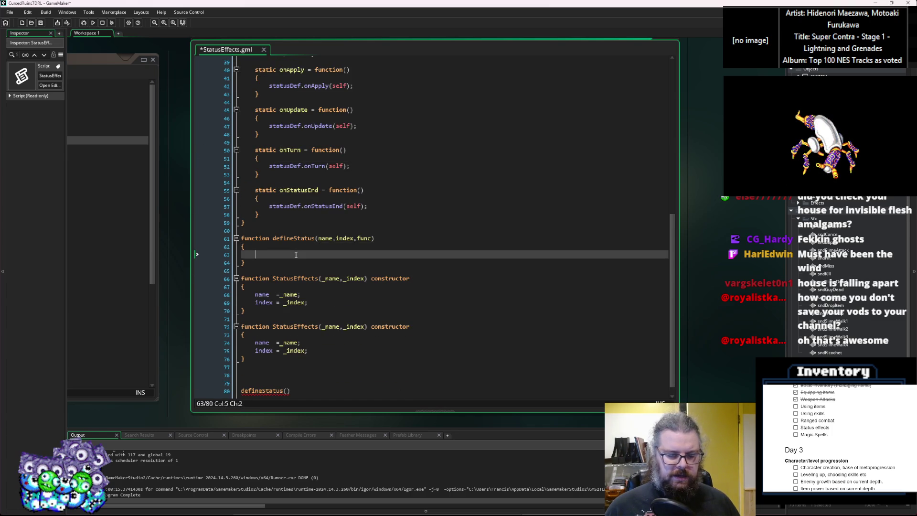
click(321, 301)
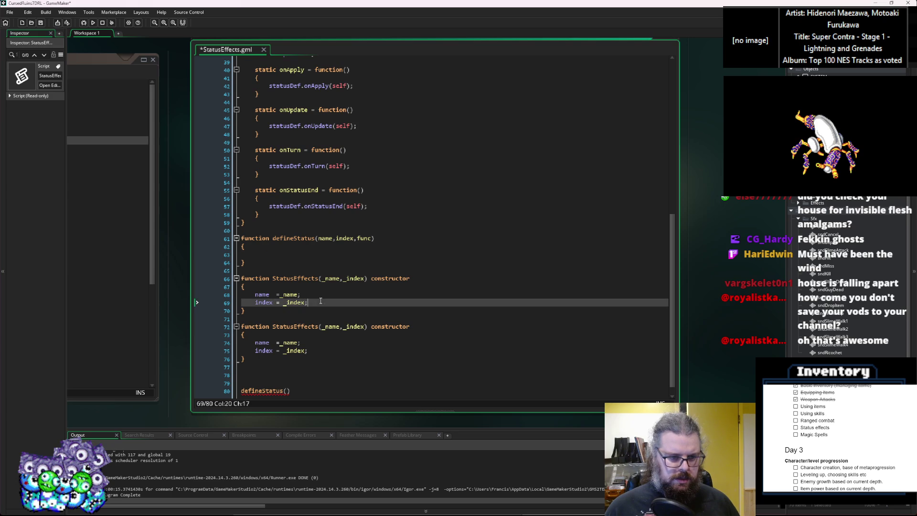
key(Return)
key(ctrl+v)
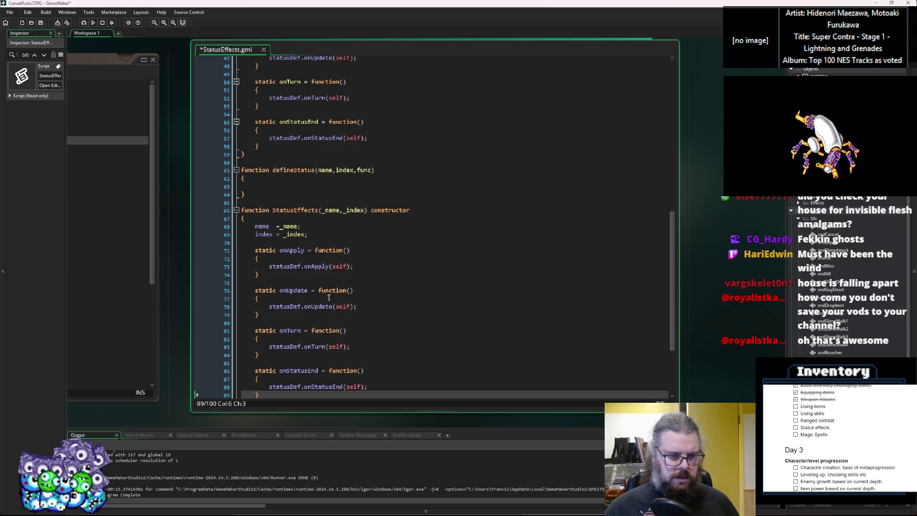
Empty the pasted StatusEffects handlers by deleting their statusDef forwarding calls.
scroll(333, 289, down, 3)
scroll(336, 296, up, 2)
drag(354, 227, 260, 218)
key(BackSpace)
drag(359, 258, 260, 250)
key(BackSpace)
drag(363, 289, 213, 295)
key(BackSpace)
key(BackSpace)
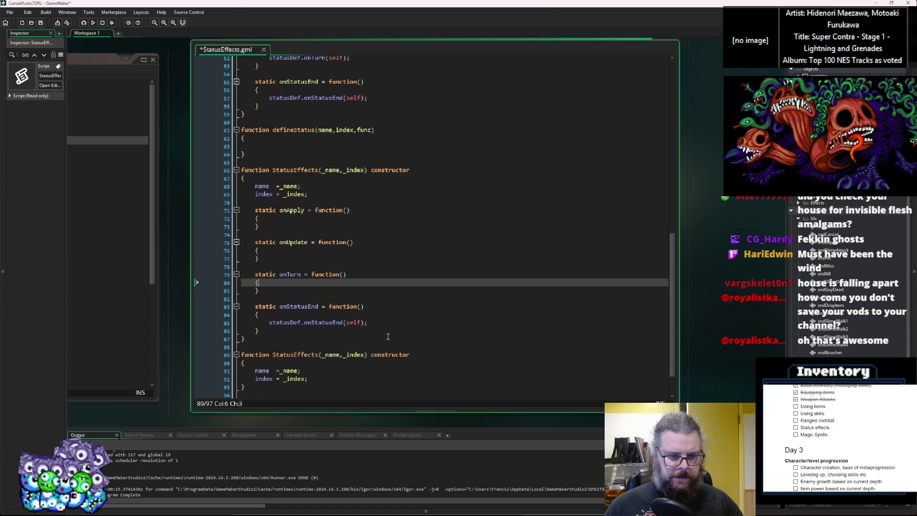
drag(369, 322, 241, 328)
key(BackSpace)
key(BackSpace)
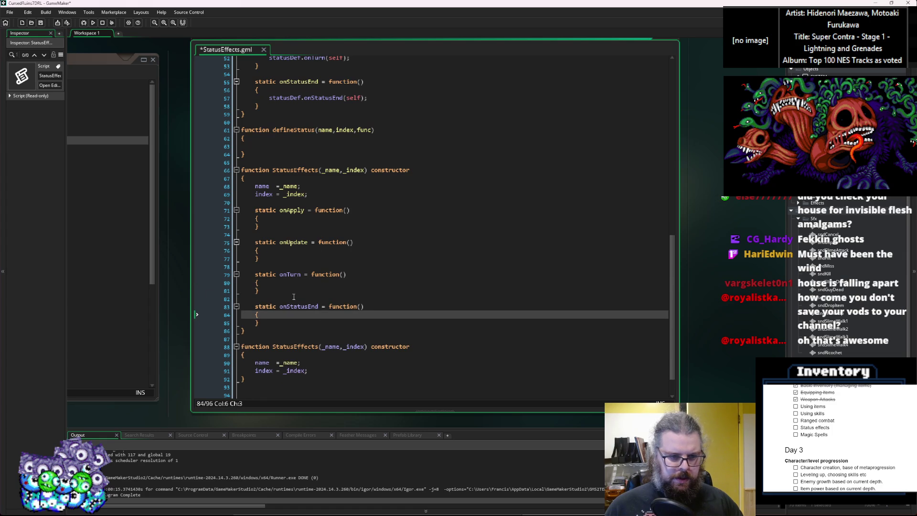
Save the StatusEffects script with Ctrl+S.
click(294, 290)
click(331, 231)
key(Up)
key(Up)
key(End)
scroll(337, 236, up, 4)
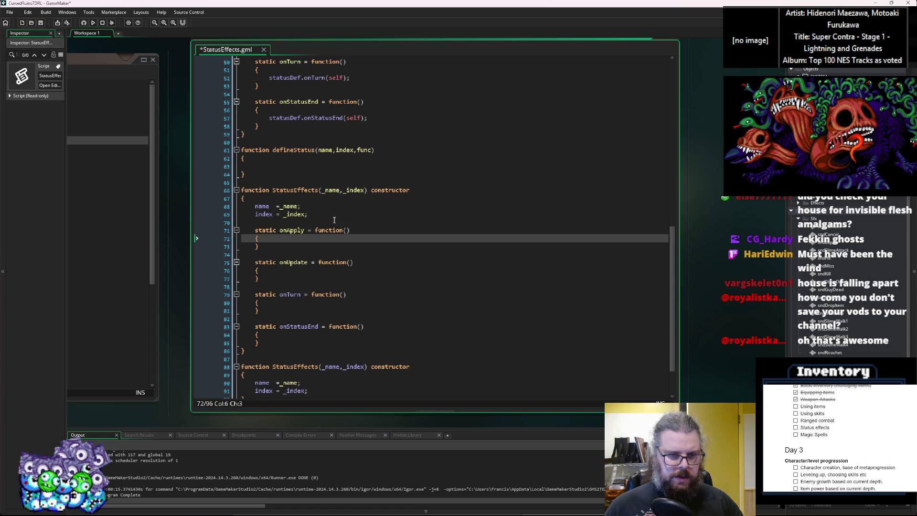
key(ctrl+s)
Prefix 'return' to the statusDef calls in onApply, onUpdate, onTurn and onStatusEnd.
click(387, 226)
scroll(387, 224, up, 3)
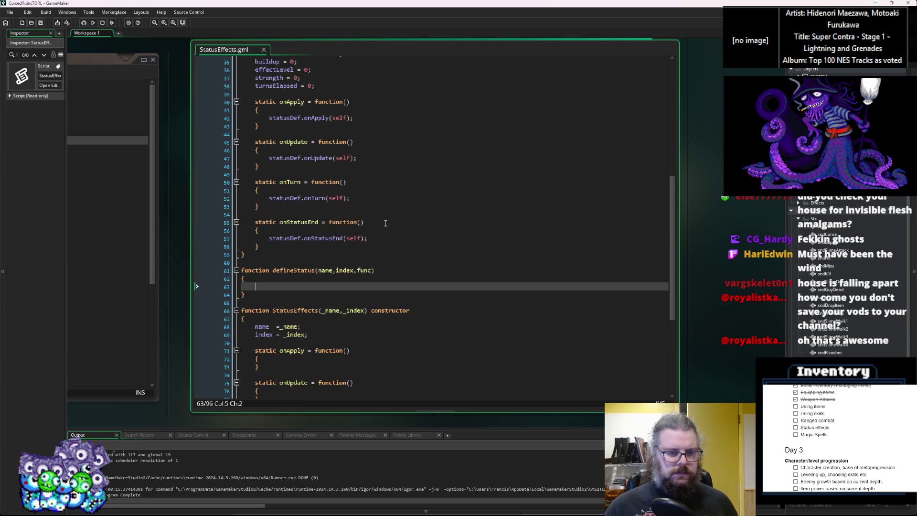
click(269, 118)
text(return)
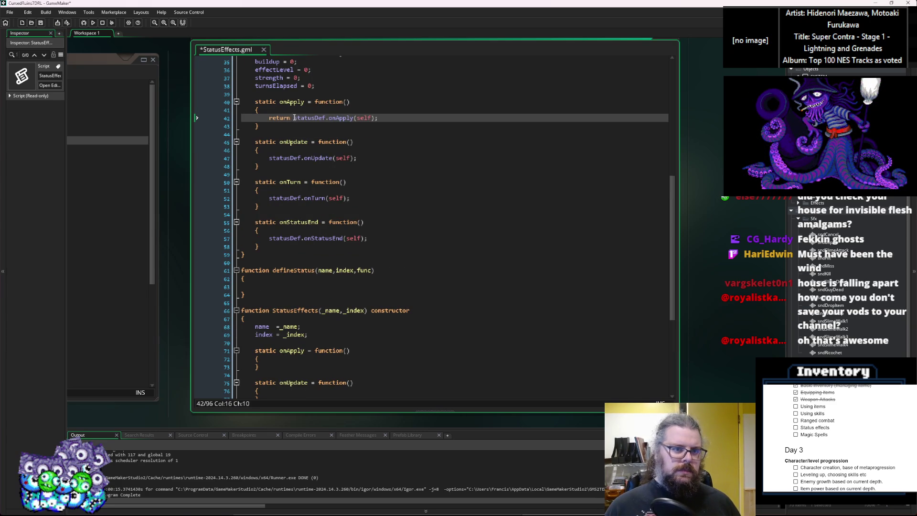
click(269, 158)
text(return)
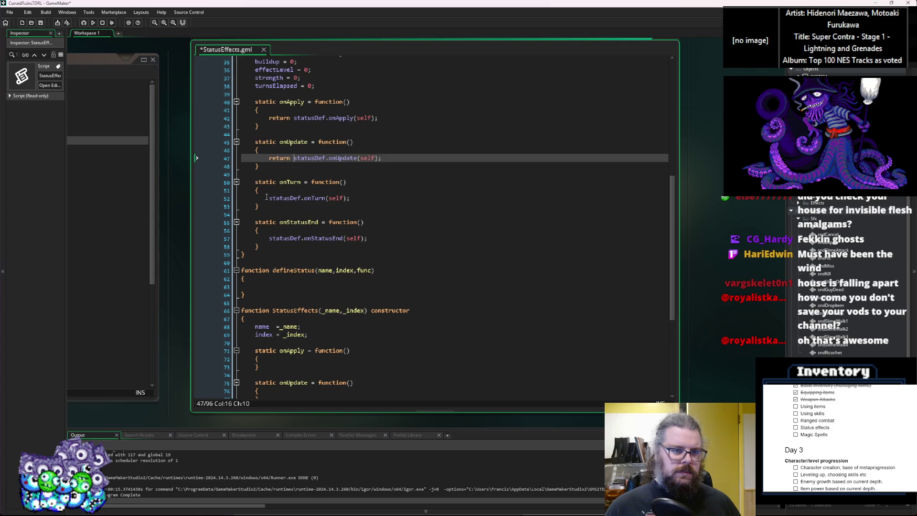
click(269, 198)
text(return)
click(270, 238)
text(return)
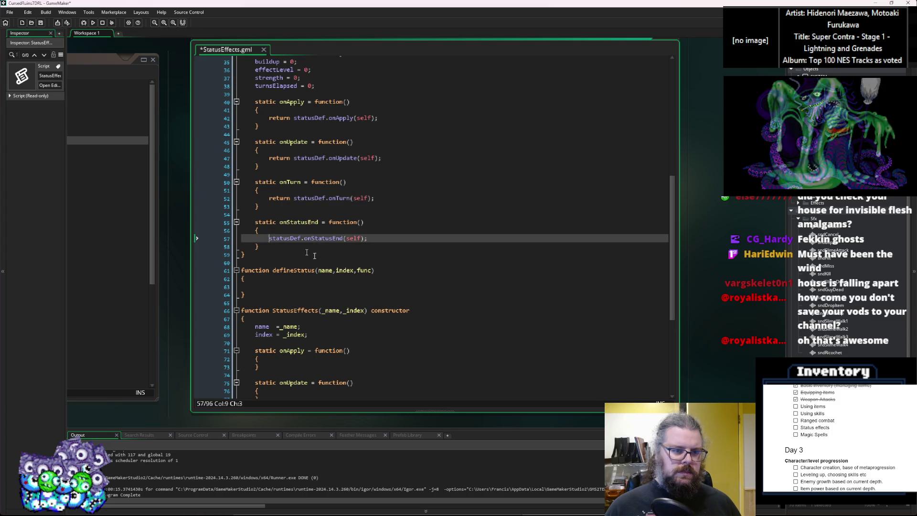
click(391, 238)
scroll(392, 241, down, 3)
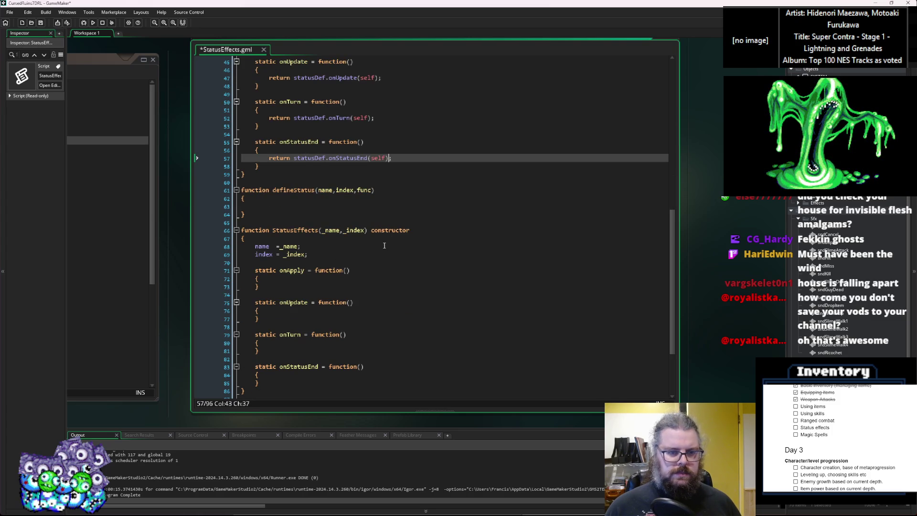
In onApply, add 'var toApply = false;' followed by 'return toApply;'.
scroll(373, 249, down, 2)
scroll(354, 256, up, 2)
scroll(354, 256, down, 3)
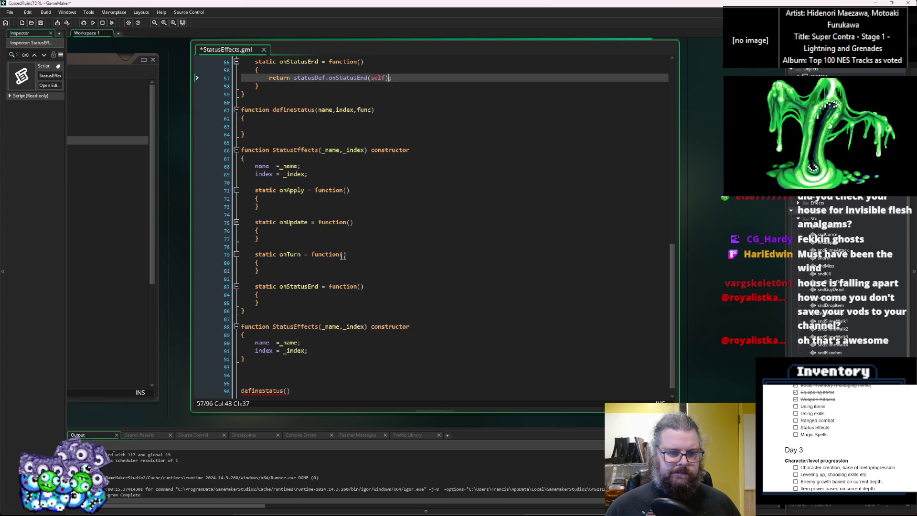
click(300, 200)
scroll(334, 225, up, 3)
scroll(335, 239, down, 2)
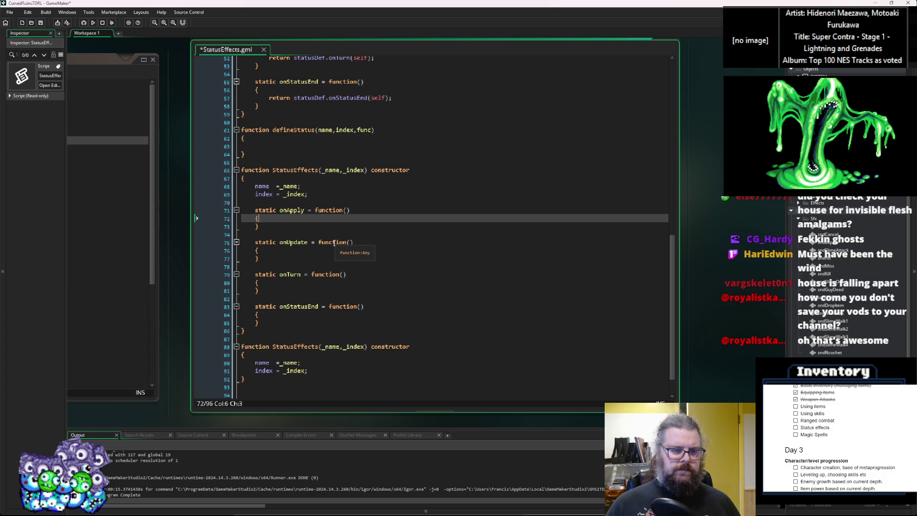
key(Return)
text(var toApply = f)
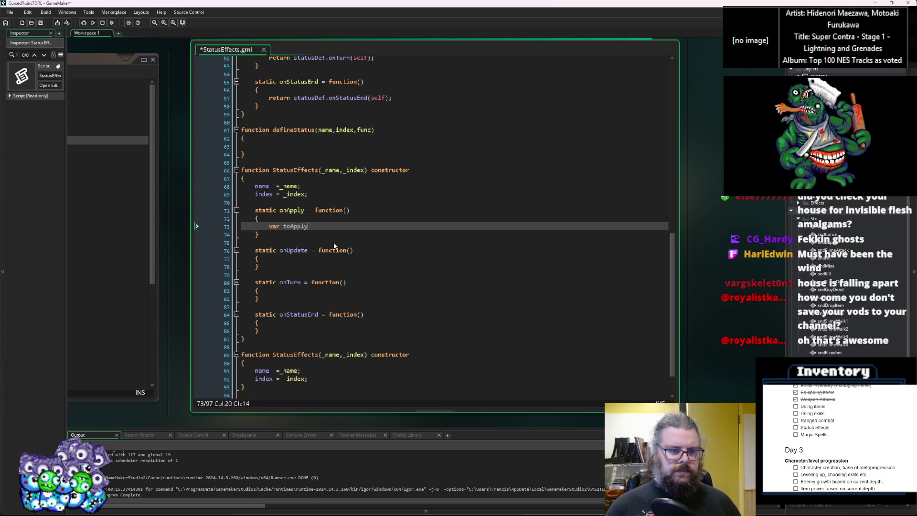
text(alse;)
key(Return)
key(Return)
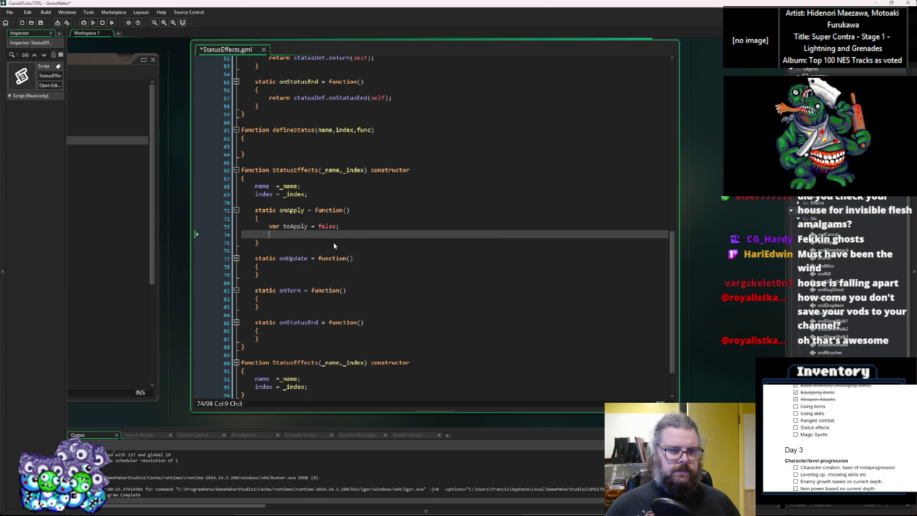
text(return toApp)
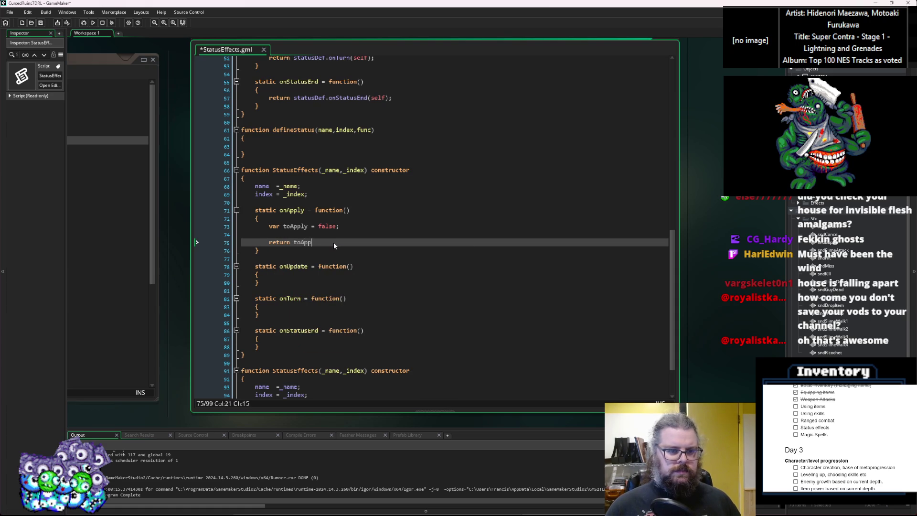
text(ly;)
In onUpdate, declare 'returnVal = true;' and begin a return line below it.
click(293, 274)
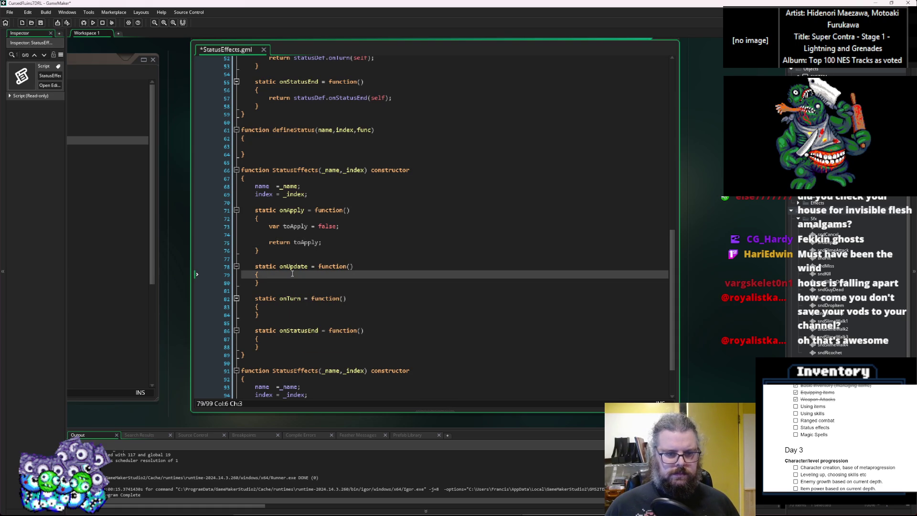
scroll(349, 302, up, 1)
scroll(401, 298, down, 1)
scroll(400, 298, down, 1)
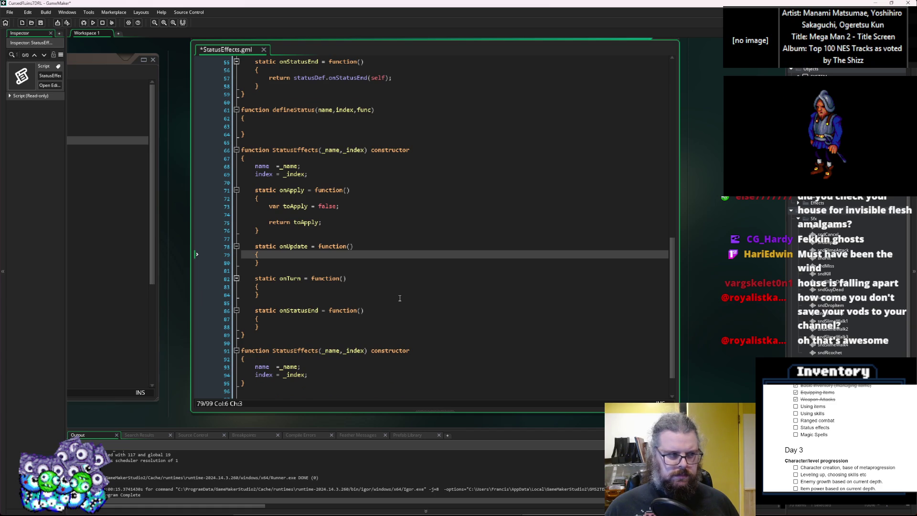
key(Return)
text(var tokeep)
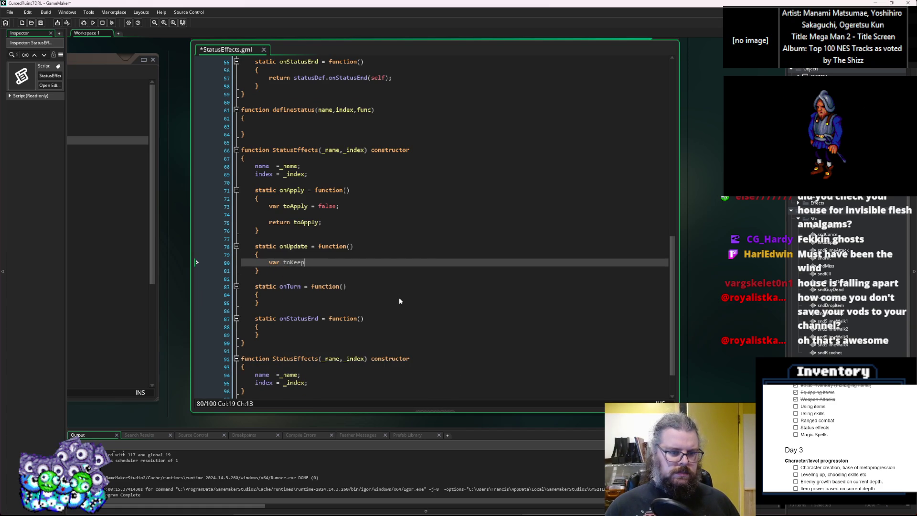
key(BackSpace)
key(BackSpace)
key(BackSpace)
text(statusStill)
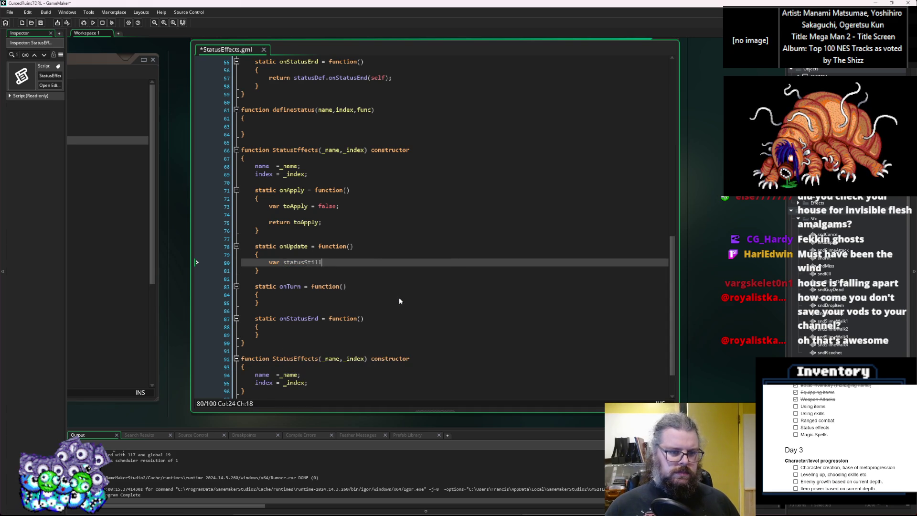
text(Eff)
key(BackSpace)
key(BackSpace)
key(BackSpace)
key(BackSpace)
key(BackSpace)
key(BackSpace)
text(returnVal = true;)
key(Return)
key(Return)
text(return ret)
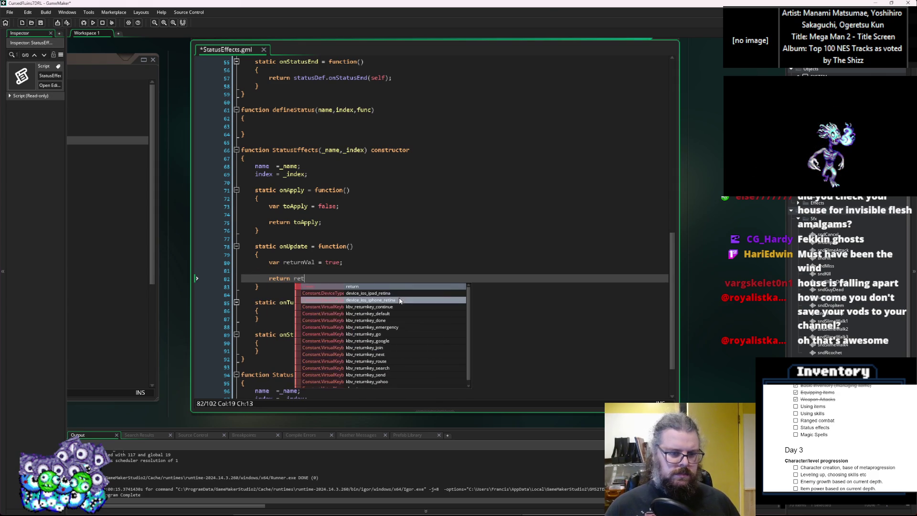
Rename the variable to toRemove, set it to false, and finish 'return toRemove;'.
click(298, 263)
double_click(298, 262)
text(toRemove)
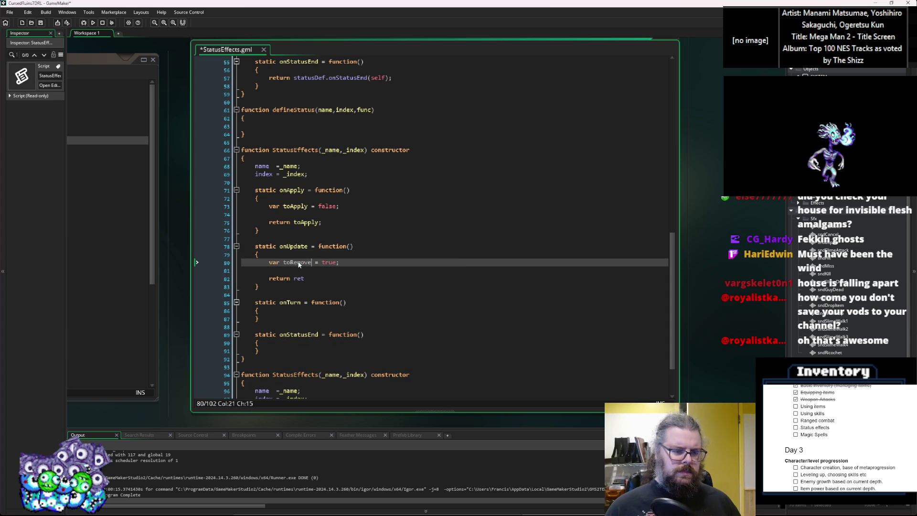
double_click(330, 263)
text(fals)
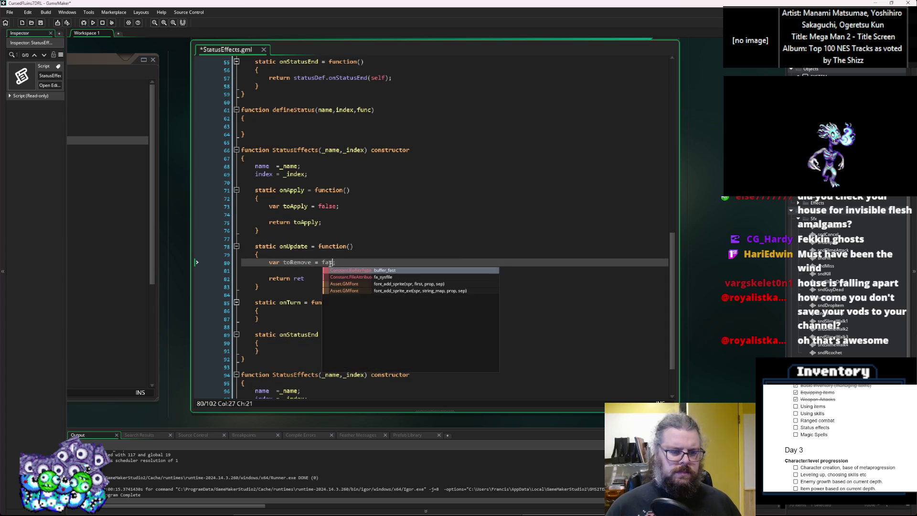
text(e)
double_click(298, 262)
key(ctrl+c)
double_click(299, 278)
key(ctrl+v)
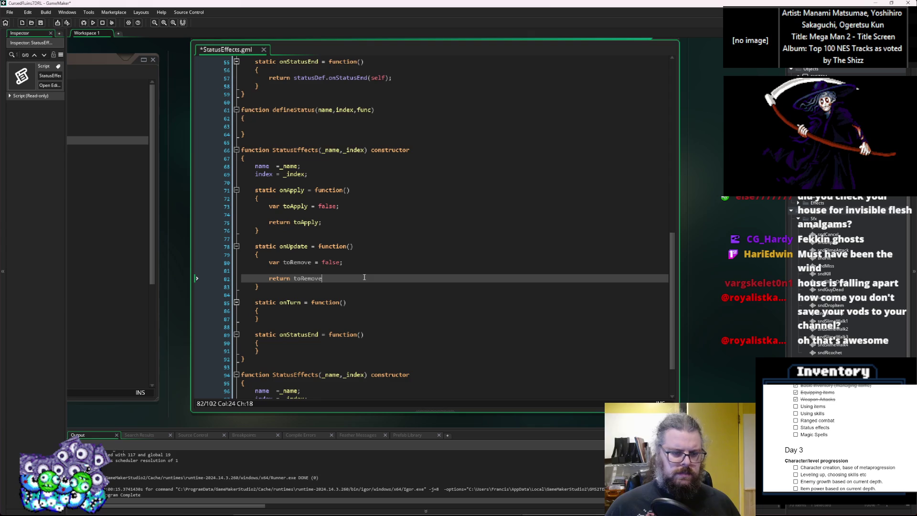
text(;)
scroll(361, 277, up, 4)
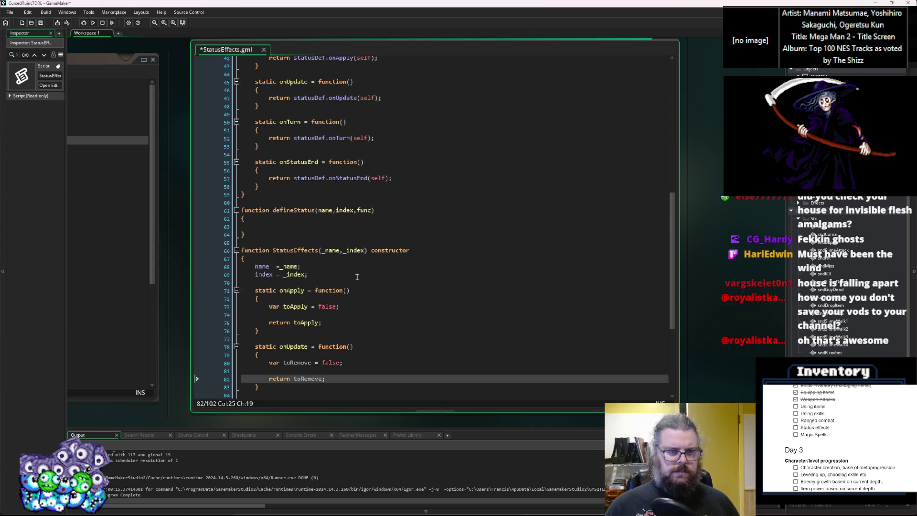
Delete the 'return statusDef.onTurn(self);' and 'return statusDef.onStatusEnd(self);' lines in the status constructor.
click(389, 135)
key(shift+Home)
key(shift+Home)
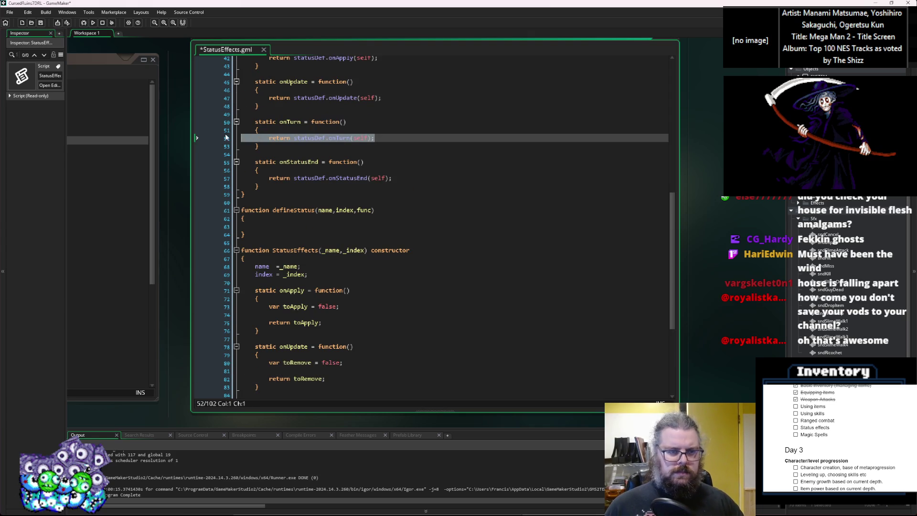
key(Delete)
click(395, 178)
key(shift+Home)
key(shift+Home)
key(Delete)
Review the StatusEffects handlers and the duplicate constructor's name and index assignments.
click(356, 299)
scroll(381, 299, down, 3)
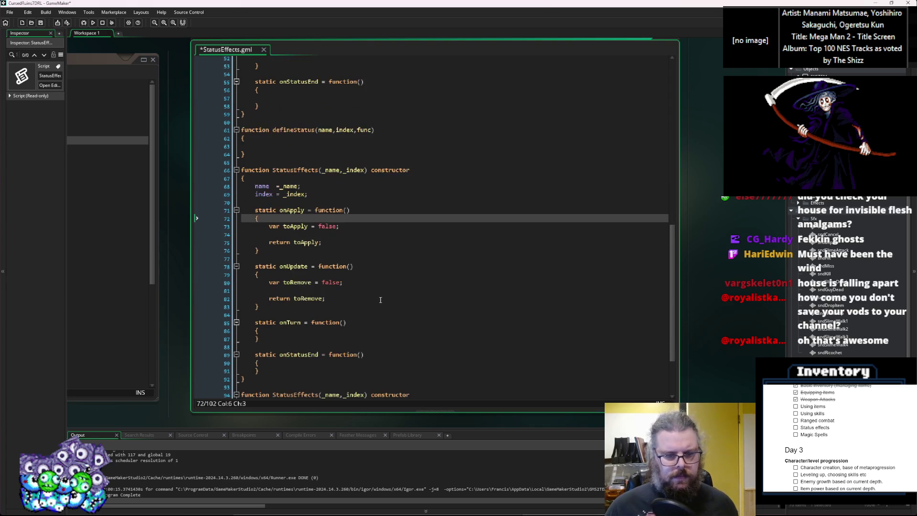
click(328, 322)
key(Down)
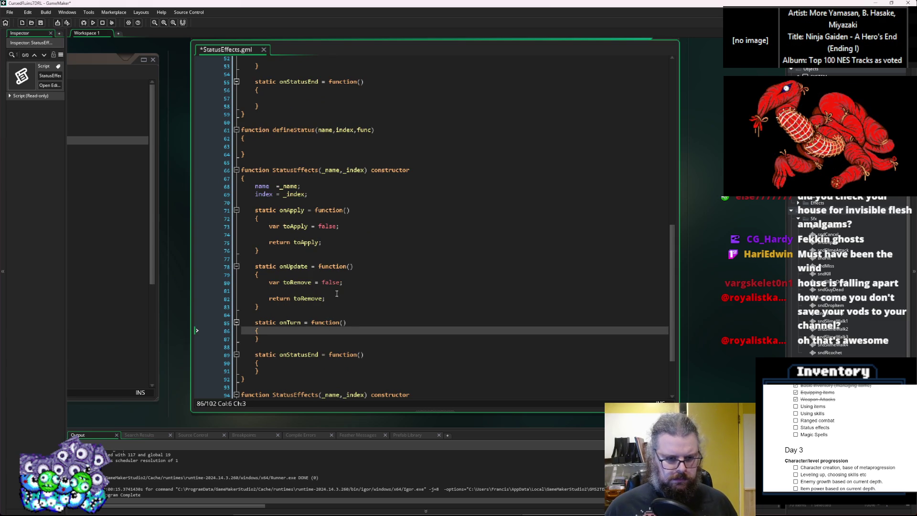
click(350, 365)
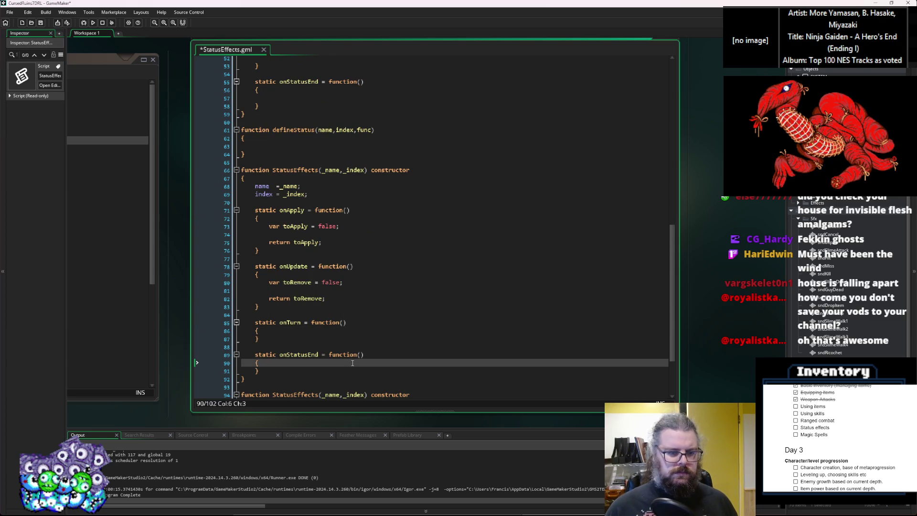
scroll(370, 282, down, 2)
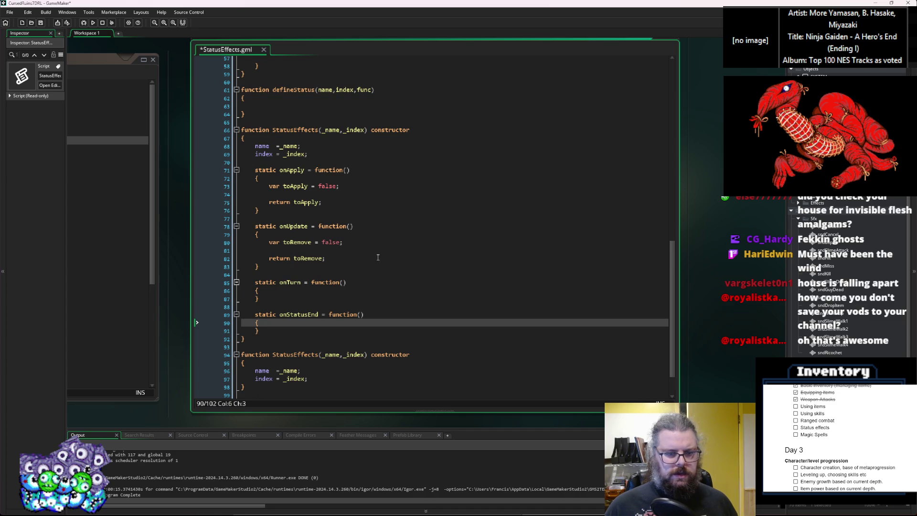
scroll(365, 300, down, 2)
drag(330, 339, 256, 331)
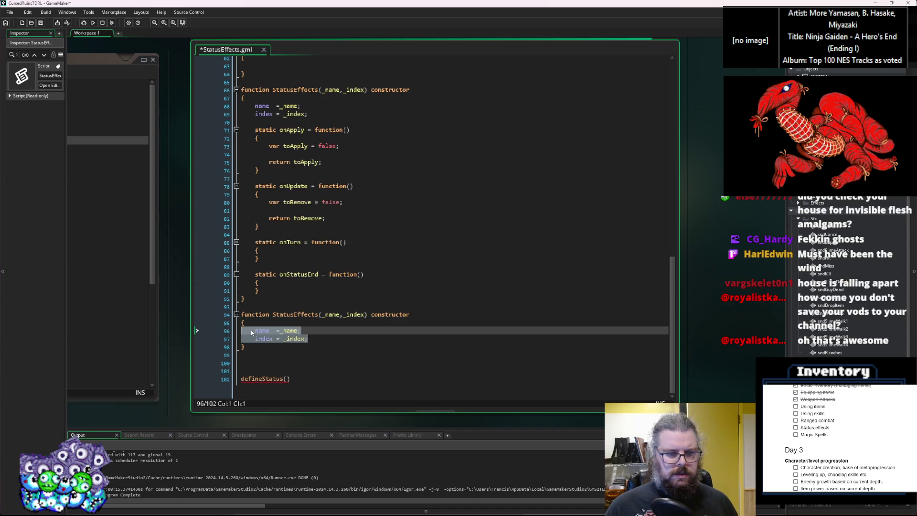
click(281, 315)
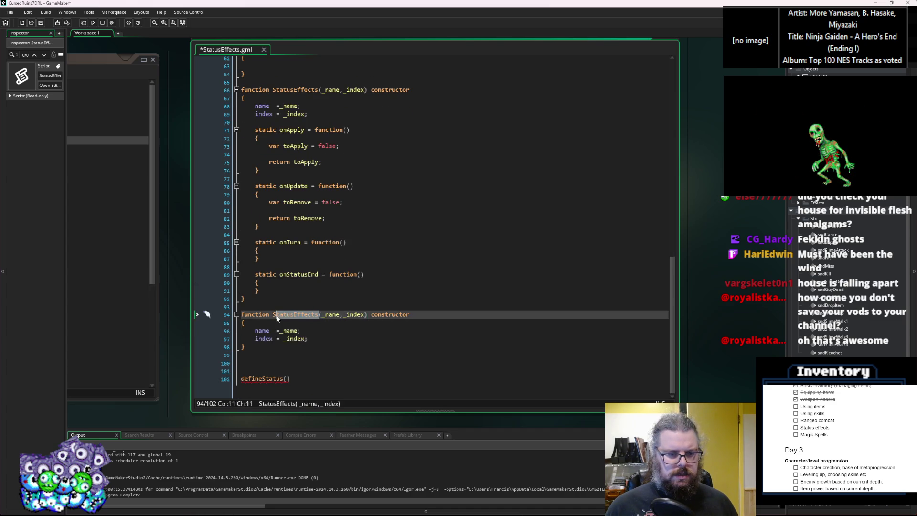
scroll(353, 276, up, 15)
scroll(352, 275, up, 7)
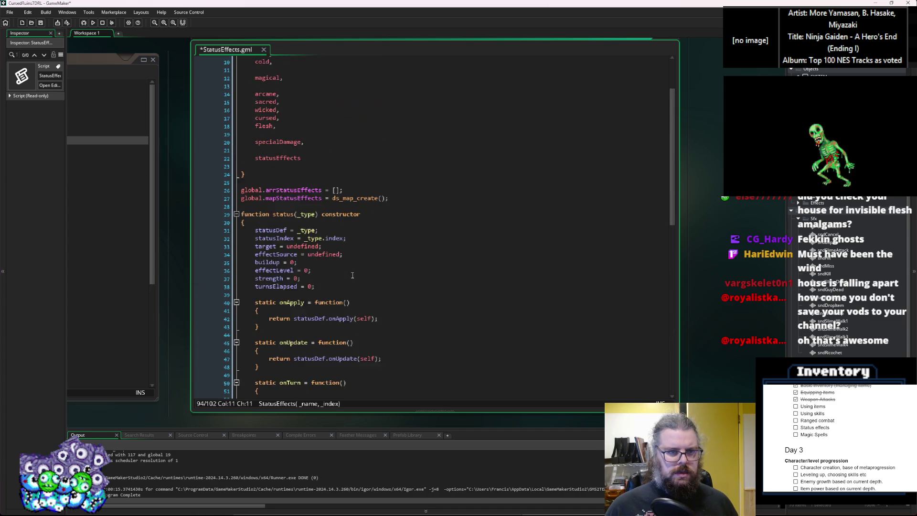
Add recoverLife, recoverStamina, recoverMana and recoverFood entries to the eDmgType enum.
click(337, 229)
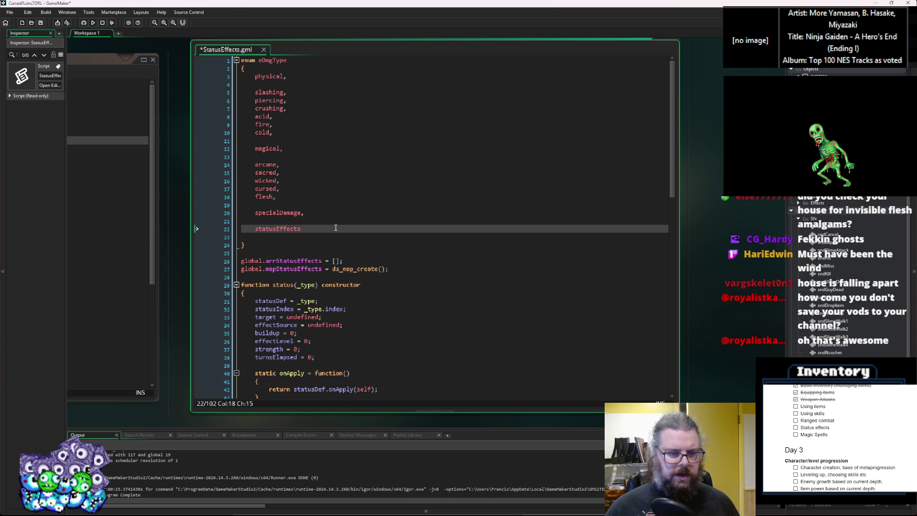
key(Return)
text(healLif)
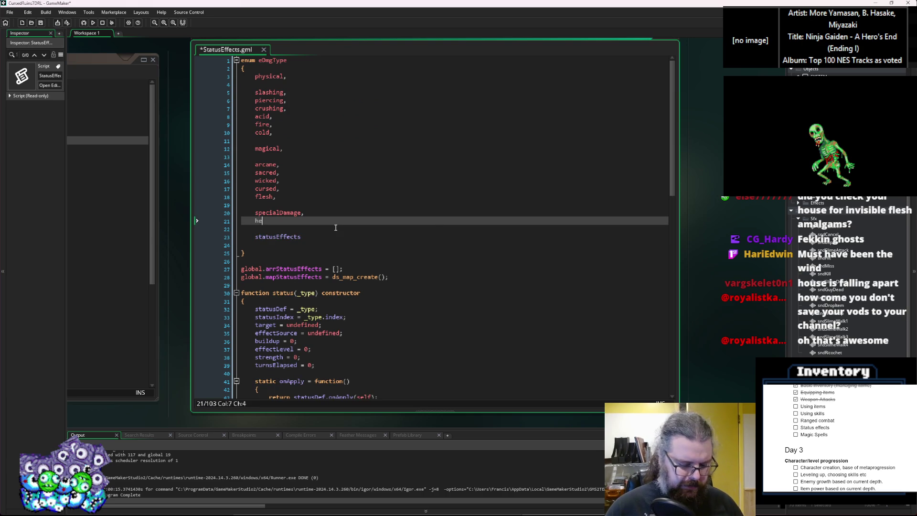
key(BackSpace)
key(BackSpace)
key(BackSpace)
text(reoc)
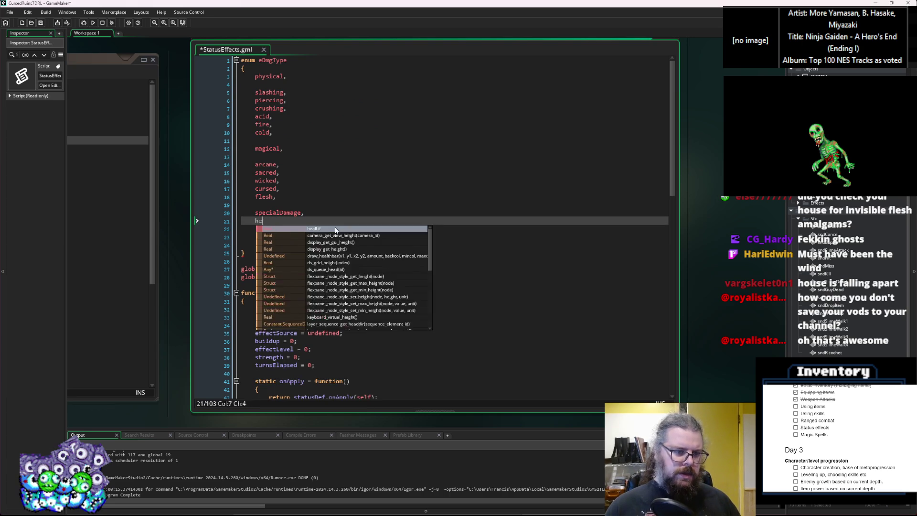
key(BackSpace)
key(BackSpace)
text(cove)
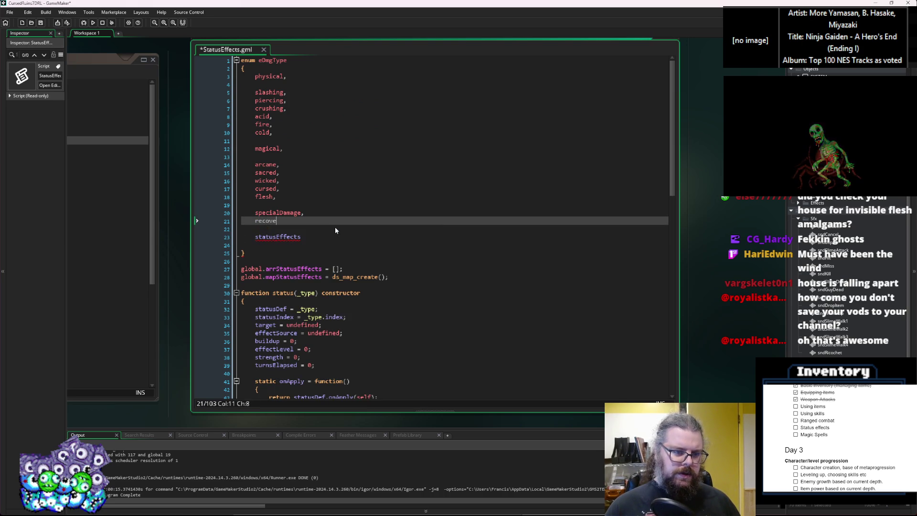
text(rLife,)
key(Return)
text(recover)
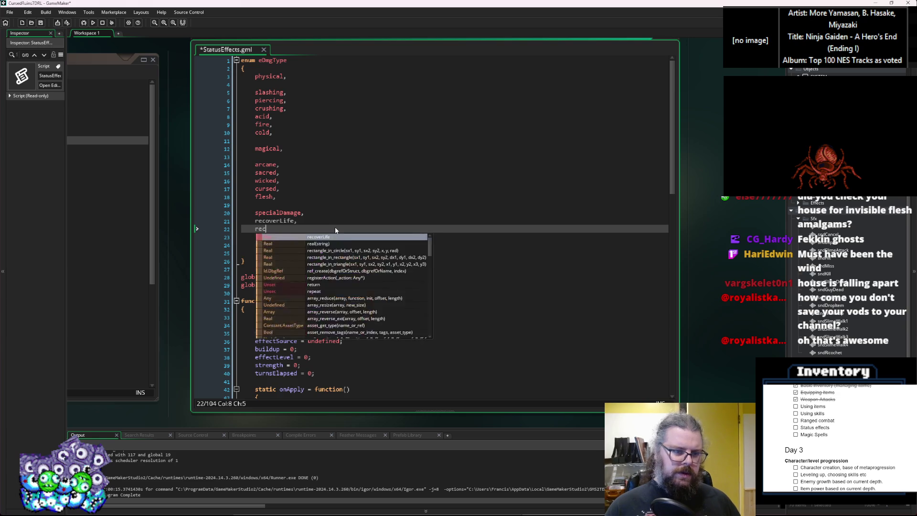
text(Stamina,)
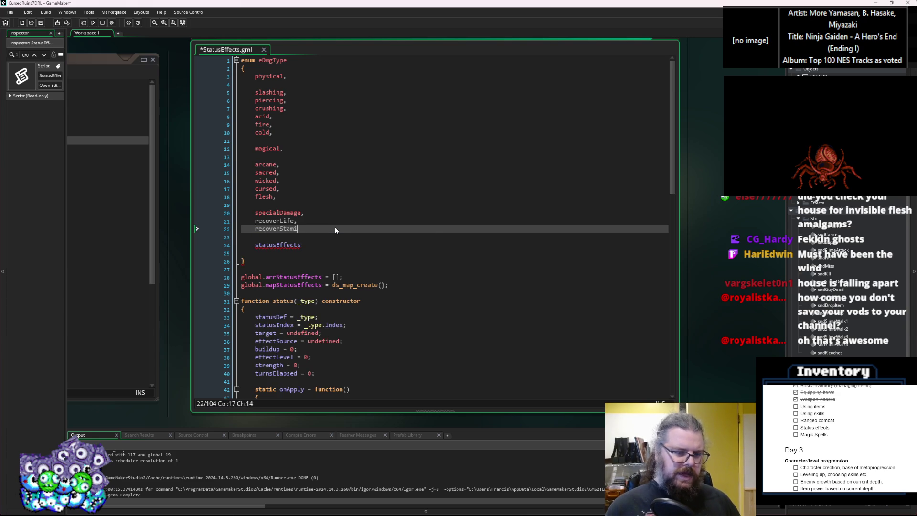
key(Return)
text(recoverMana,)
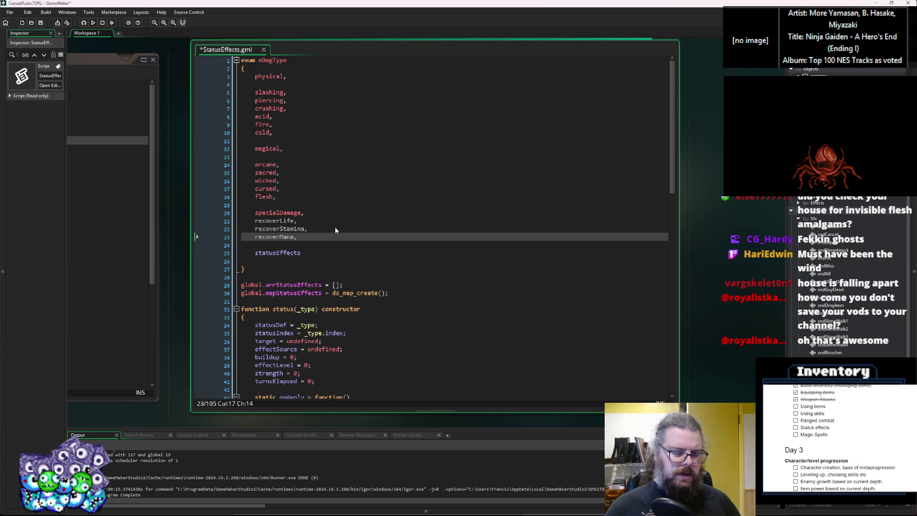
key(Return)
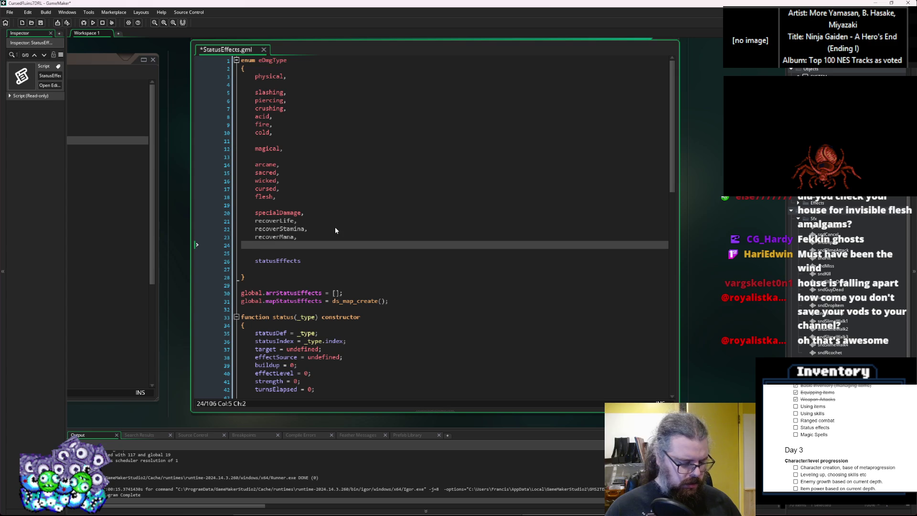
text(recover)
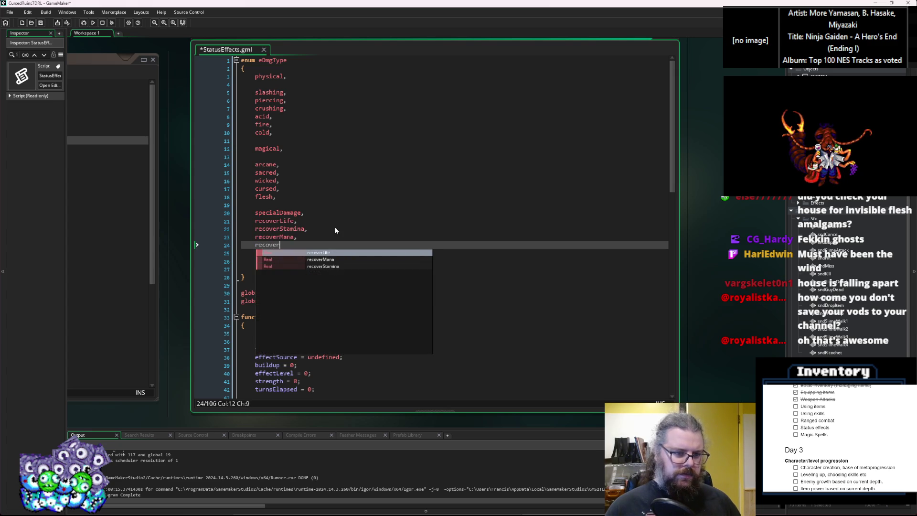
text(Food,)
Put a comma after statusEffects and add a statusPoison entry below it.
key(Down)
key(Down)
key(End)
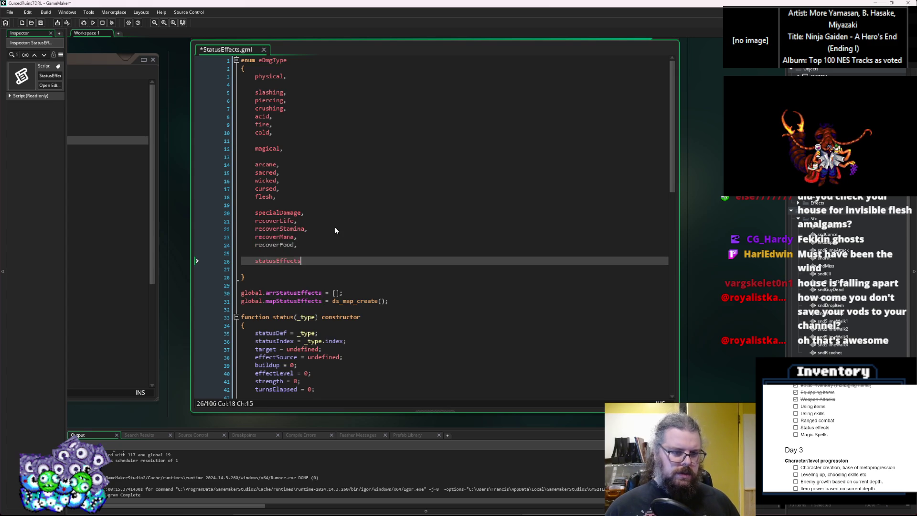
key(Return)
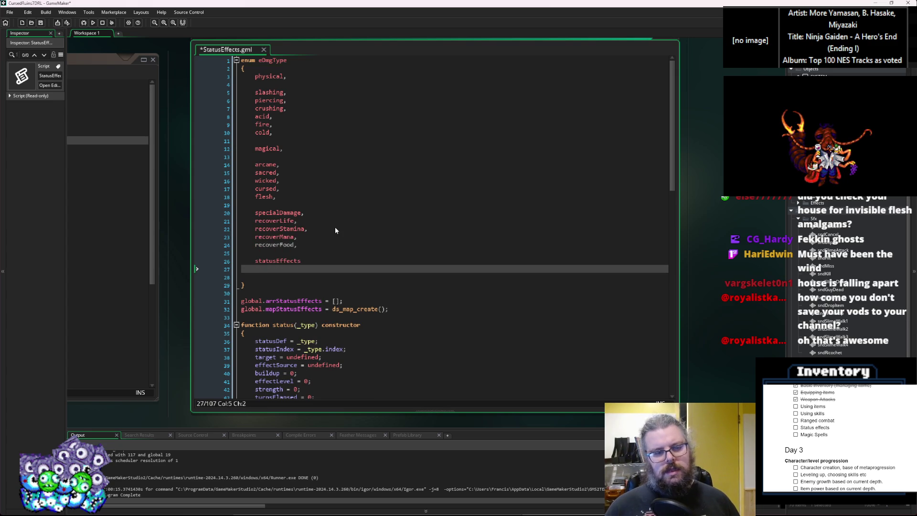
key(Up)
key(End)
text(,)
key(Down)
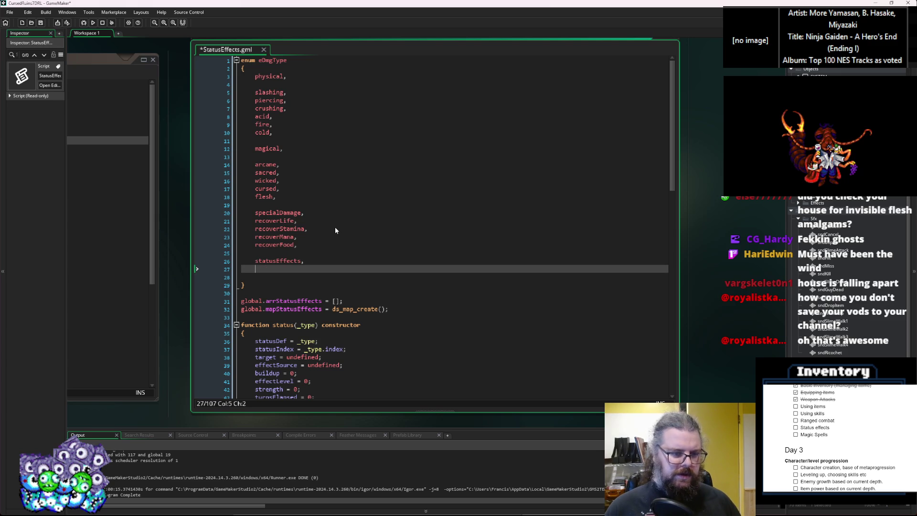
text(statusPoison)
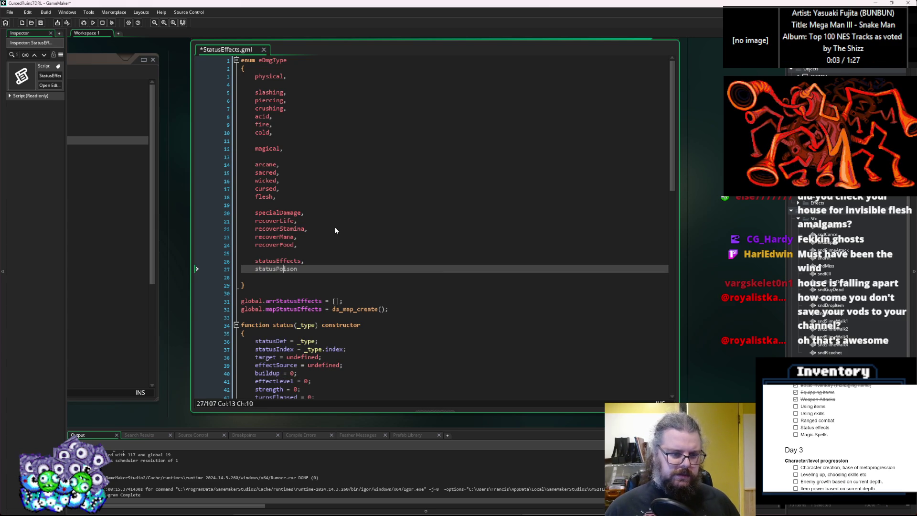
Add statusBlind, statusStun and statusParalyze entries after statusPoison.
click(301, 268)
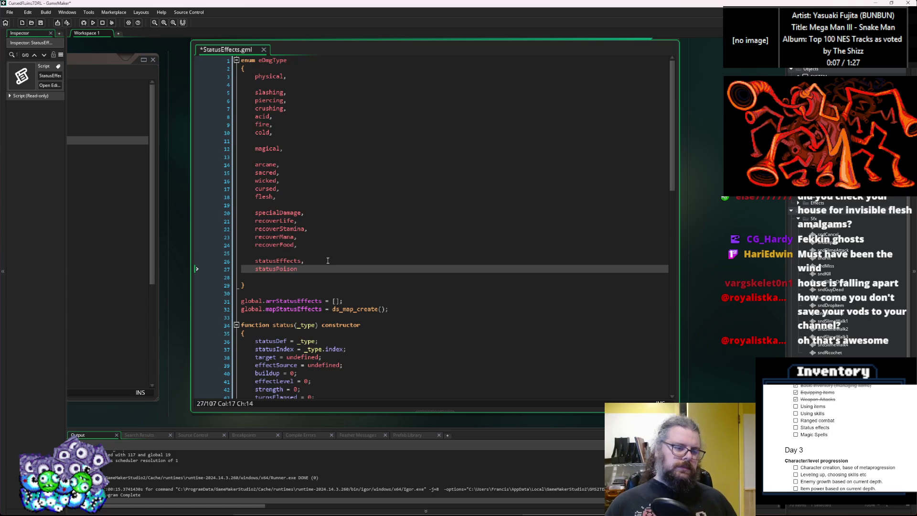
text(,)
key(Return)
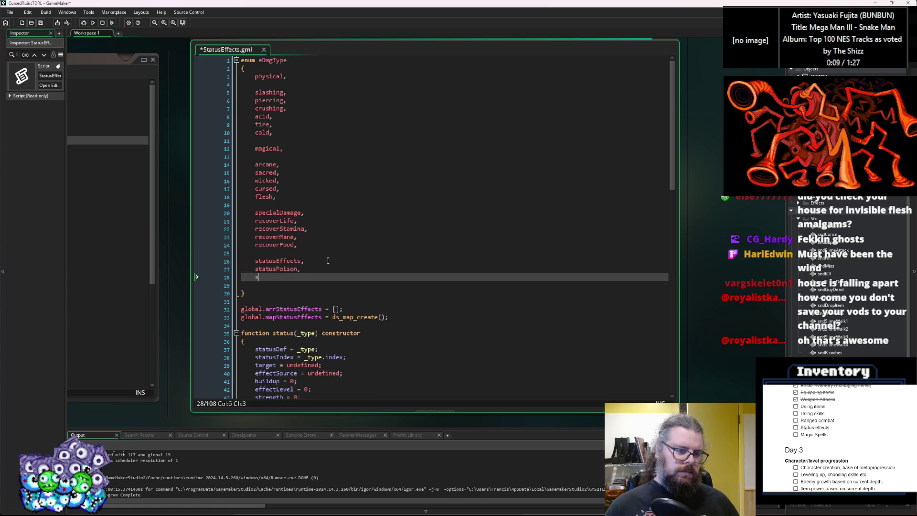
text(statusBlind,)
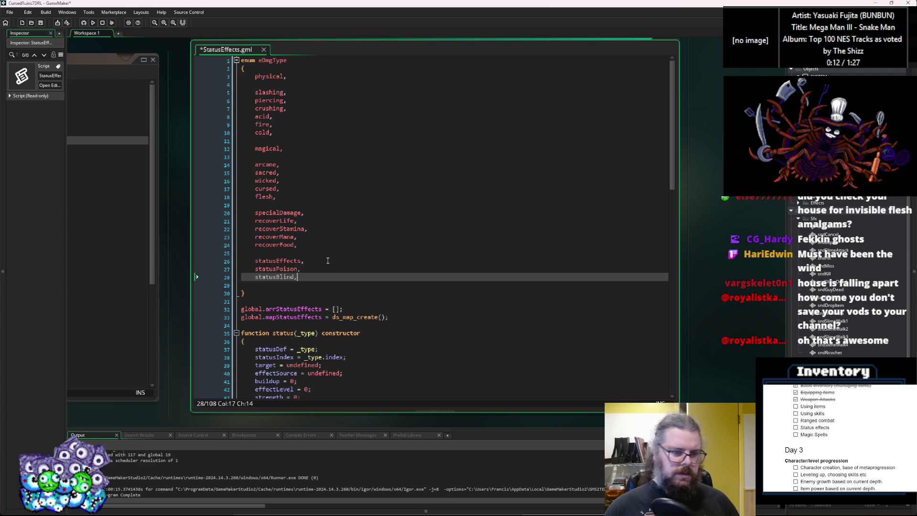
key(Return)
text(statusStun)
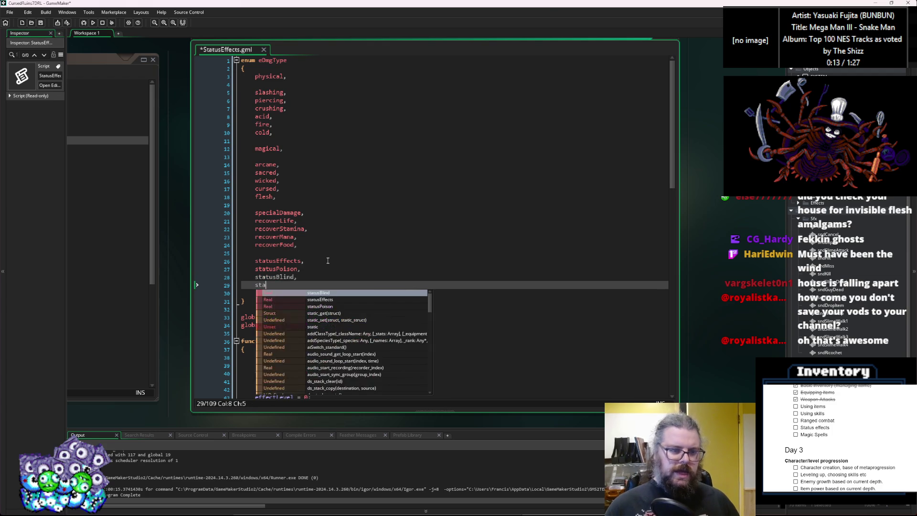
text(,)
key(Return)
text(statusP)
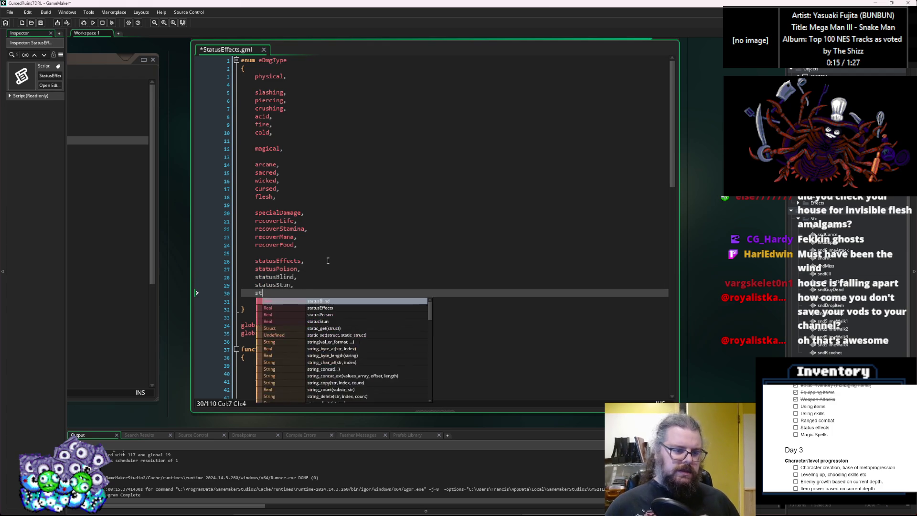
text(aral)
key(BackSpace)
key(BackSpace)
key(BackSpace)
text(yze)
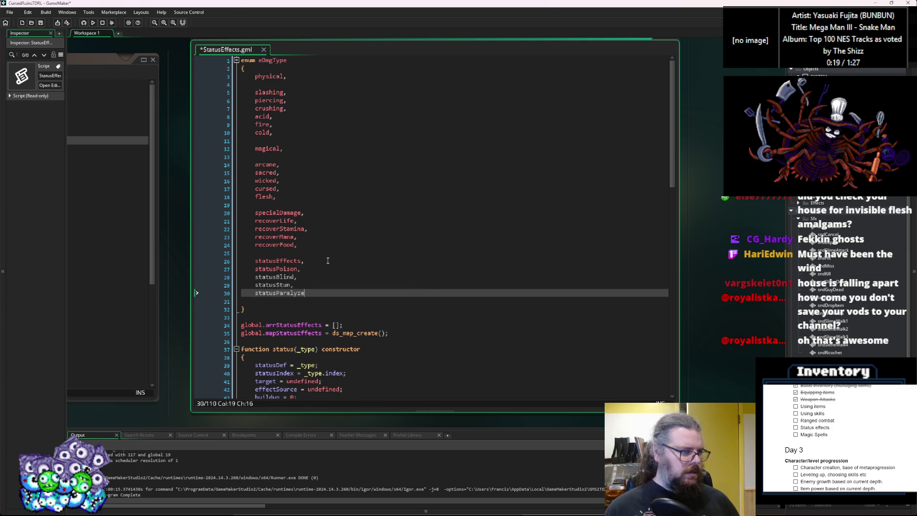
key(Down)
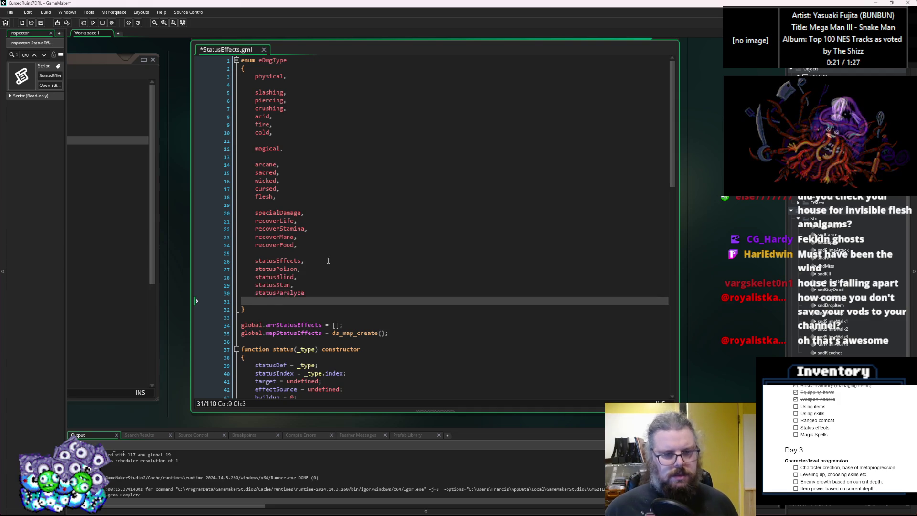
End the enum with totalStatus, undo the extra blank lines, and save the script.
scroll(329, 260, down, 5)
scroll(331, 263, up, 5)
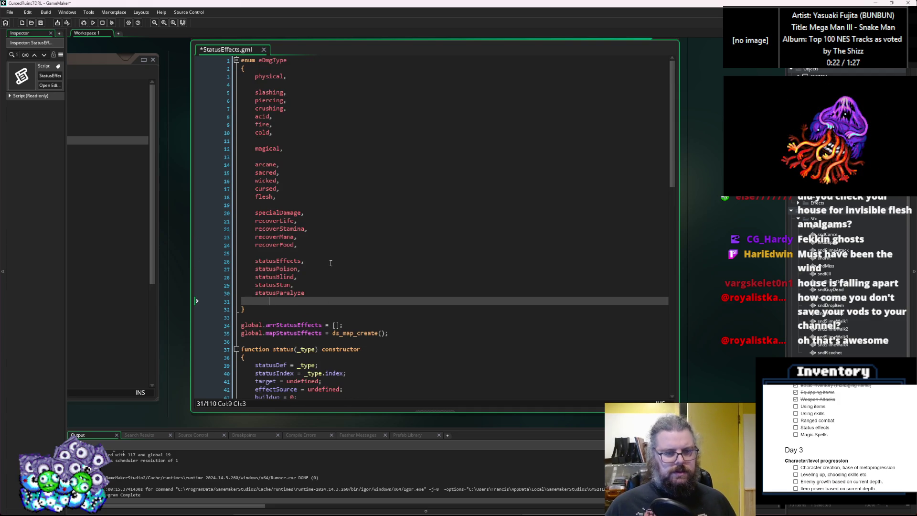
click(323, 292)
text(,)
key(Return)
key(Return)
key(Return)
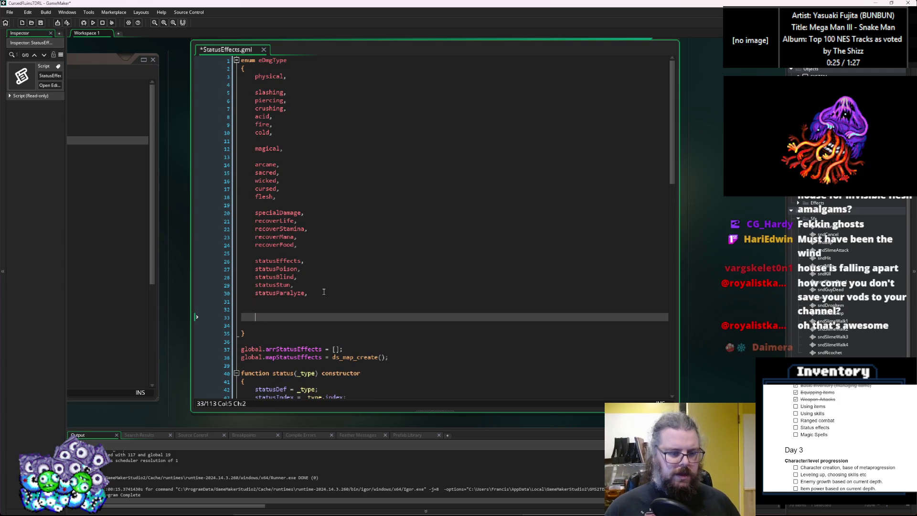
text(totalStatus)
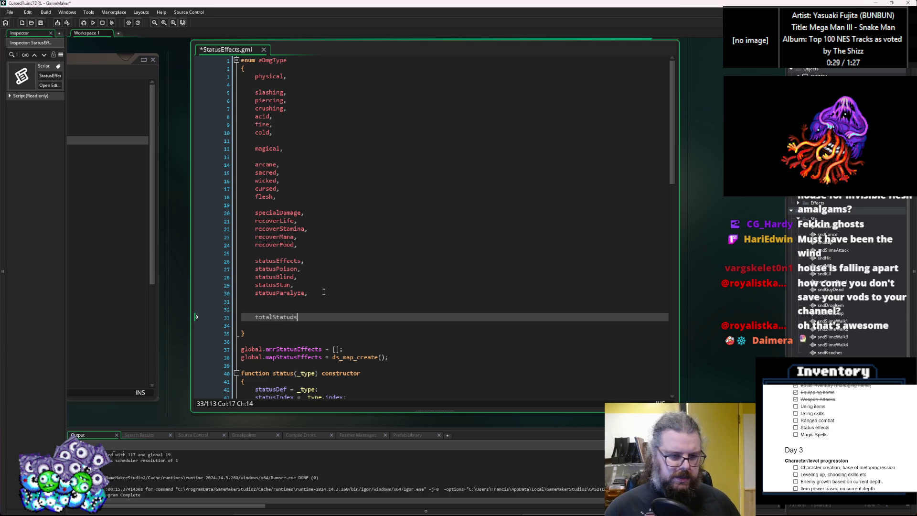
key(Up)
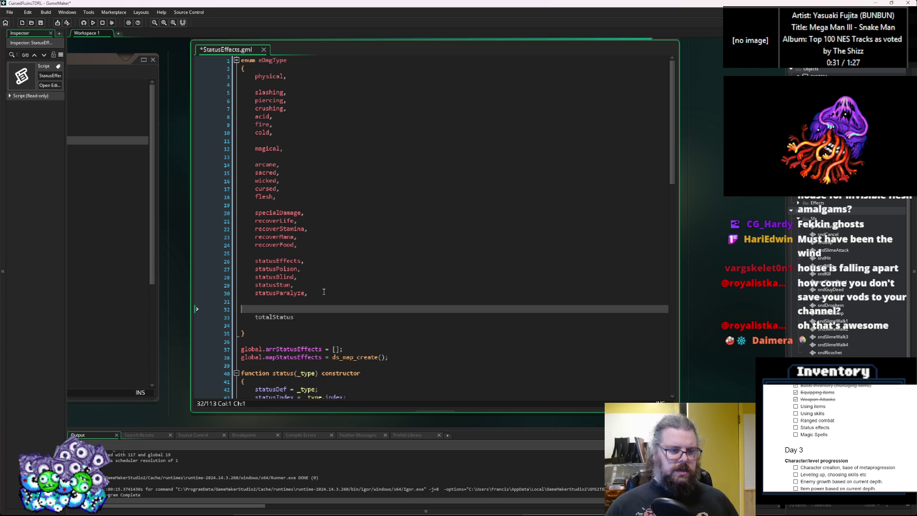
key(ctrl+z)
key(ctrl+z)
key(ctrl+z)
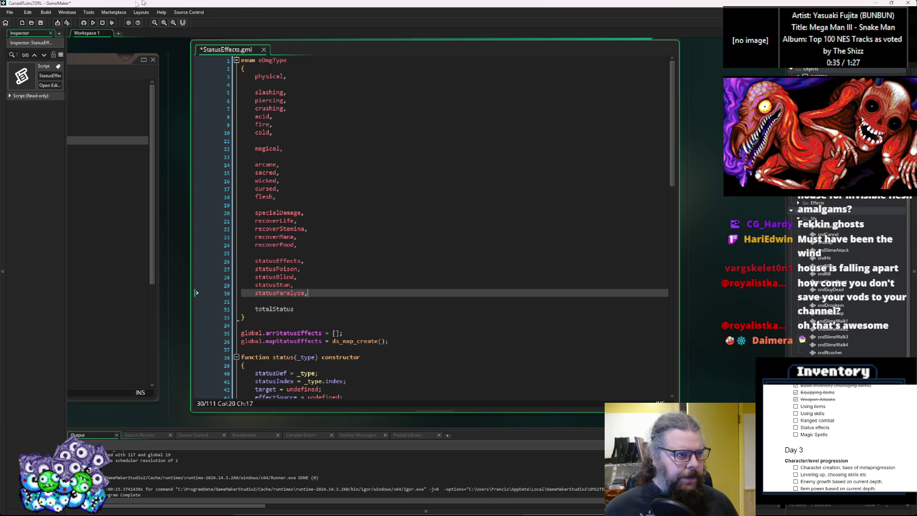
click(40, 22)
Scroll past onTurn and defineStatus up to the line above the status constructor.
scroll(391, 294, down, 7)
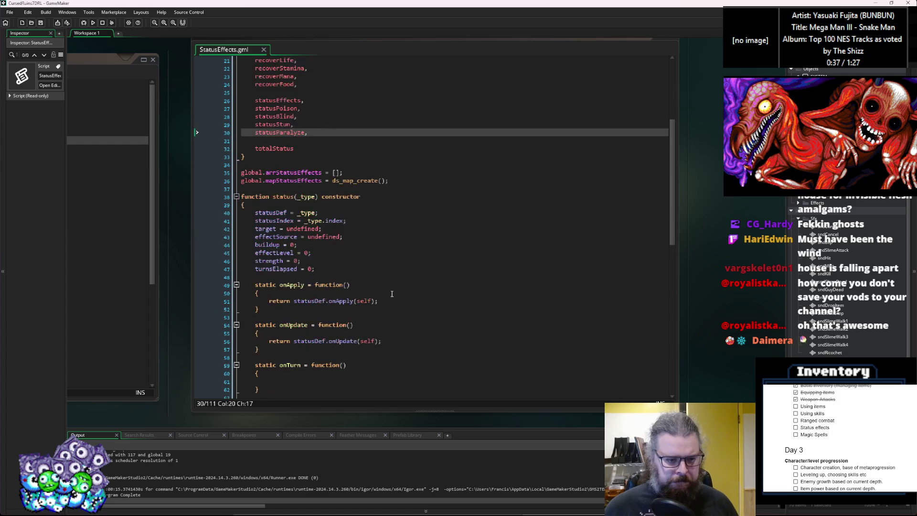
scroll(387, 300, down, 5)
click(342, 267)
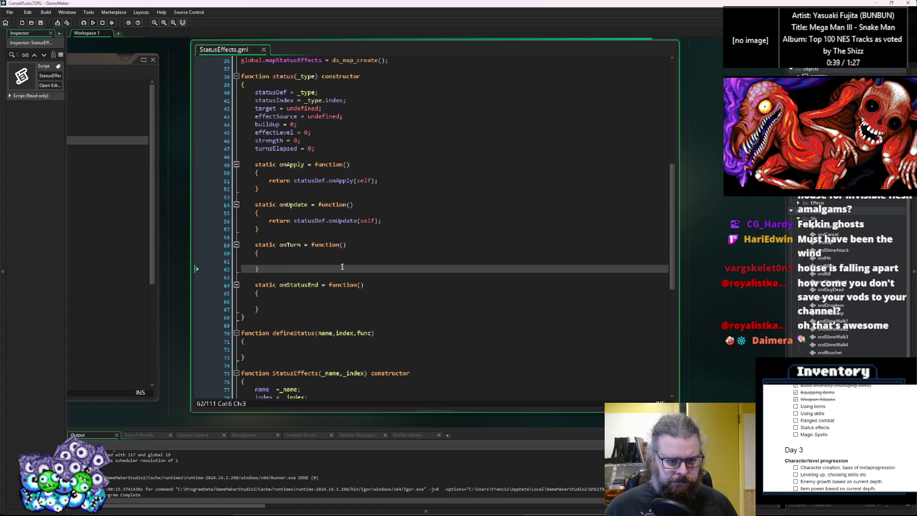
scroll(353, 265, down, 4)
click(352, 246)
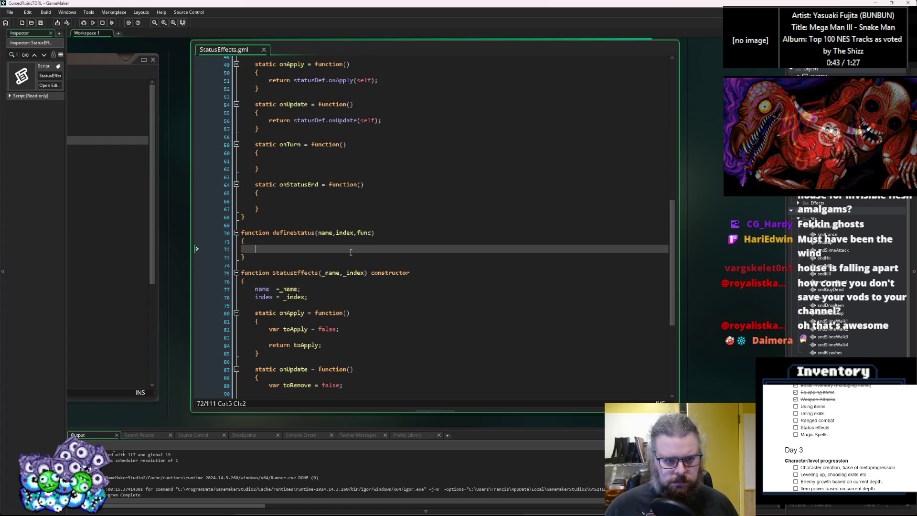
scroll(346, 249, down, 2)
scroll(340, 247, down, 2)
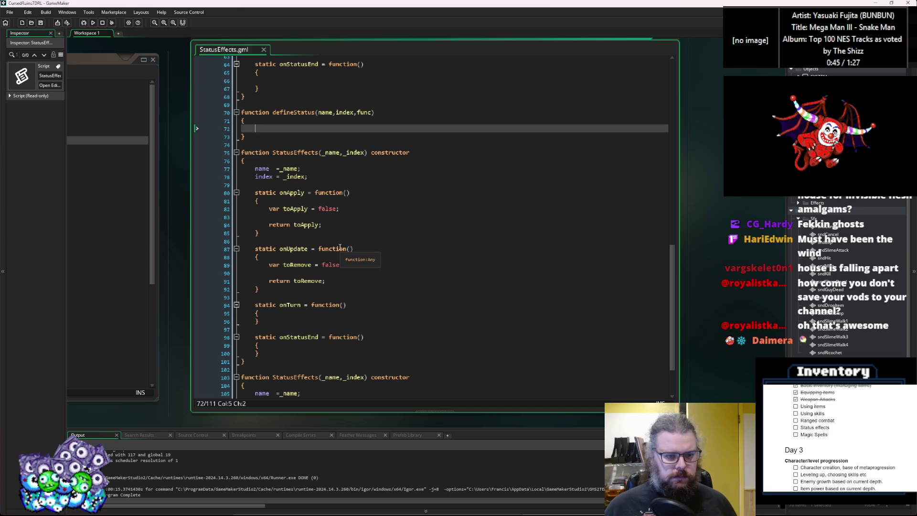
scroll(305, 188, up, 10)
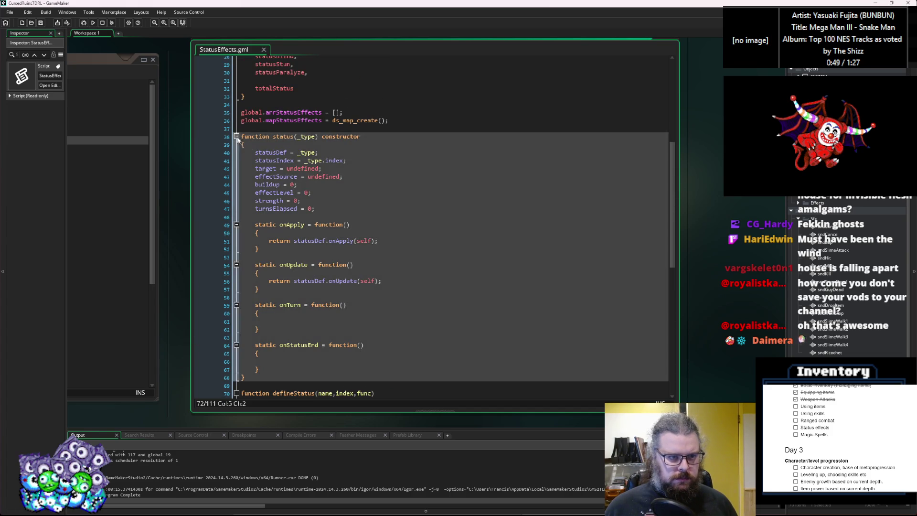
click(356, 130)
Insert a '///individual status effects' comment above the status constructor.
key(Return)
text(///)
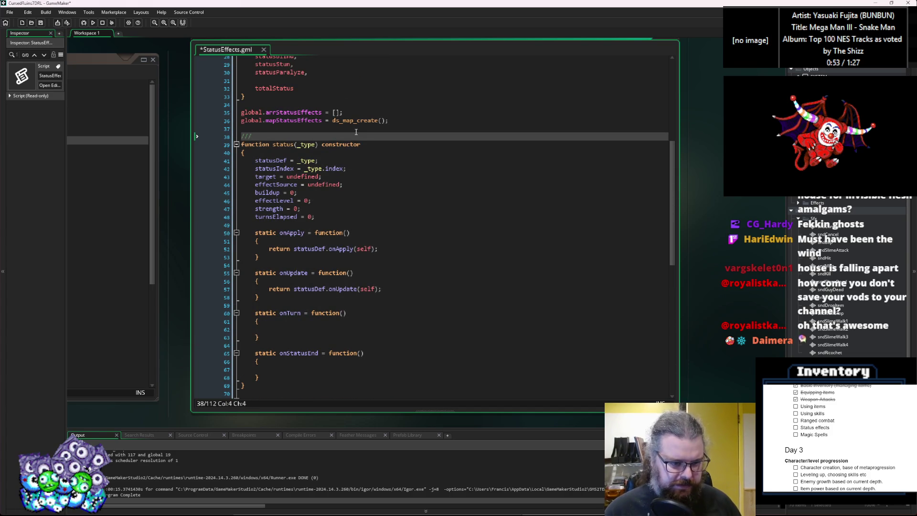
text(s)
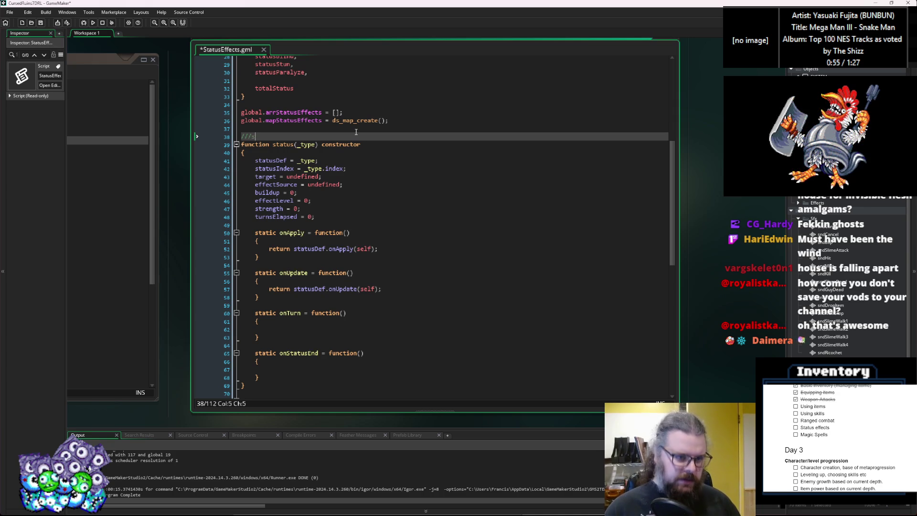
text(divid)
text(tatus e)
text(s)
key(Down)
key(Down)
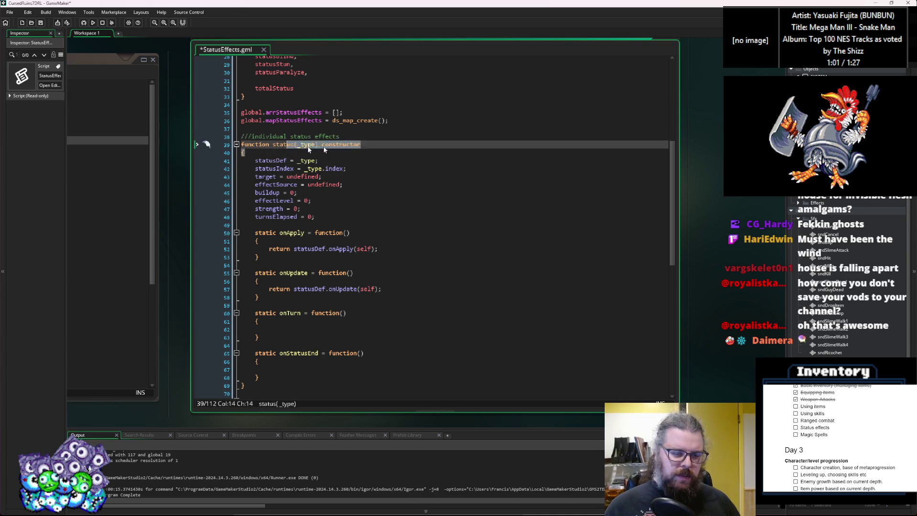
Fold the status constructor and defineStatus, then review the eDmgType enum and constructors.
click(284, 145)
click(236, 144)
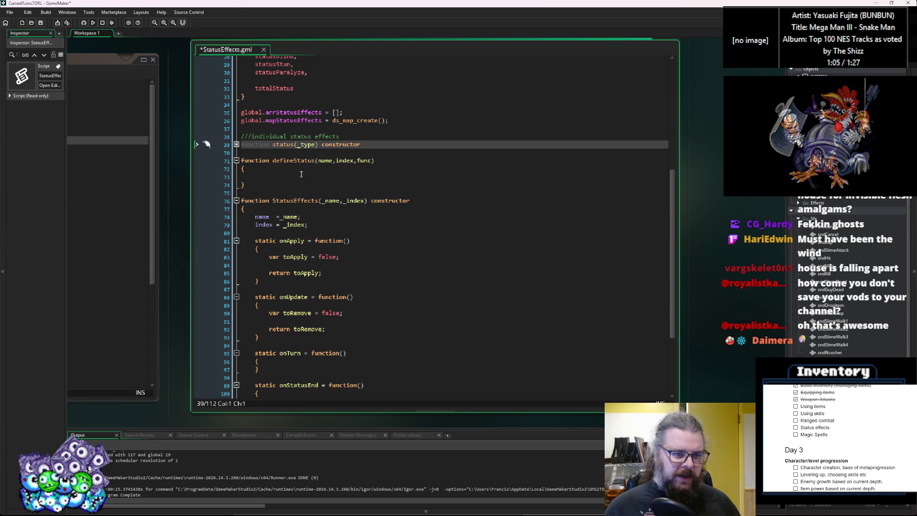
click(283, 183)
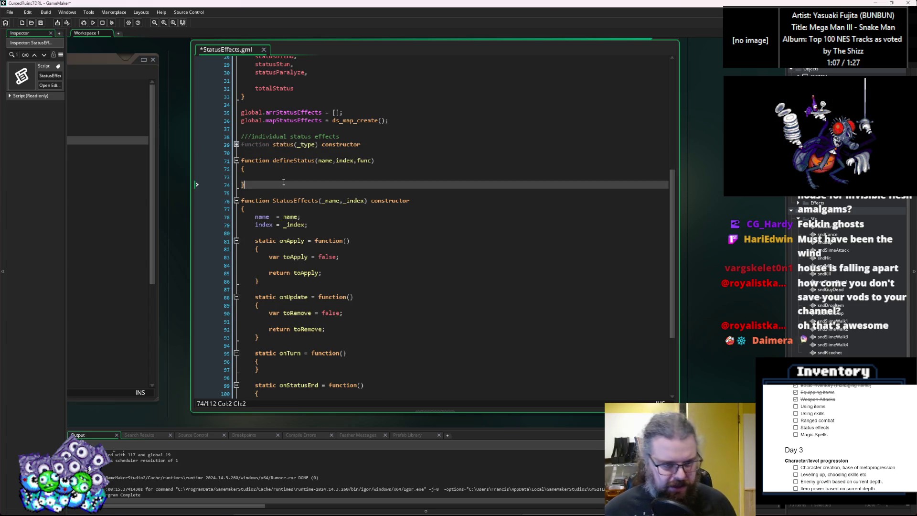
click(237, 160)
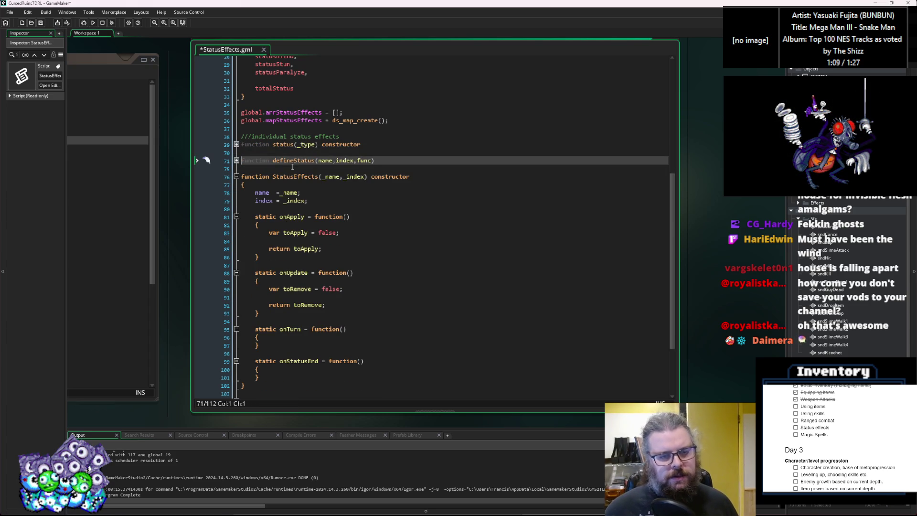
scroll(273, 173, down, 3)
mouse_move(245, 325)
mouse_down()
mouse_move(292, 302)
mouse_move(249, 136)
mouse_up()
click(311, 340)
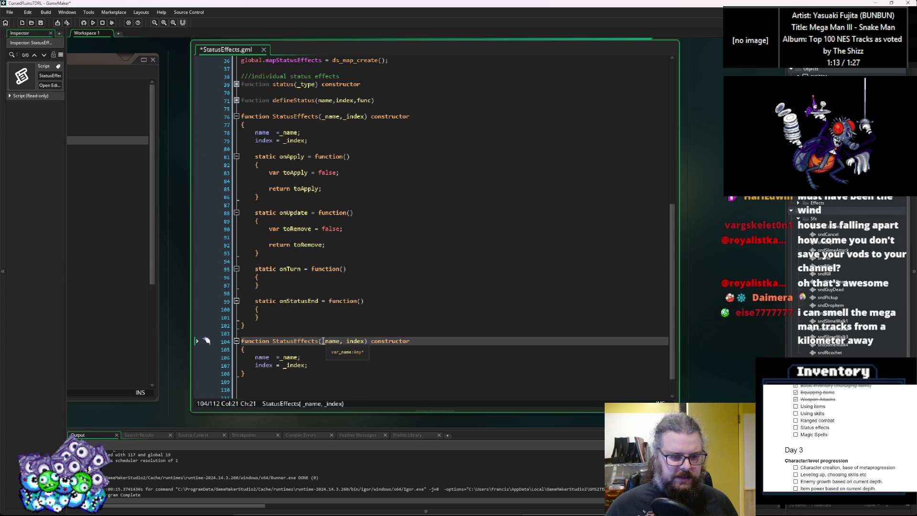
scroll(315, 257, up, 12)
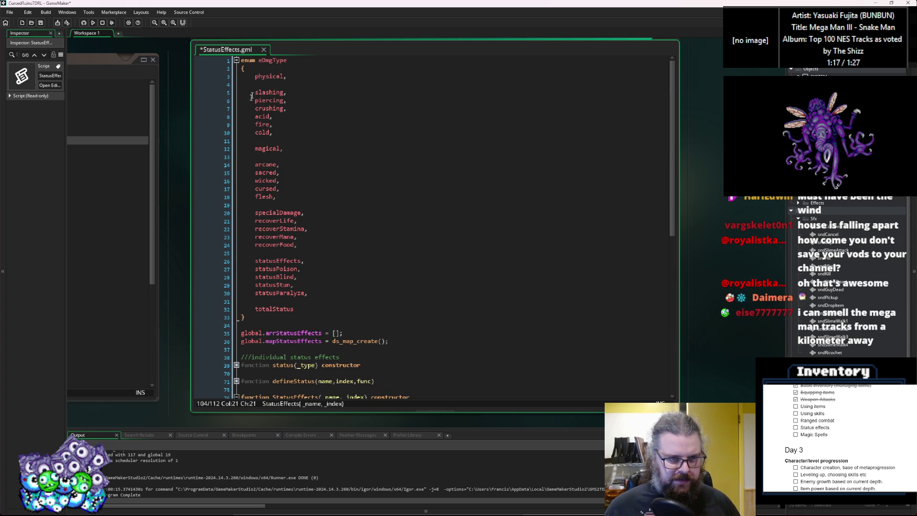
double_click(271, 62)
scroll(342, 274, down, 13)
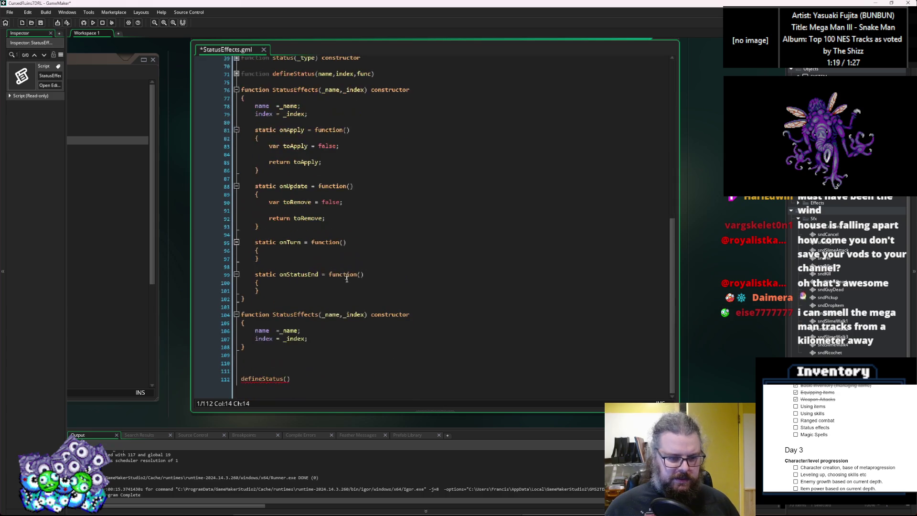
click(290, 371)
Remove blank lines and complete the call as defineStatus("Poison",eDmgType.statusPoison,statusPoison).
key(BackSpace)
key(BackSpace)
key(BackSpace)
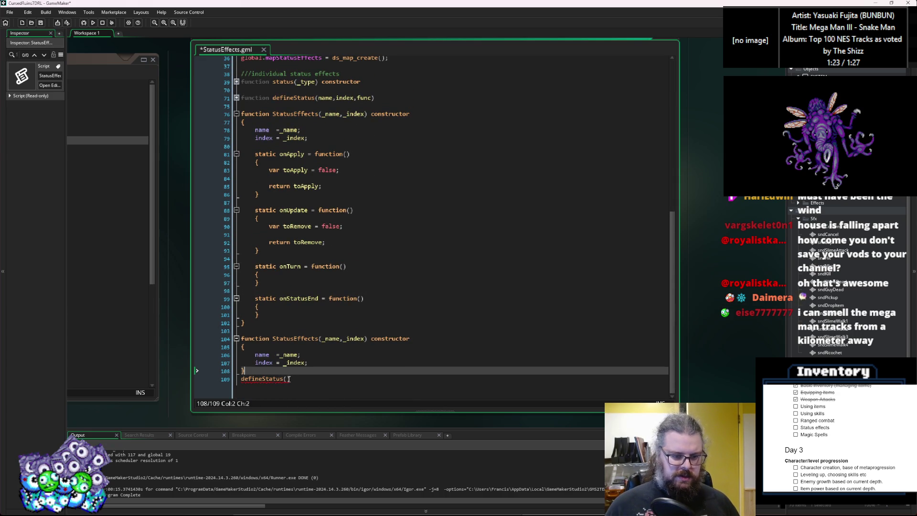
click(289, 379)
text("Poison",eDmgType.)
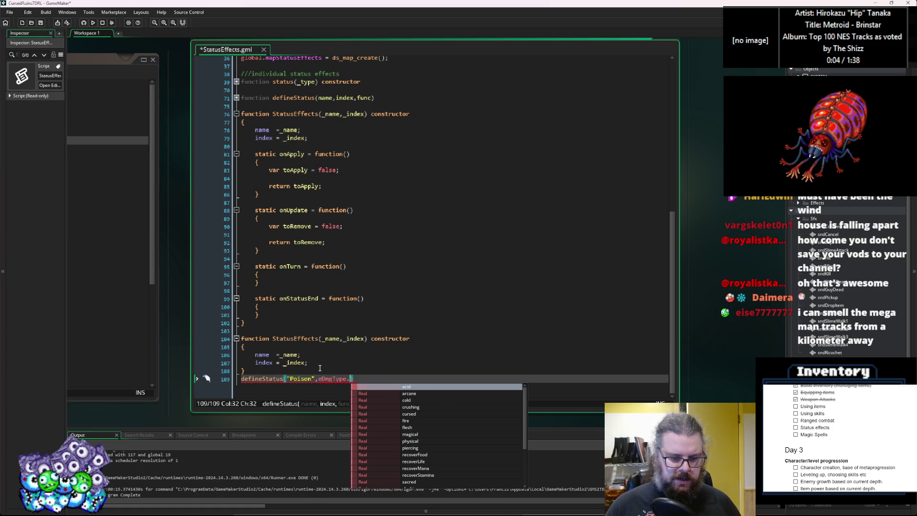
text(status)
key(Down)
key(Down)
key(Down)
key(Return)
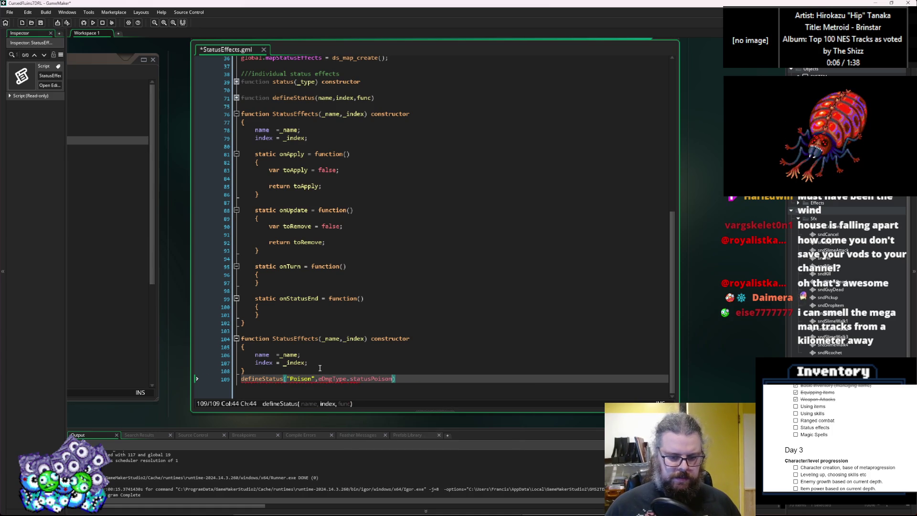
text(,S)
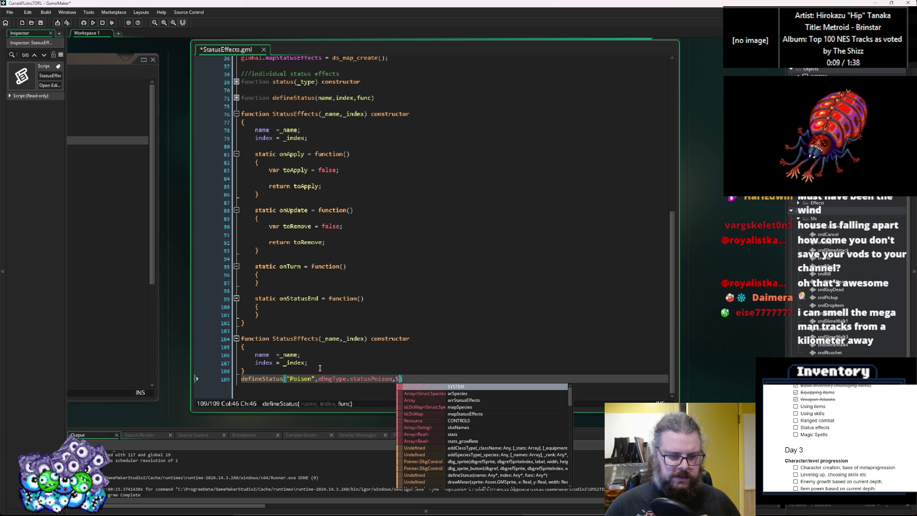
key(Escape)
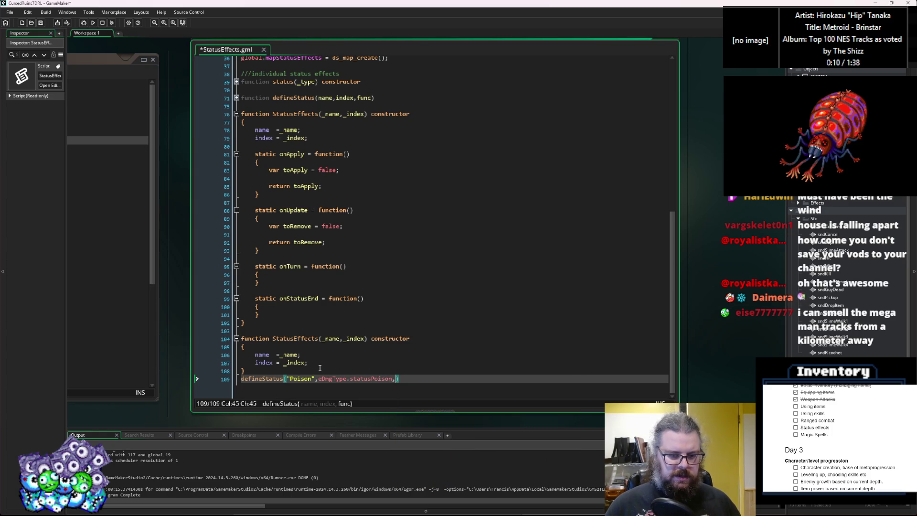
text(status)
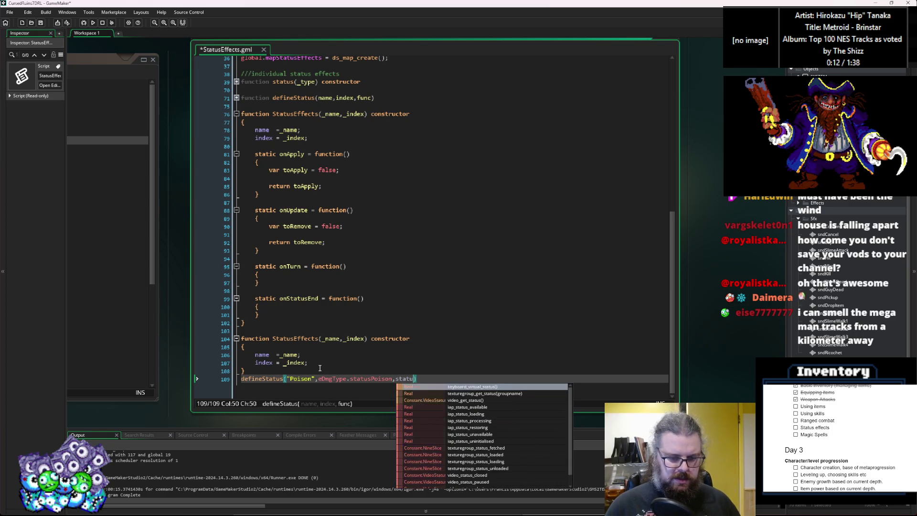
text(Poison)
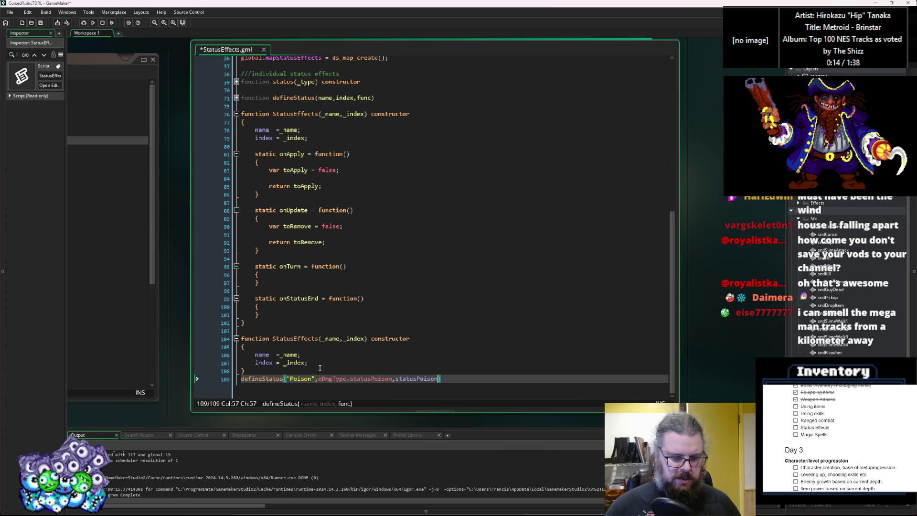
Rename the duplicated StatusEffects constructor to statusPoison.
click(330, 348)
click(274, 339)
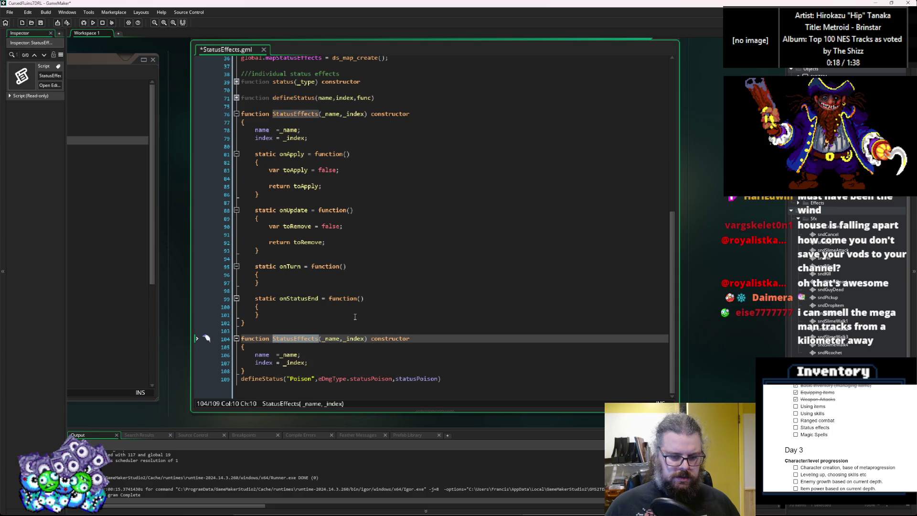
key(ctrl+Delete)
text(statusPo)
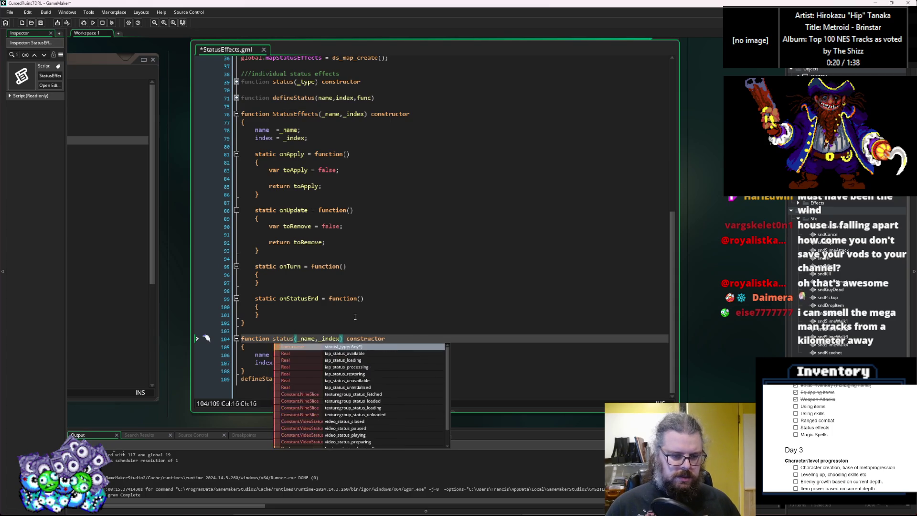
text(ison)
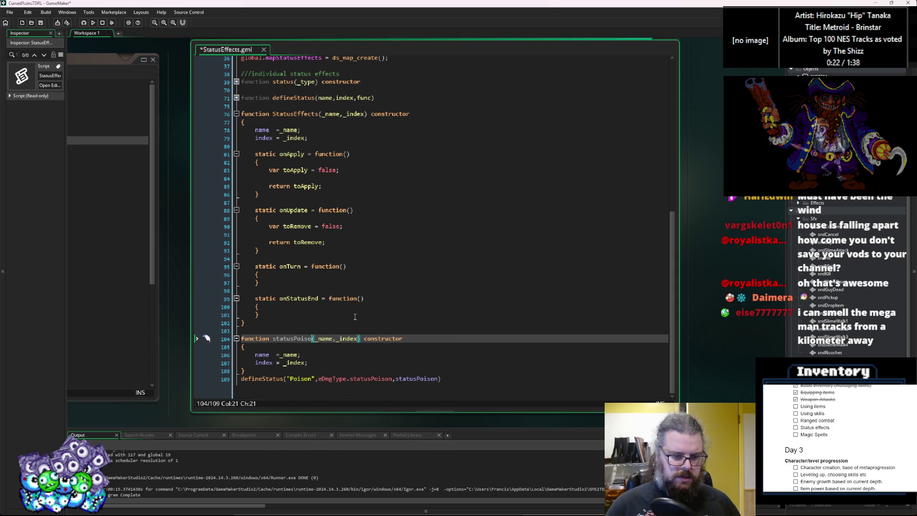
click(377, 292)
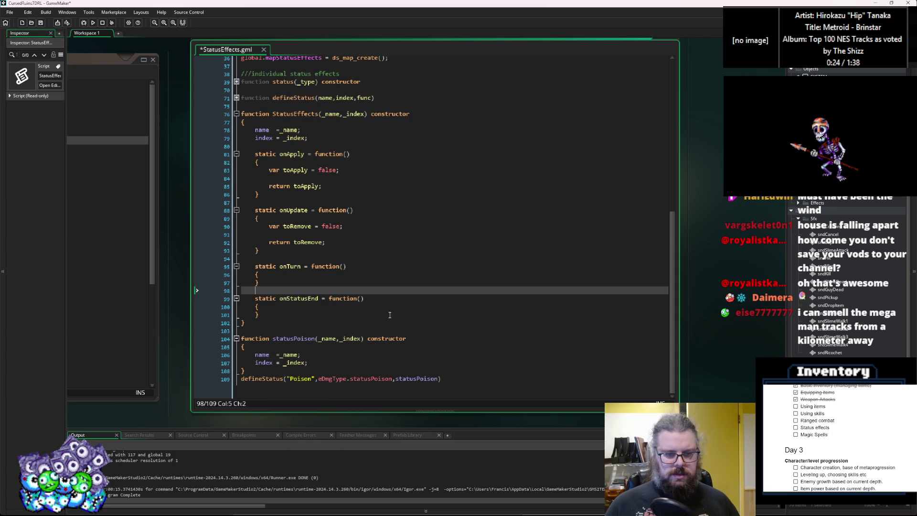
click(386, 348)
scroll(385, 350, up, 10)
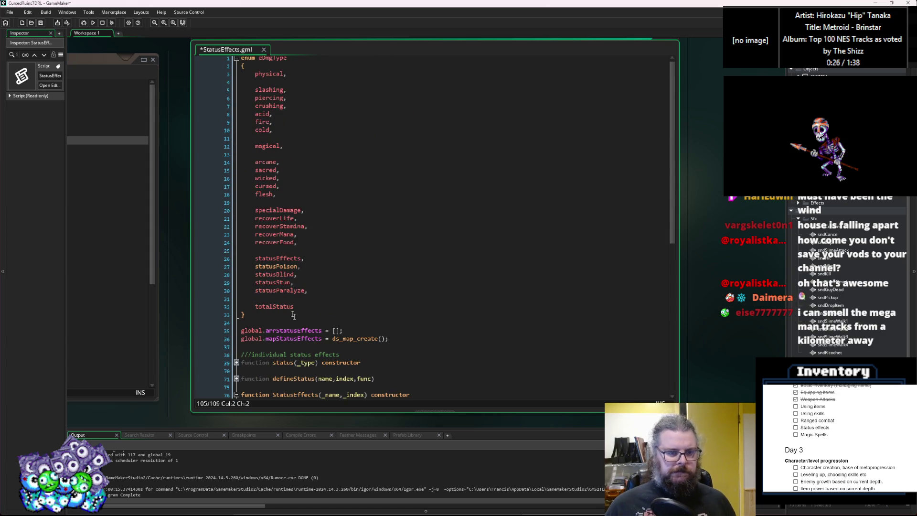
Rename the statusPoison enum entry to poison, keeping its indentation.
click(276, 266)
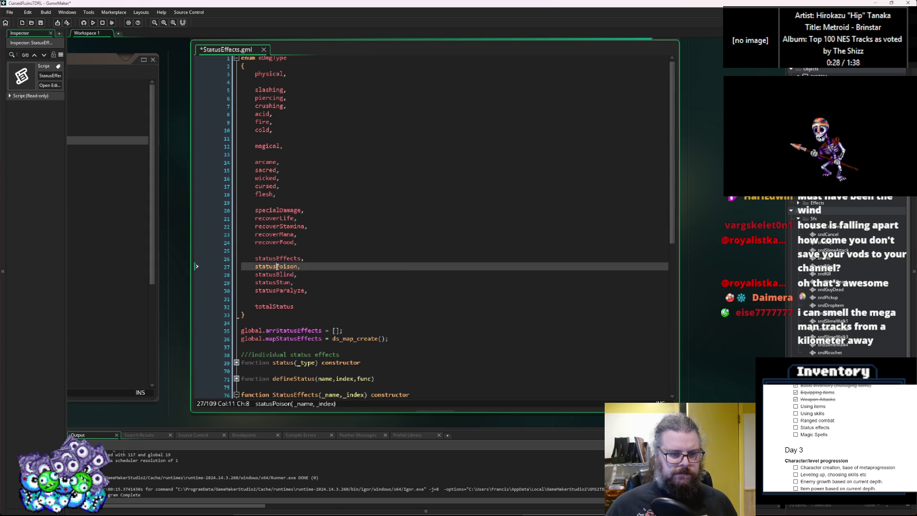
key(BackSpace)
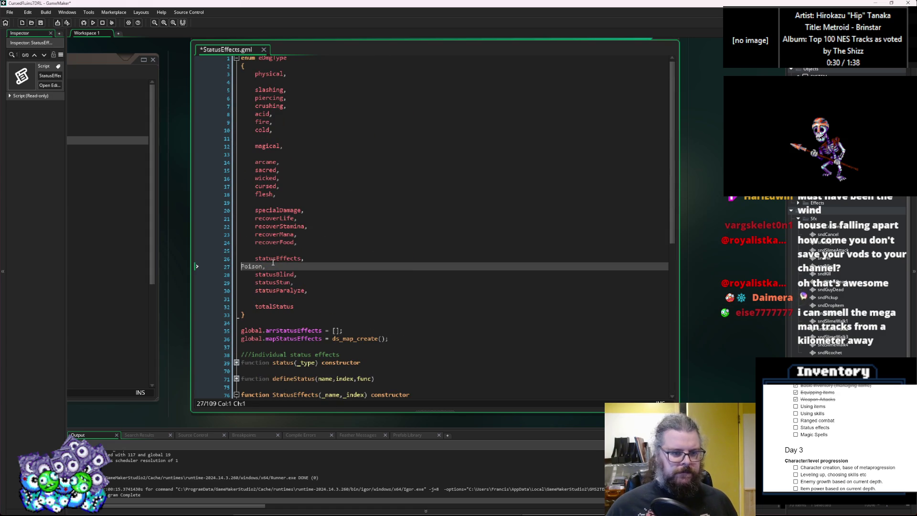
key(Tab)
key(Delete)
text(p)
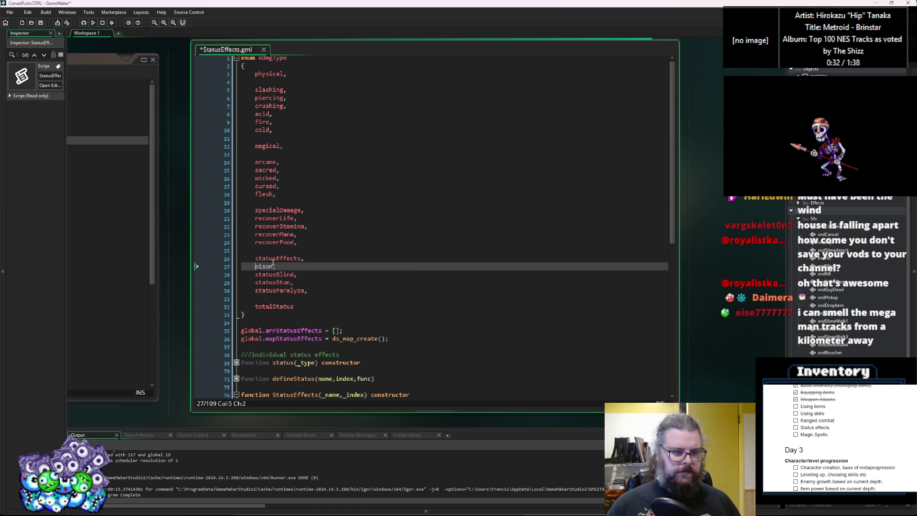
text(o)
click(277, 259)
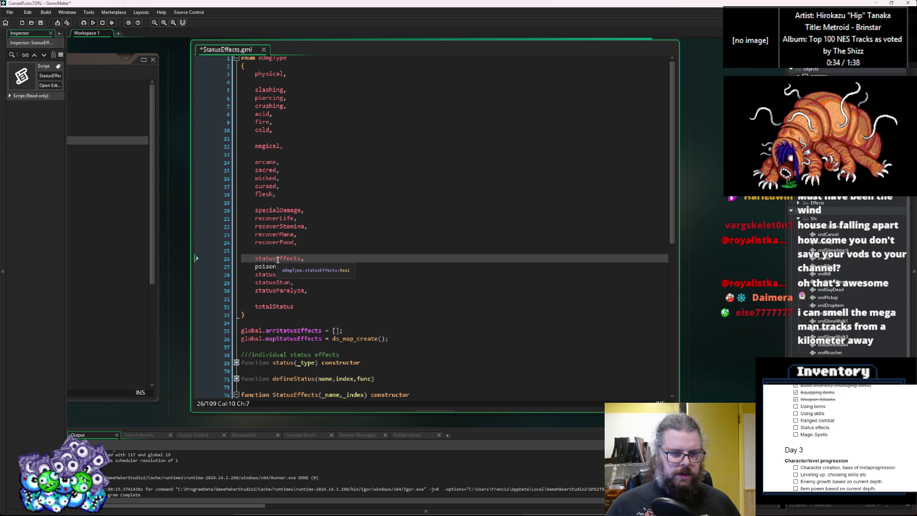
Rename the statusBlind and statusStun entries to blind and stun.
click(283, 276)
key(shift+Home)
text(b)
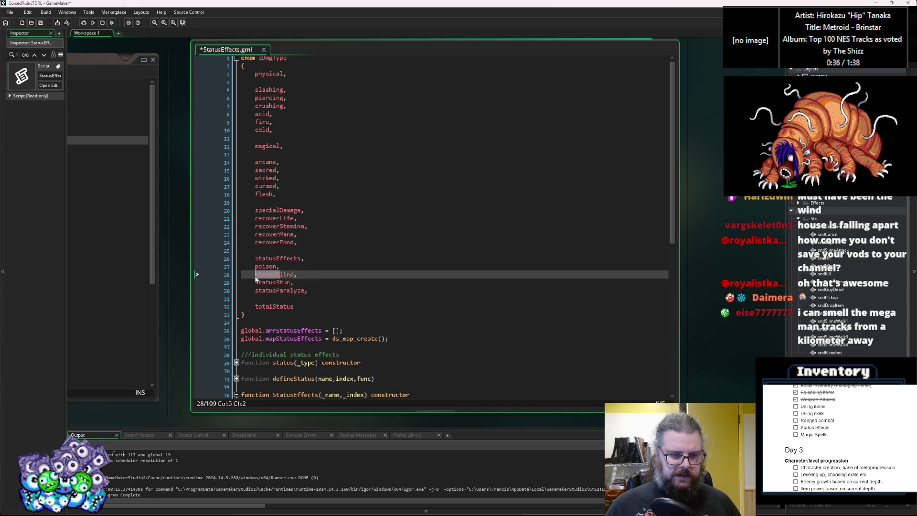
click(282, 283)
key(shift+Home)
text(s)
Rename statusParalyze to paralyze, leaving totalStatus as the final entry.
click(281, 291)
key(shift+Home)
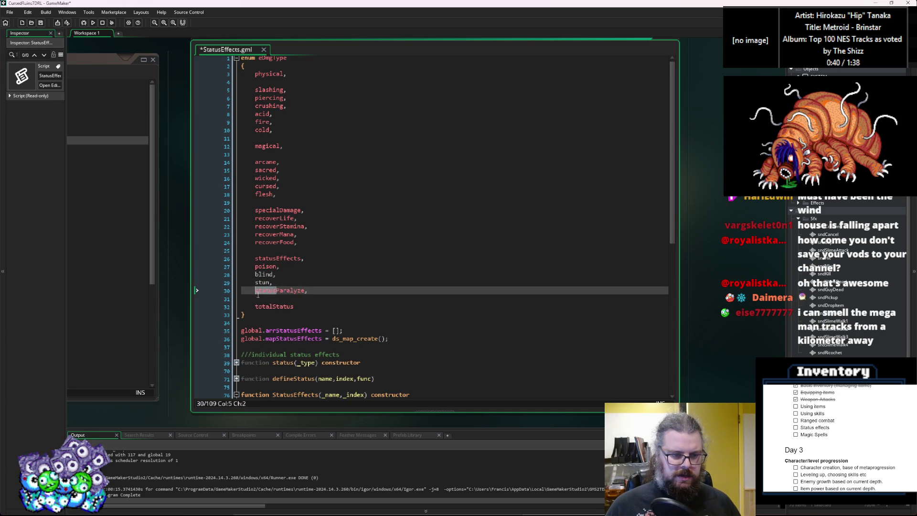
key(BackSpace)
key(BackSpace)
text(p)
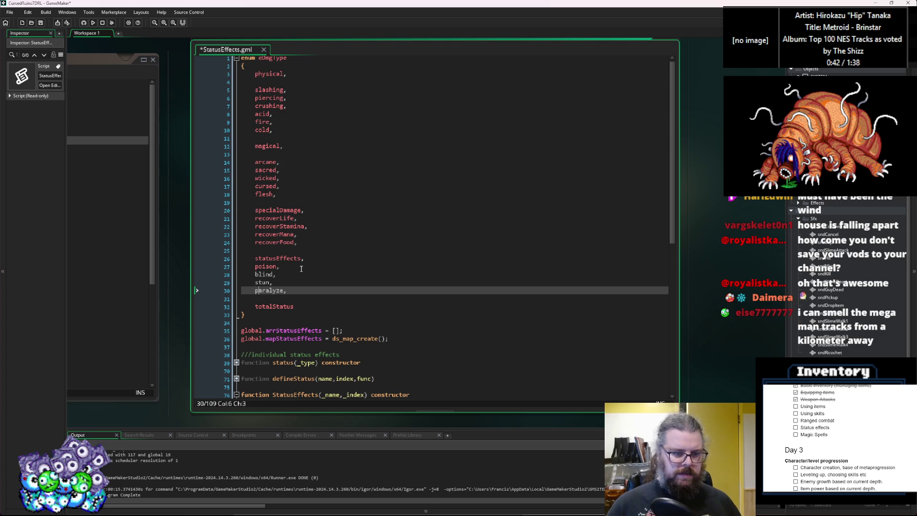
click(313, 267)
scroll(365, 302, down, 3)
click(363, 296)
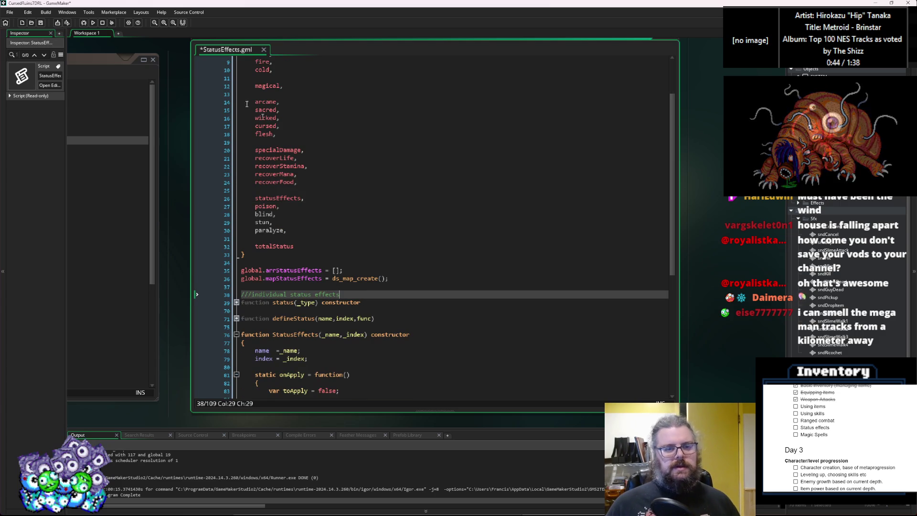
Save the script and change the defineStatus call's eDmgType.statusPoison to eDmgType.poison.
key(ctrl+s)
click(323, 222)
scroll(323, 231, down, 1)
scroll(322, 231, down, 8)
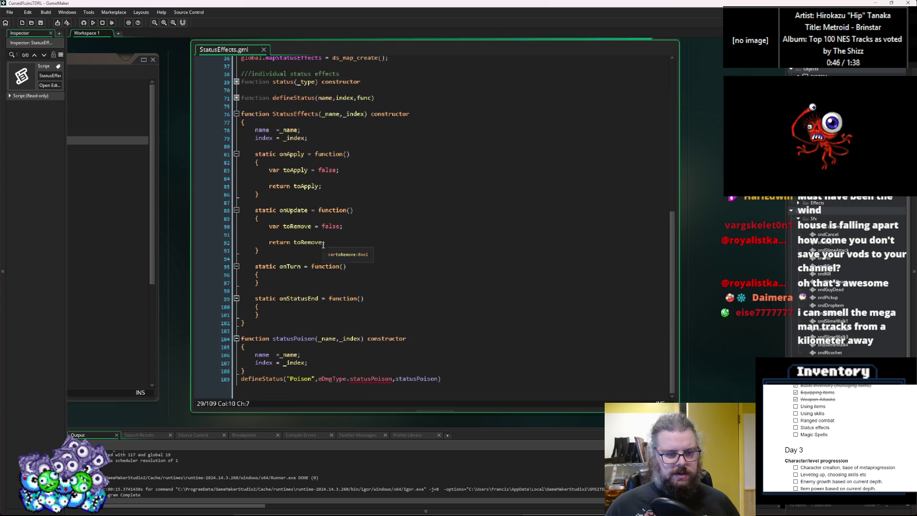
click(330, 346)
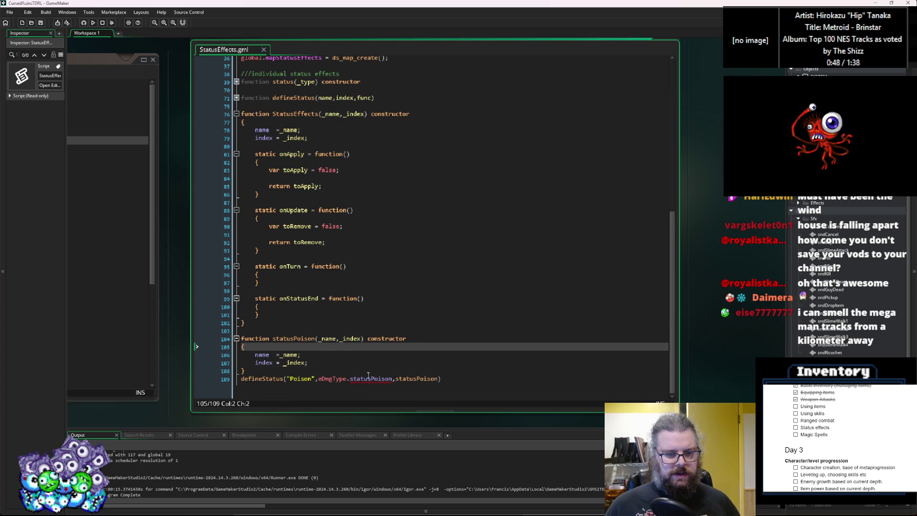
key(Down)
key(Down)
key(Down)
drag(376, 378, 350, 379)
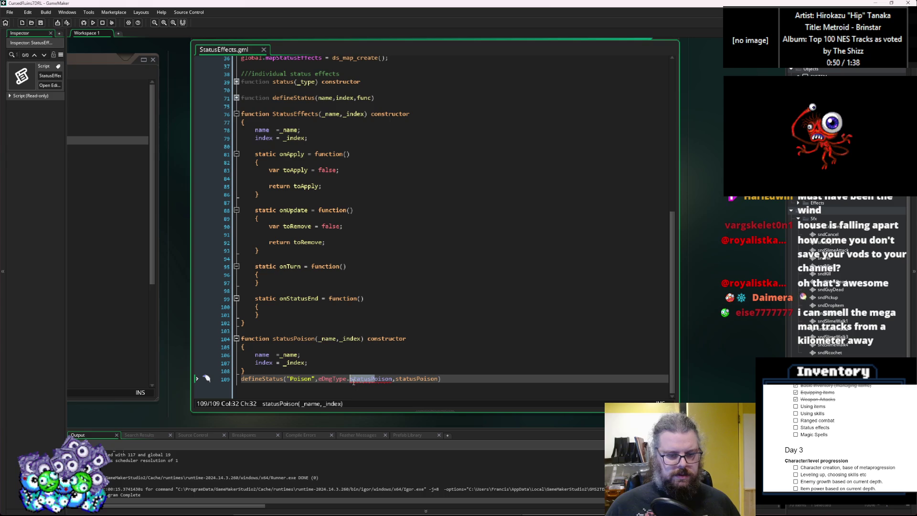
text(p)
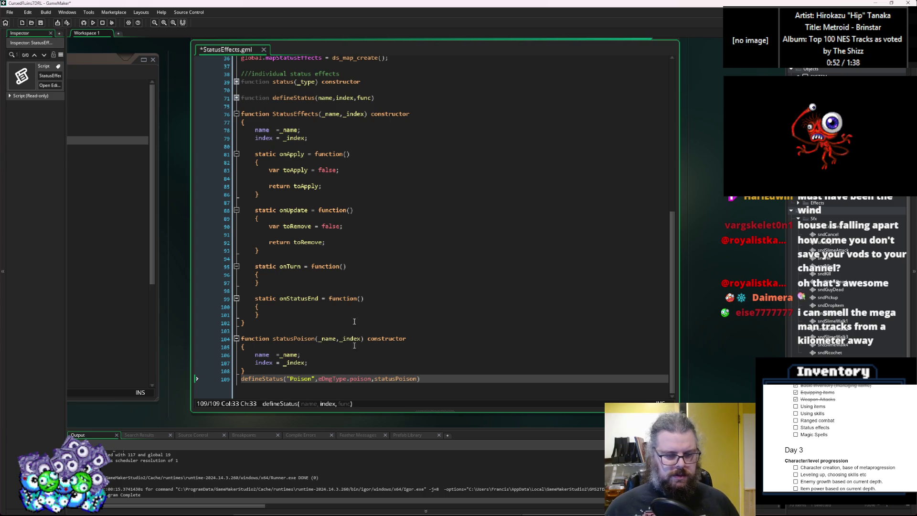
click(296, 339)
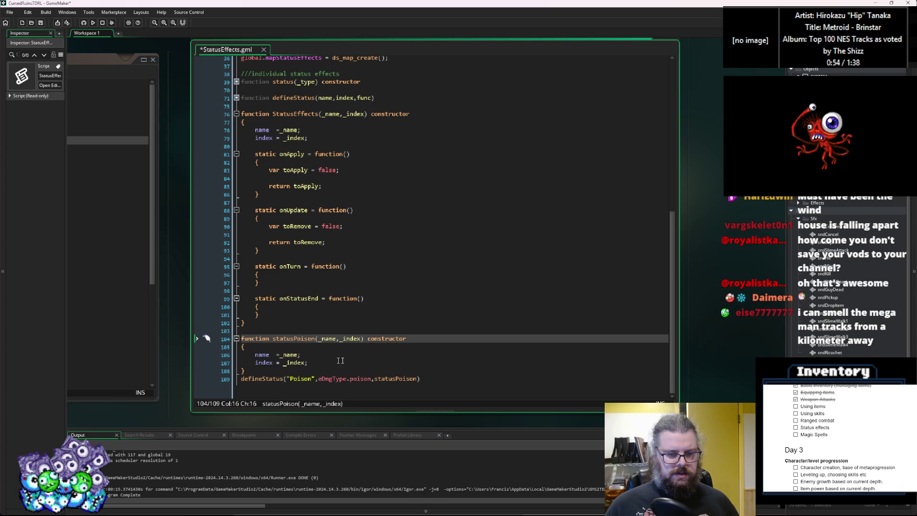